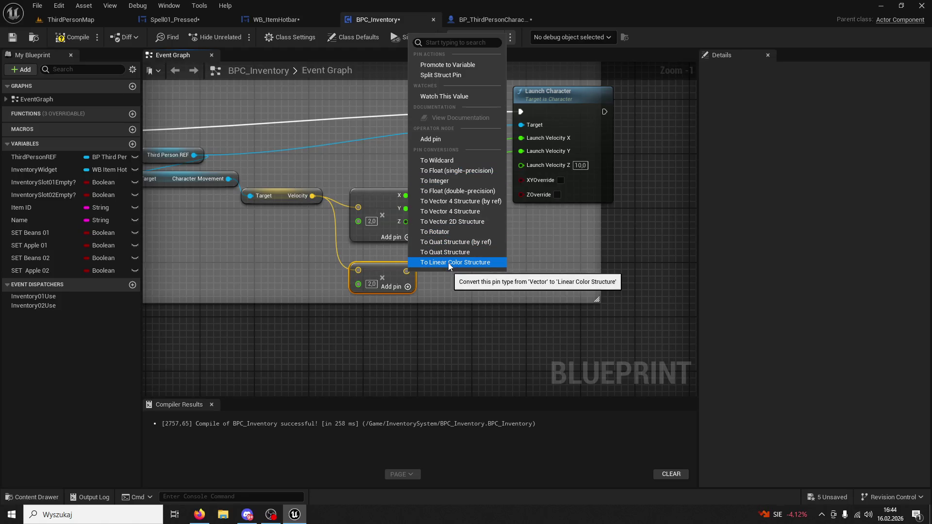
Step: Split the lower Multiply node's output and wire its Z into Launch Velocity Z
right_click(404, 273)
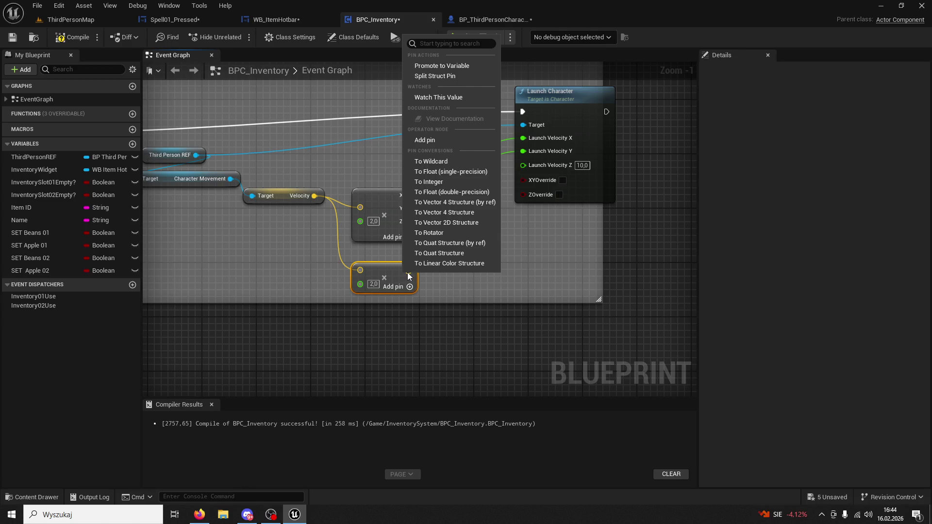
right_click(414, 274)
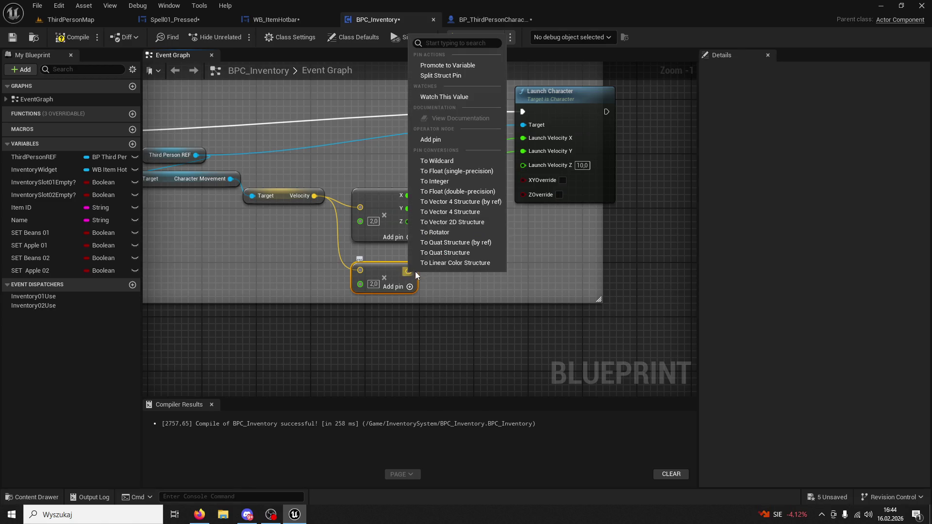
left_click(442, 75)
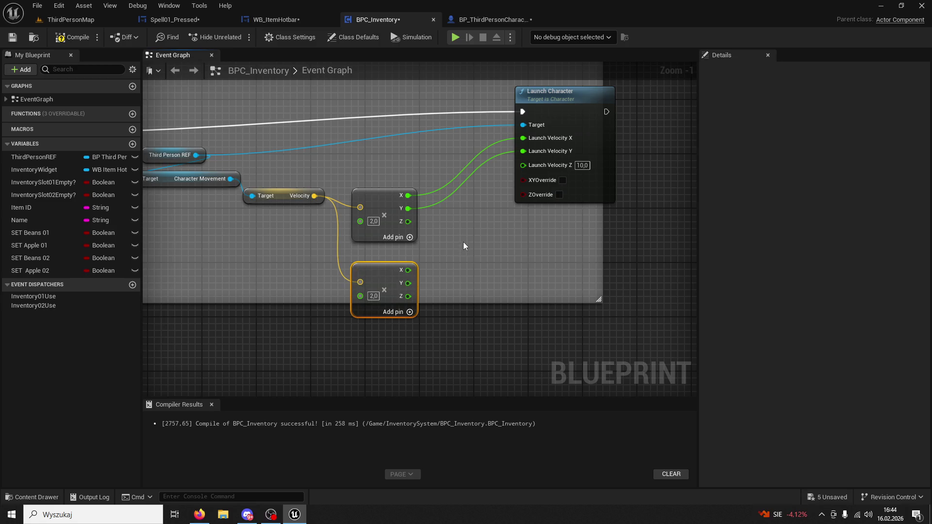
left_click_drag(408, 296, 516, 167)
Step: Set the lower multiply node's factor to 3,0 and go back to ThirdPersonMap
left_click(373, 296)
type("3")
left_click(324, 262)
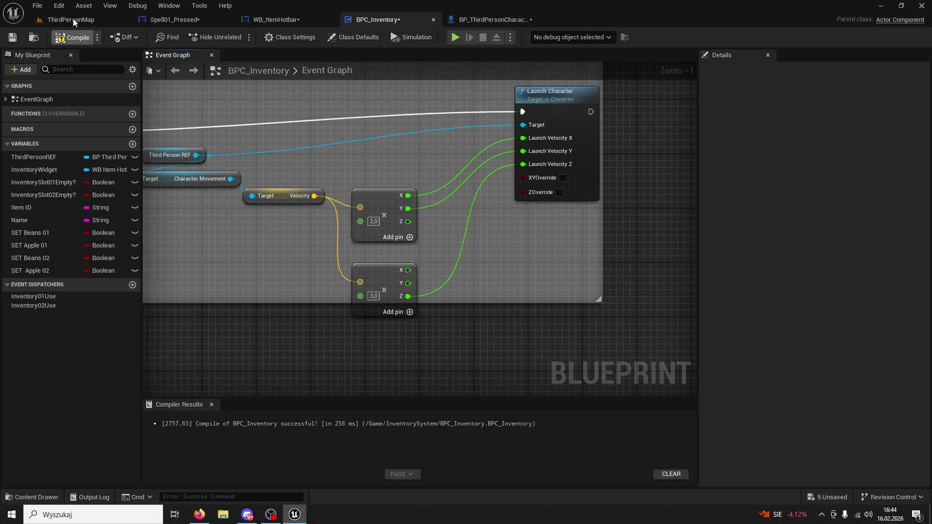
left_click(73, 19)
Step: Playtest ThirdPersonMap: pick up Beans, use the slot 1 skill twice, then stop
key("alt+p")
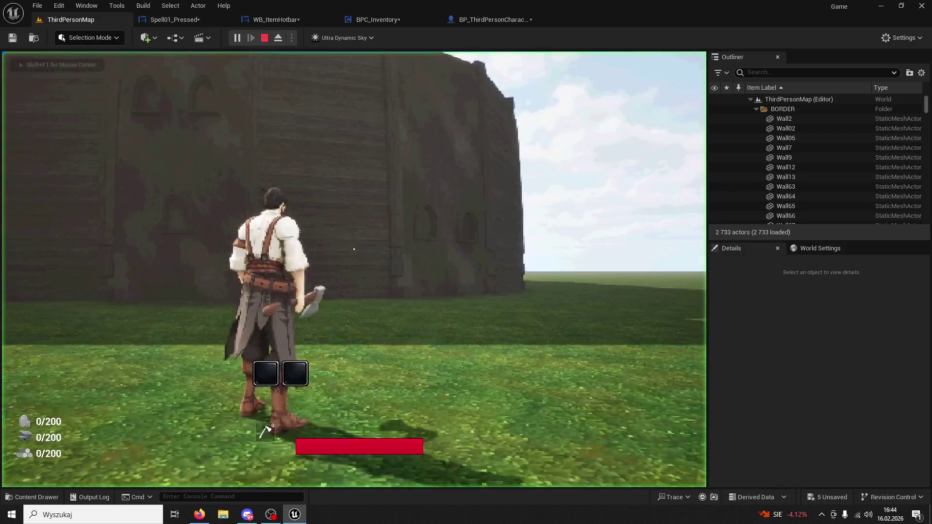
key("w")
key("e")
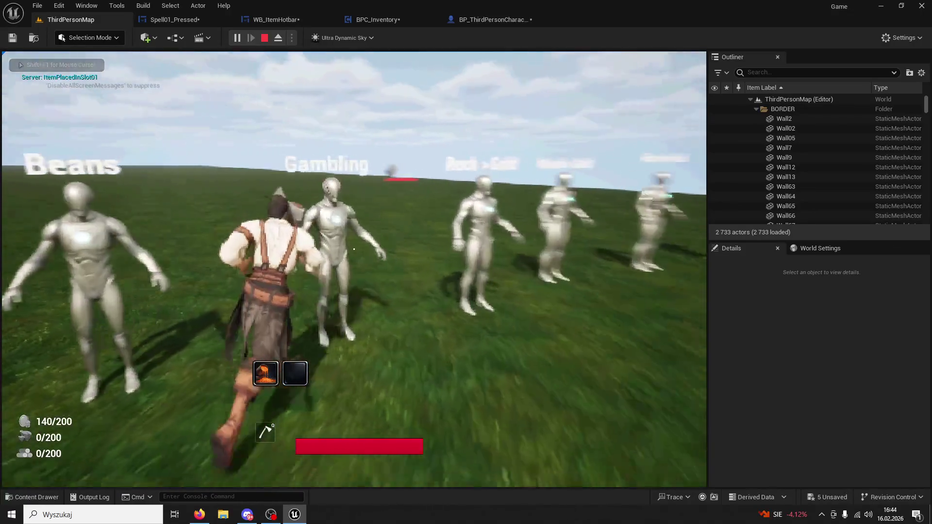
key("1")
key("1")
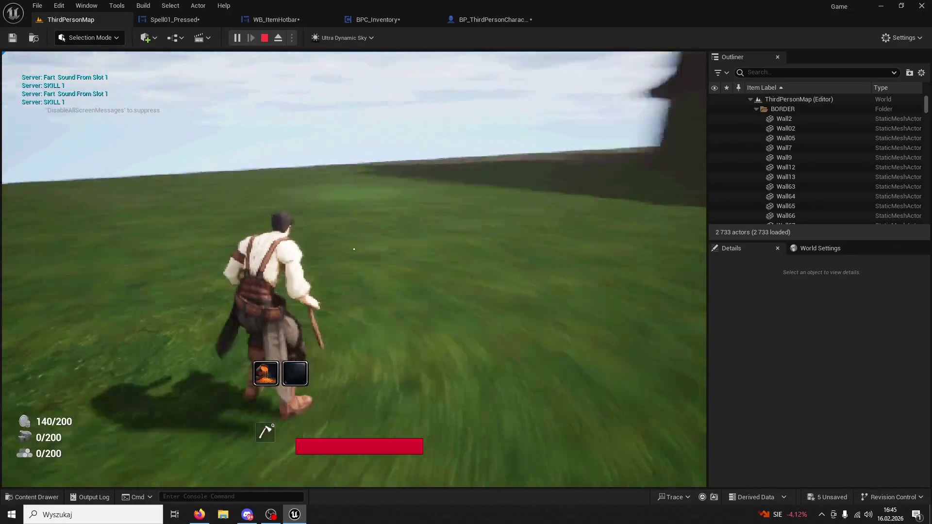
key("1")
key("Escape")
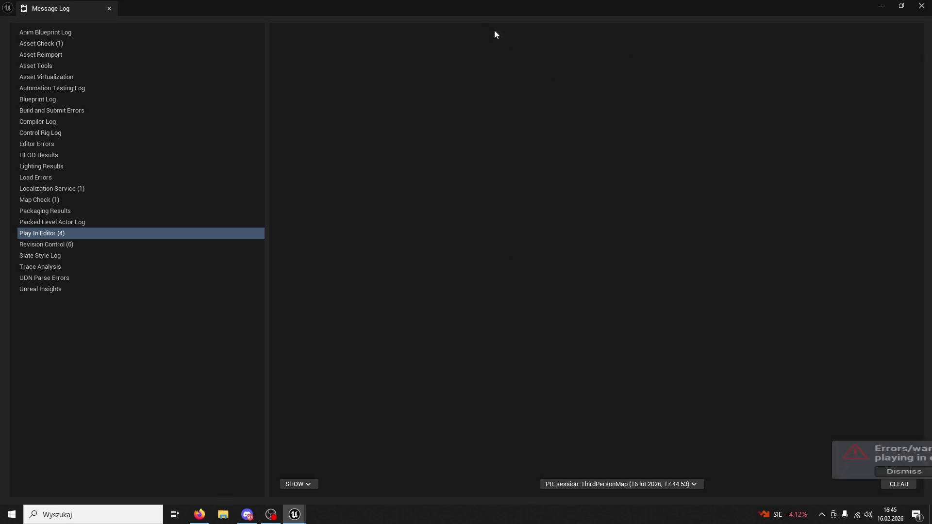
Step: Close the Message Log and bring up the BPC_Inventory event graph
left_click(110, 11)
left_click(490, 20)
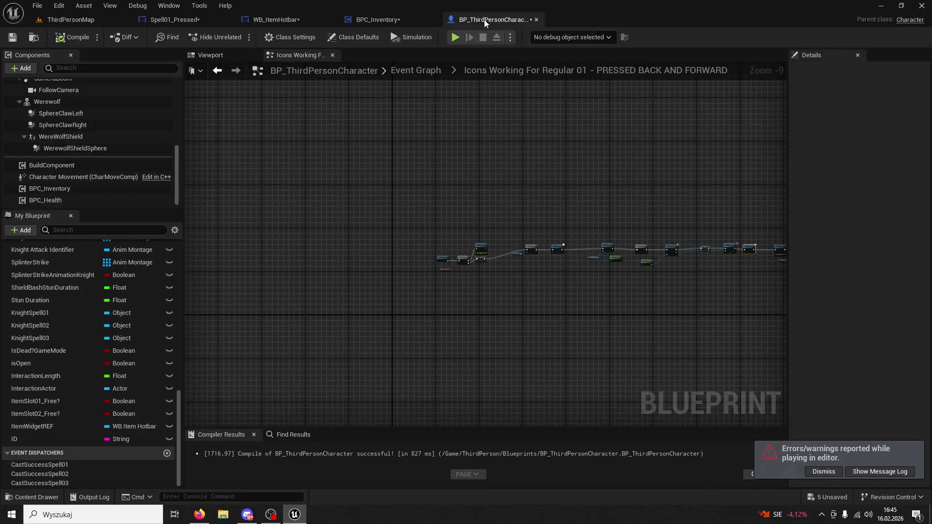
left_click(174, 19)
left_click(359, 17)
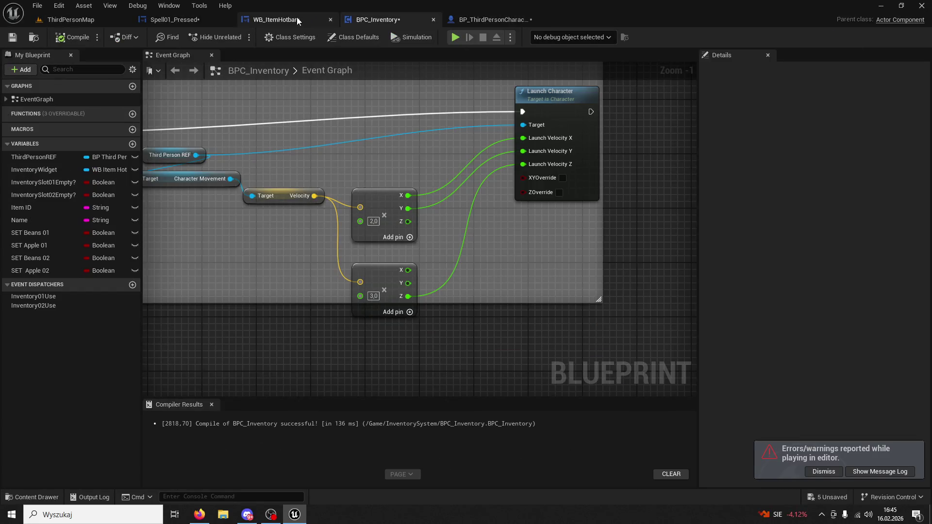
Step: Enter a fixed 90 for Launch Velocity Z and return to ThirdPersonMap
left_click(579, 165)
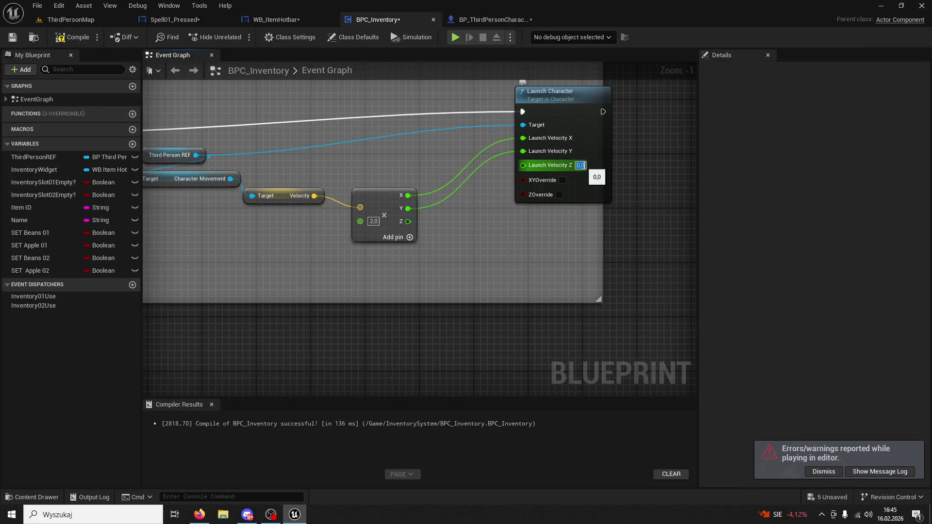
type("90")
key("Return")
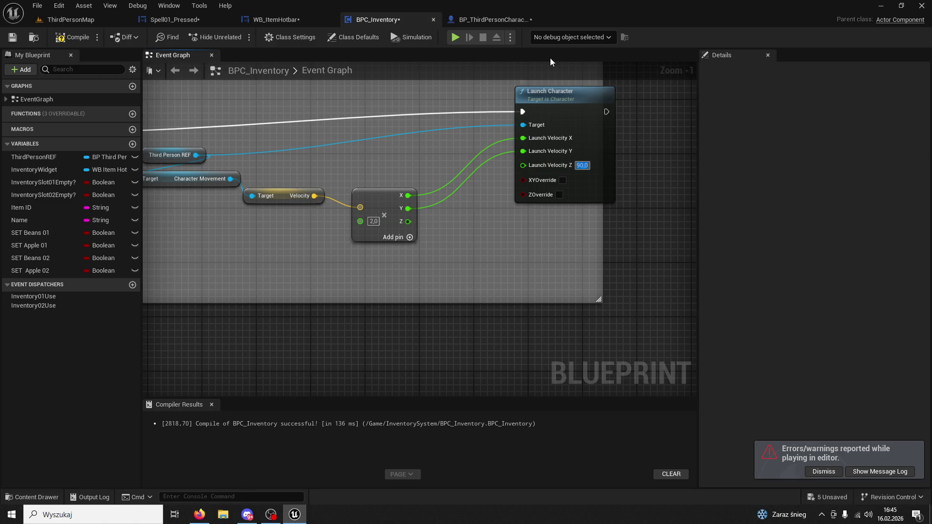
left_click(86, 19)
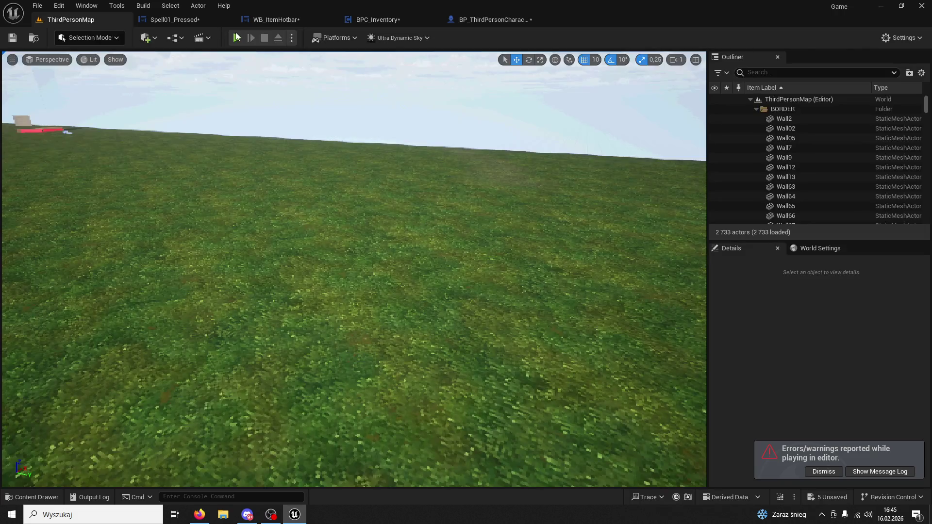
Step: Play the level, run to the training dummies, use skill 1 twice, and stop
key("alt+p")
key("w")
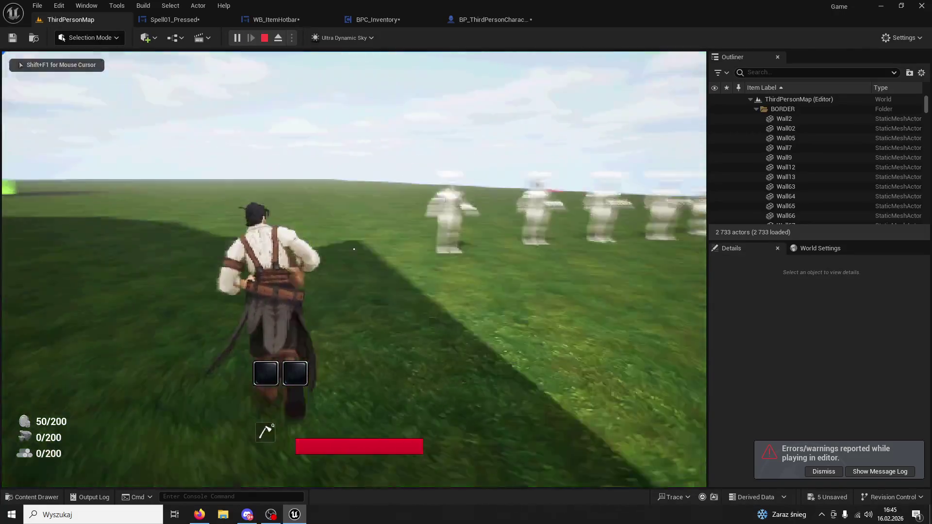
key("w")
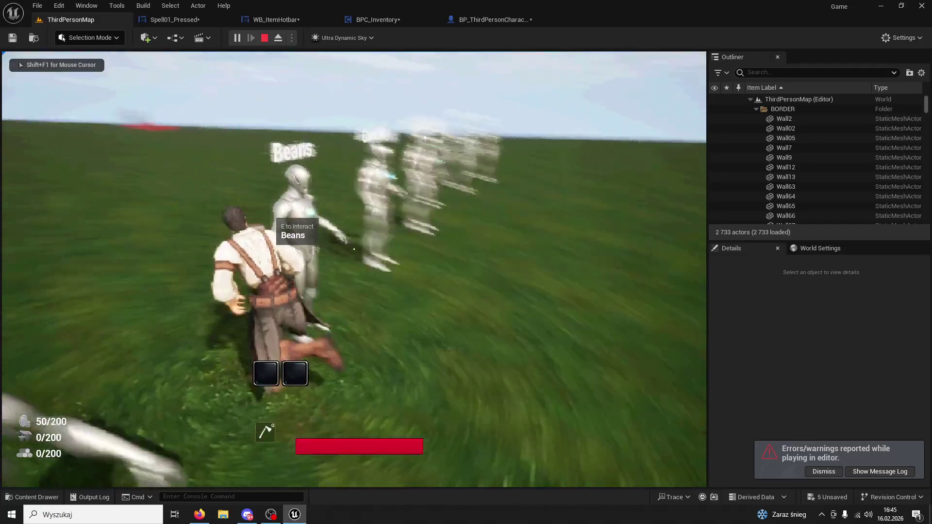
key("w")
key("1")
key("1")
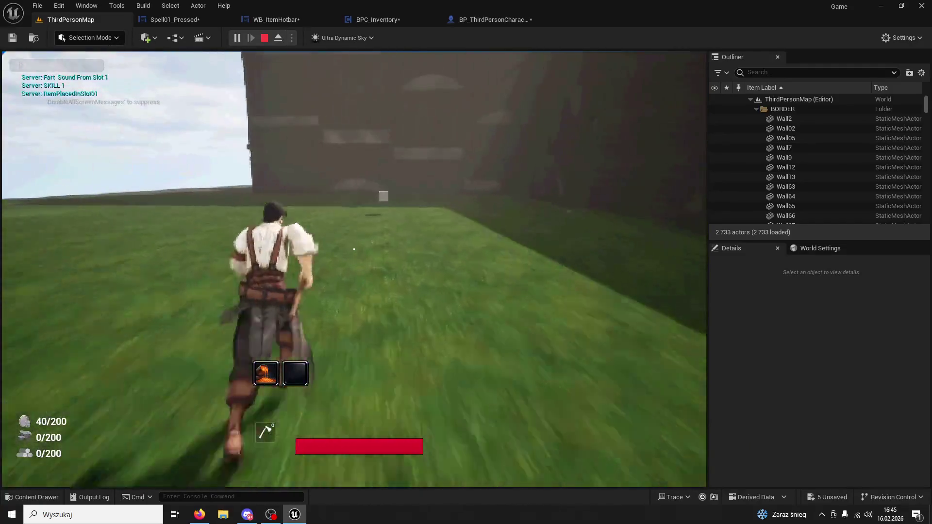
key("w")
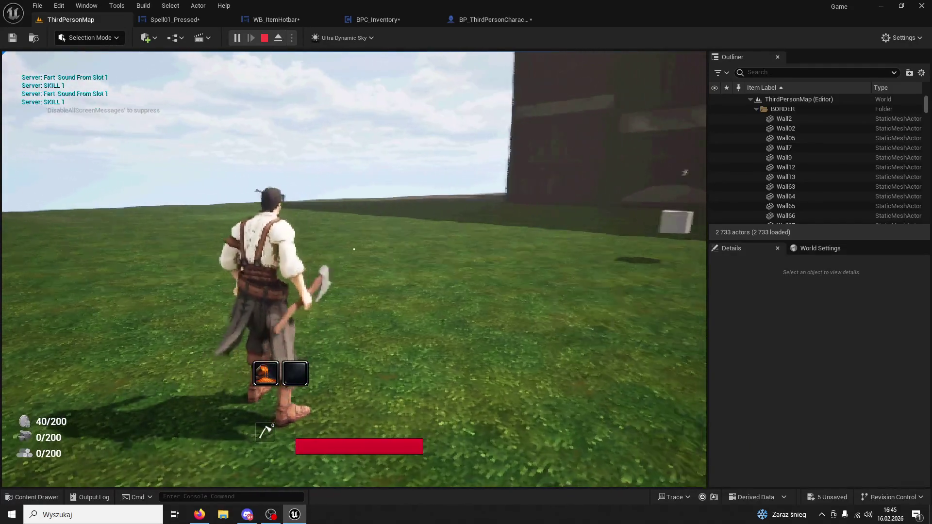
key("Escape")
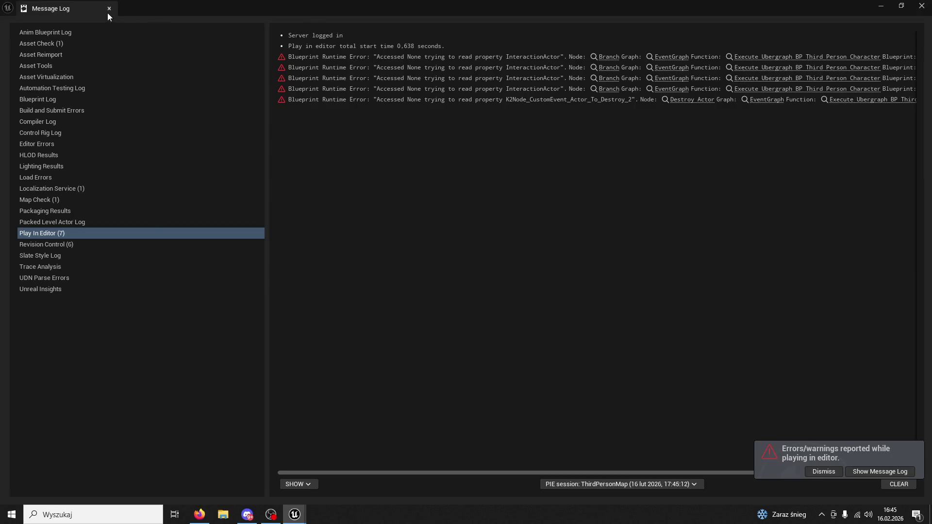
Step: Inspect the InteractionActor and Actor_To_Destroy runtime errors, then close the Message Log
left_click(612, 68)
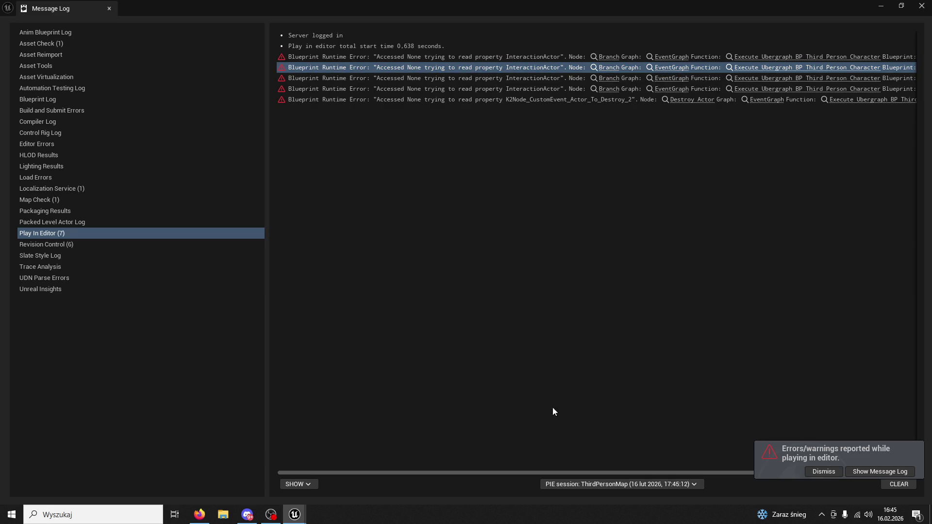
mouse_move(422, 471)
left_mouse_down()
mouse_move(703, 455)
mouse_move(711, 409)
left_mouse_up()
left_click(617, 101)
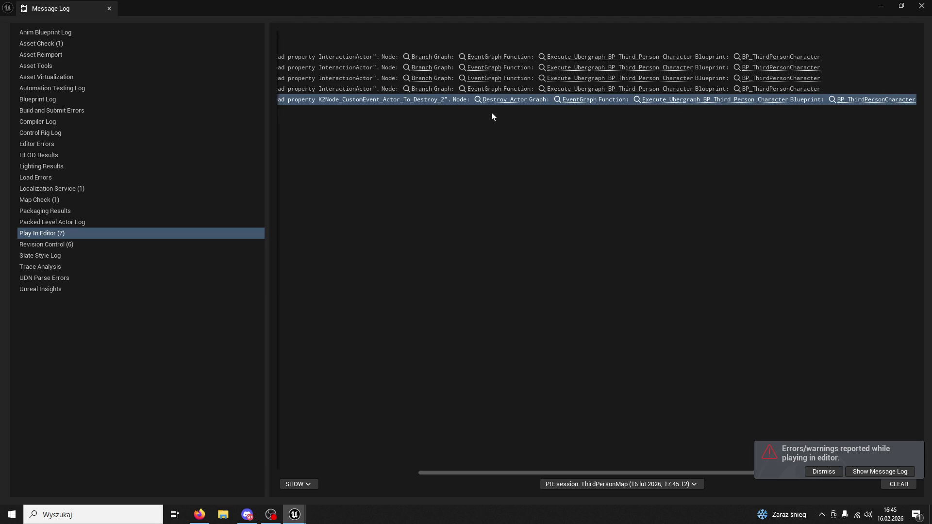
left_click(108, 8)
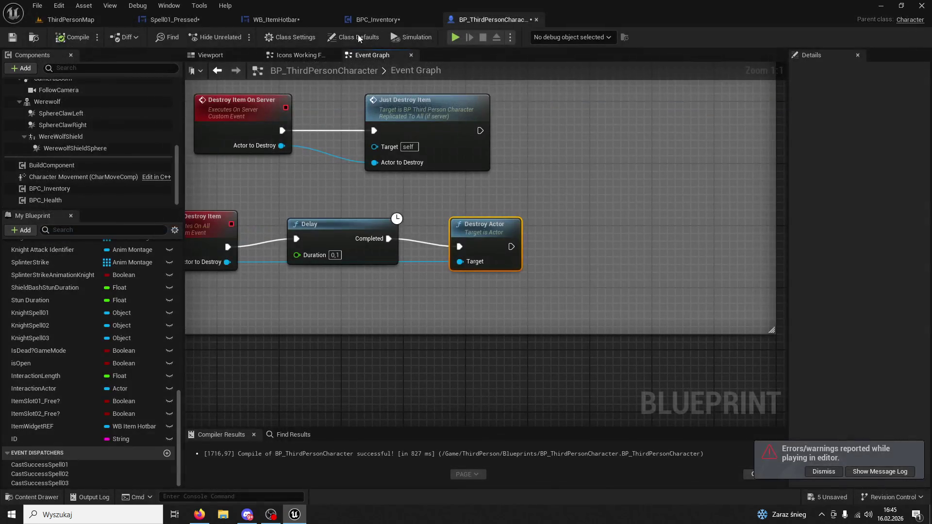
Step: In BPC_Inventory, change Launch Velocity Z to 1000,0 and return to ThirdPersonMap
left_click(377, 19)
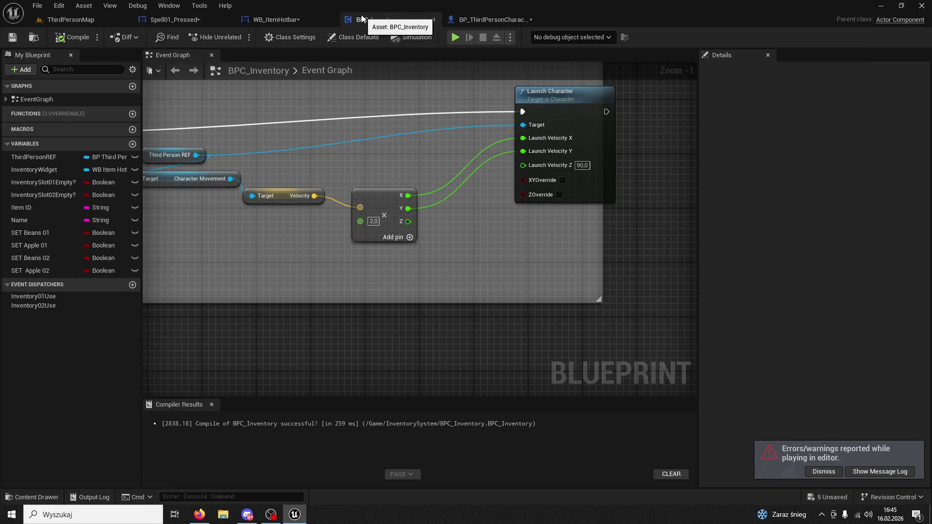
left_click_drag(384, 199, 377, 179)
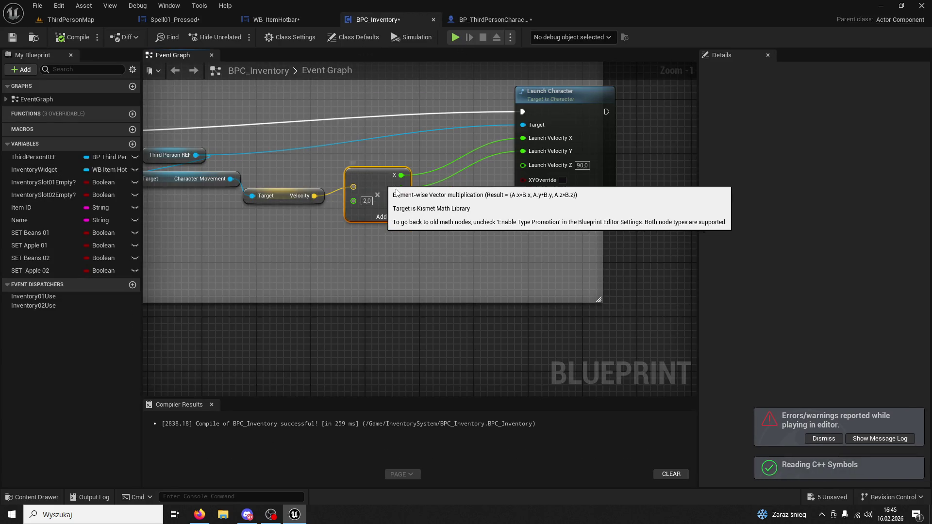
left_click(585, 165)
type("1000")
key("Return")
left_click(494, 207)
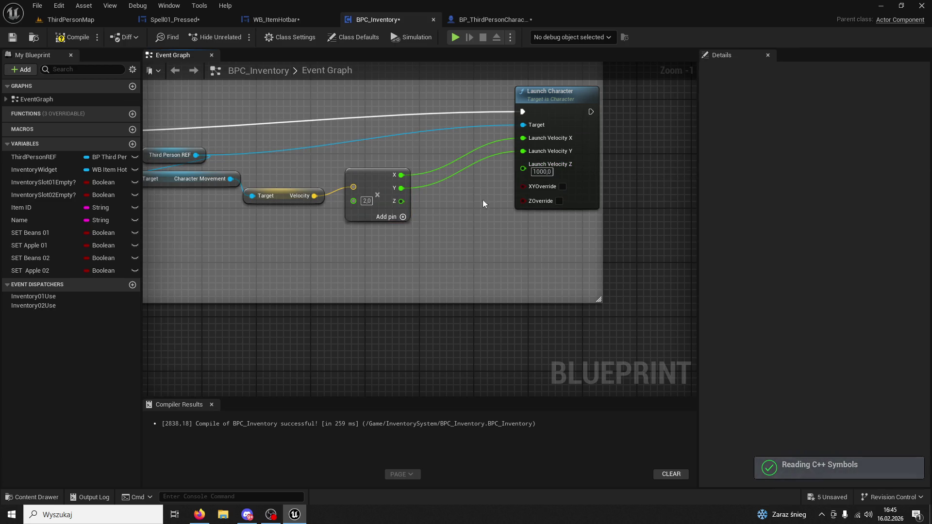
left_click(84, 20)
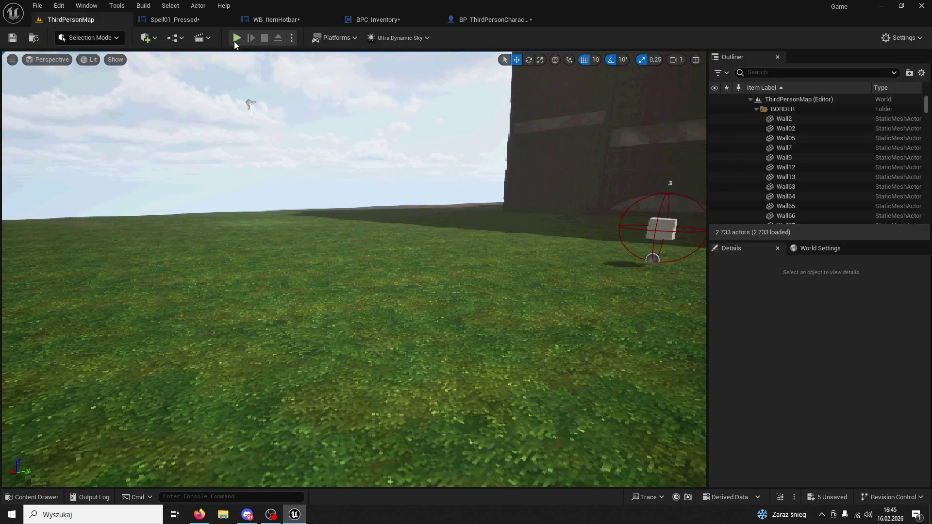
Step: Playtest the level, swinging the weapon and using the slot 1 skill repeatedly, then stop
key("alt+p")
key("w")
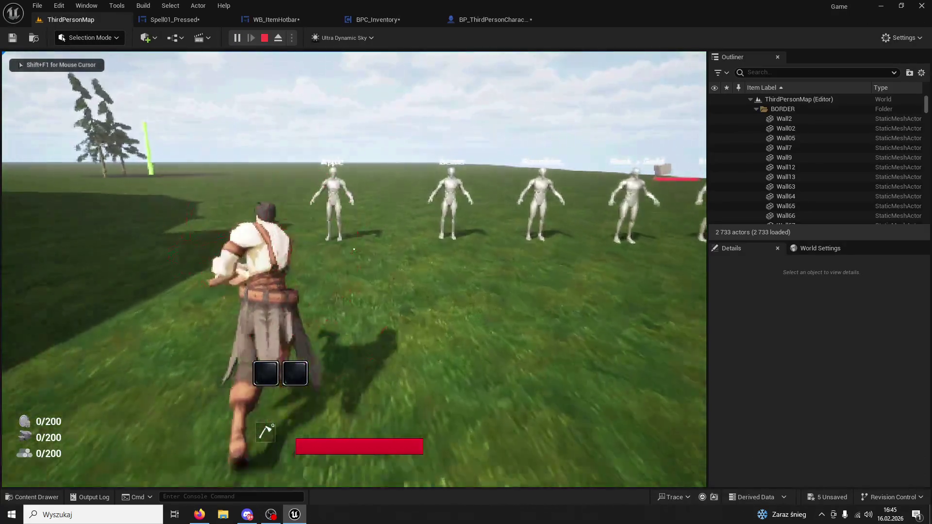
key("1")
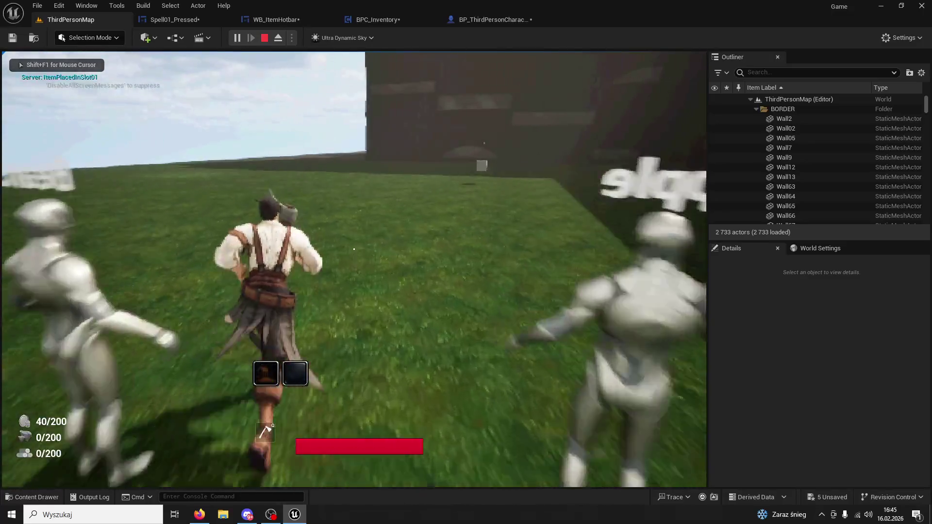
key("1")
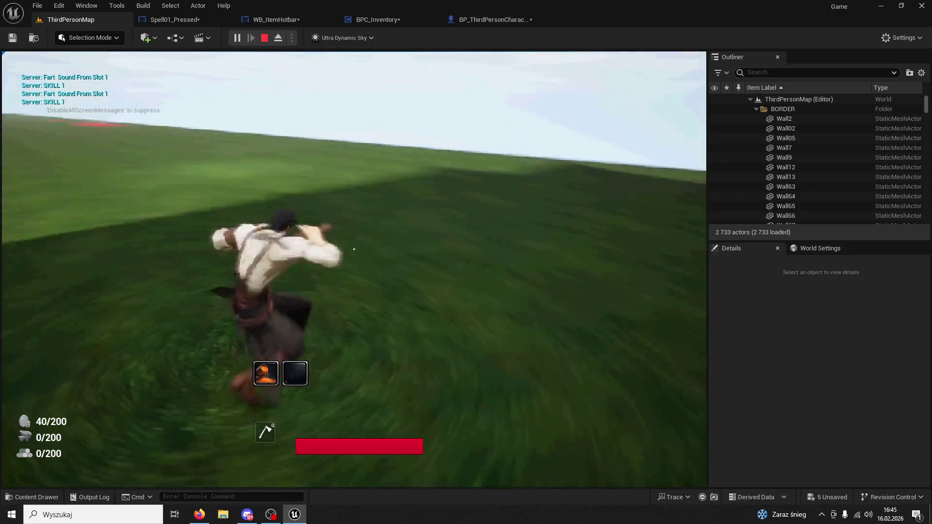
left_click(353, 249)
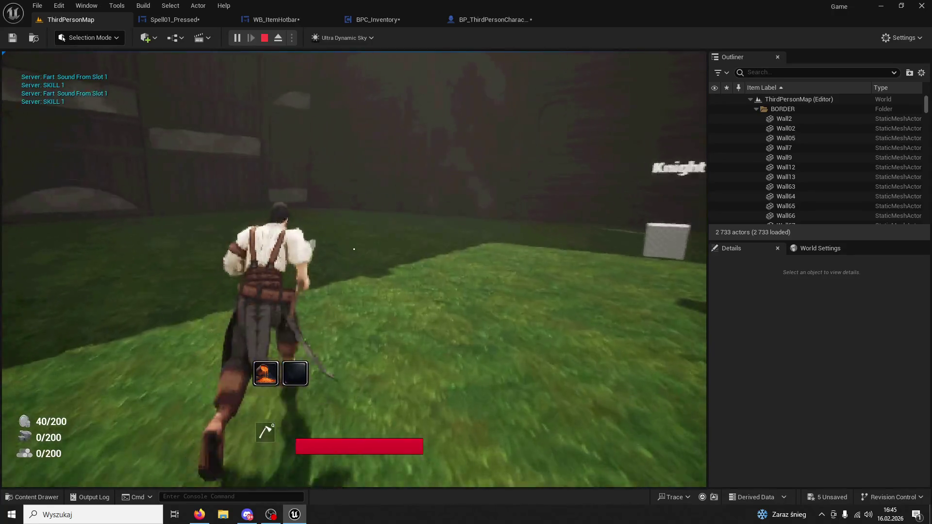
key("1")
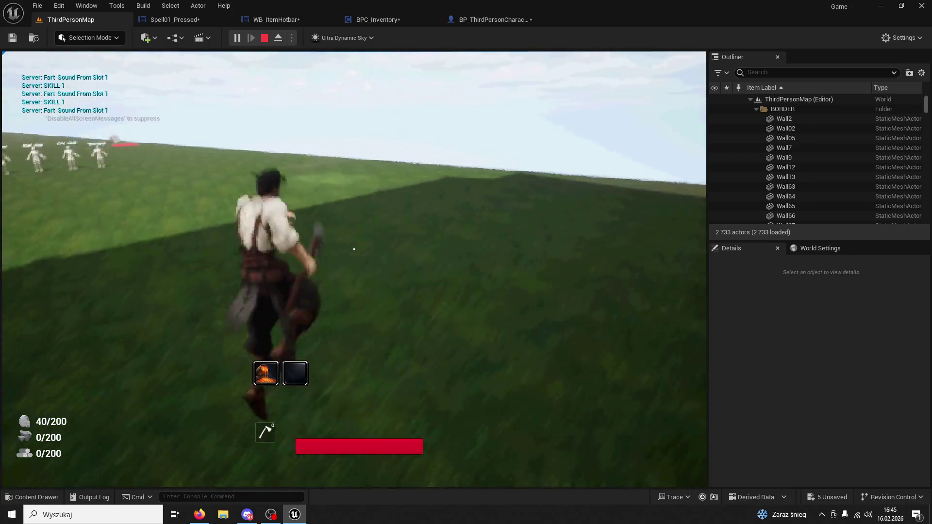
key("1")
key("1")
key("1")
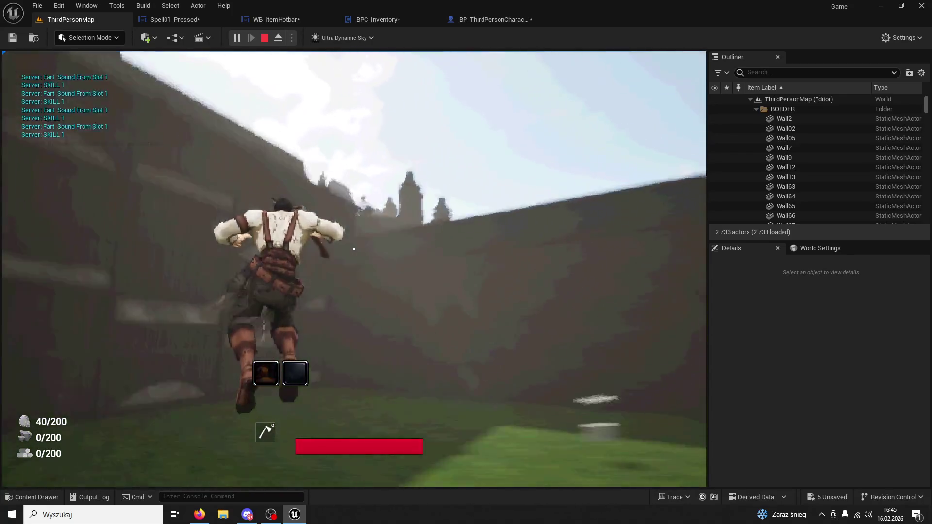
key("Escape")
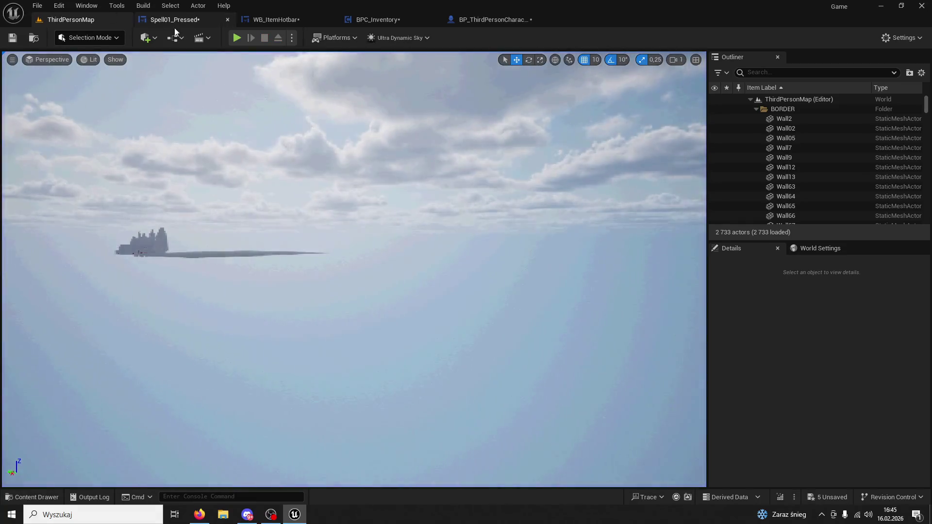
Step: Play again, collect resources, pick up the fire item, and use slot 1 by the wall
key("alt+p")
key("w")
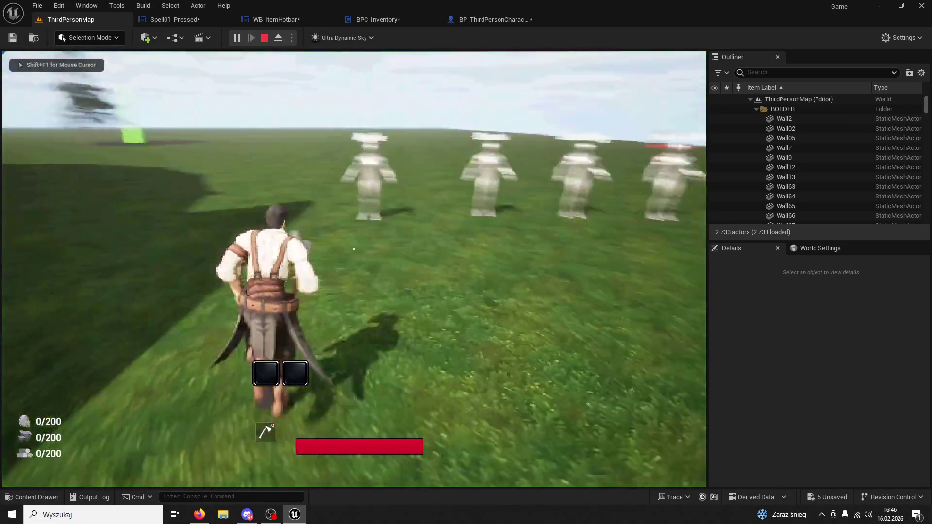
key("e")
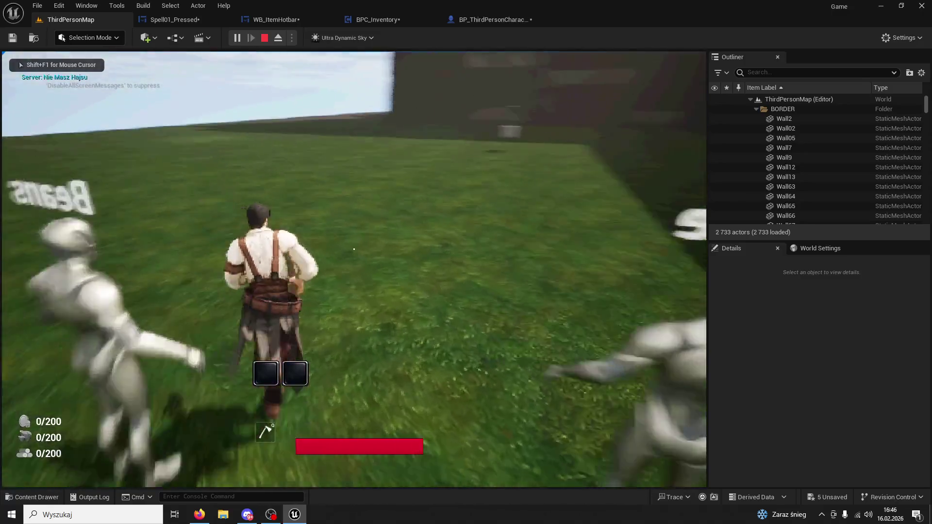
key("e")
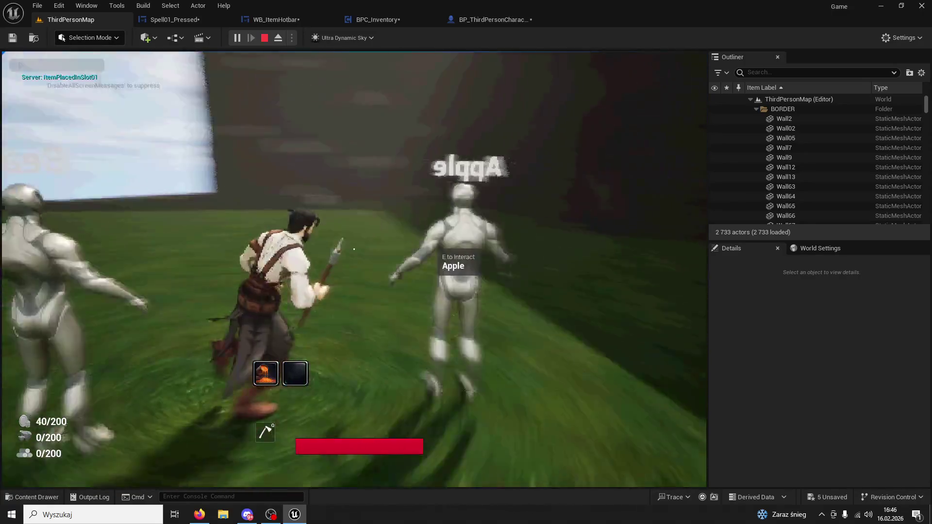
key("1")
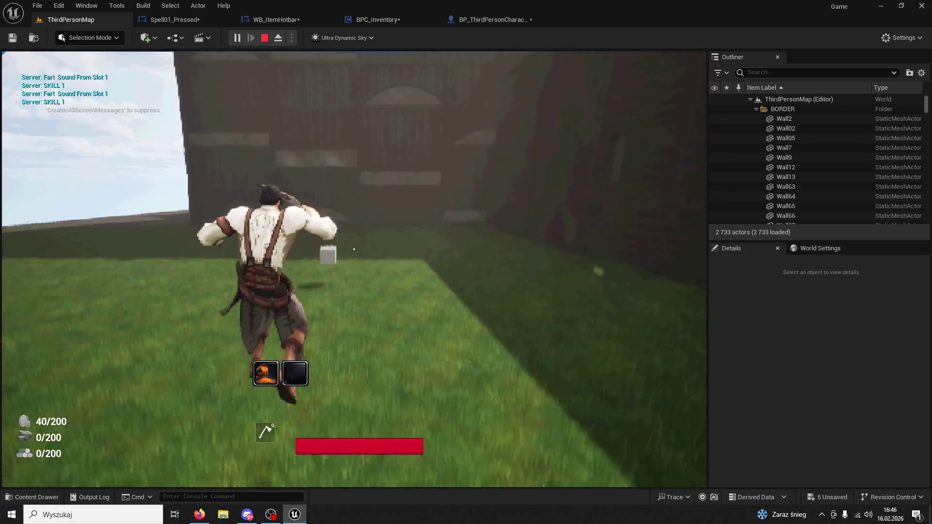
key("1")
key("1")
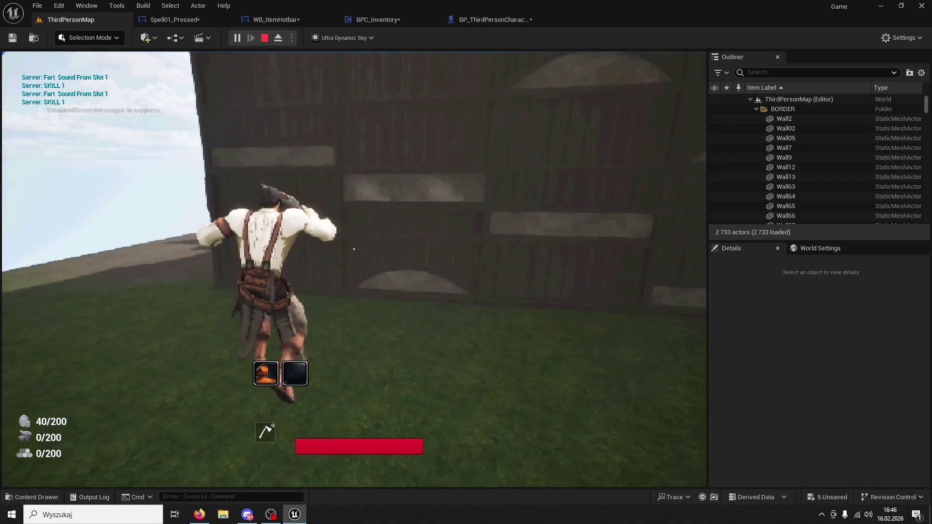
key("w")
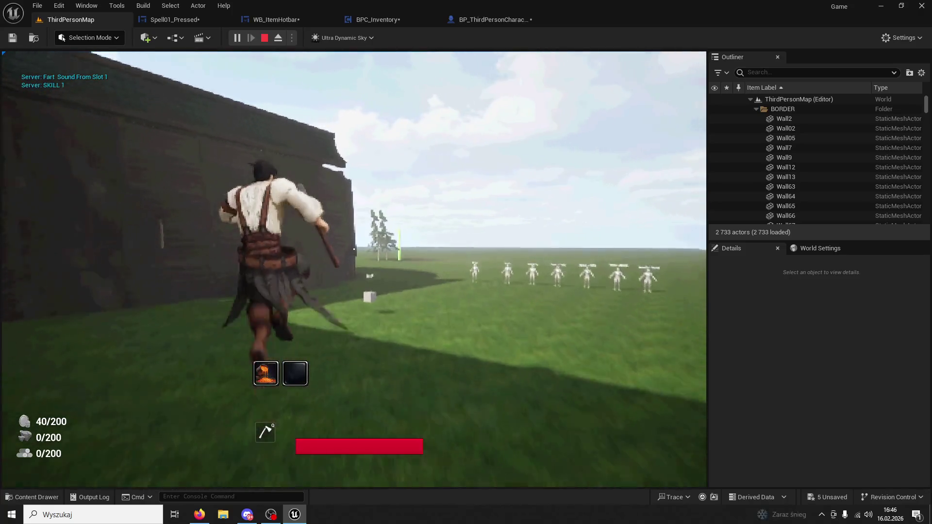
Step: Keep using slot 1 across the field, stop the session, and open Spell01_Pressed's graph
key("1")
key("w")
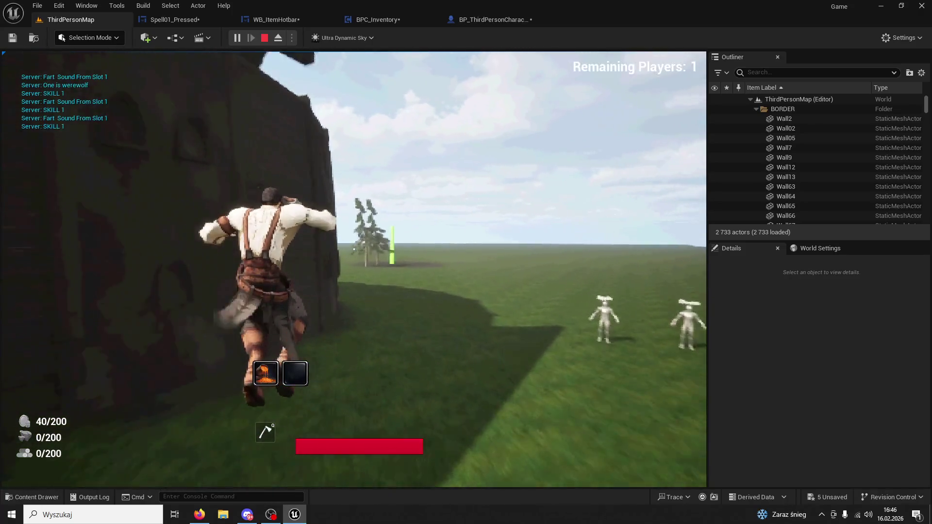
key("1")
key("1")
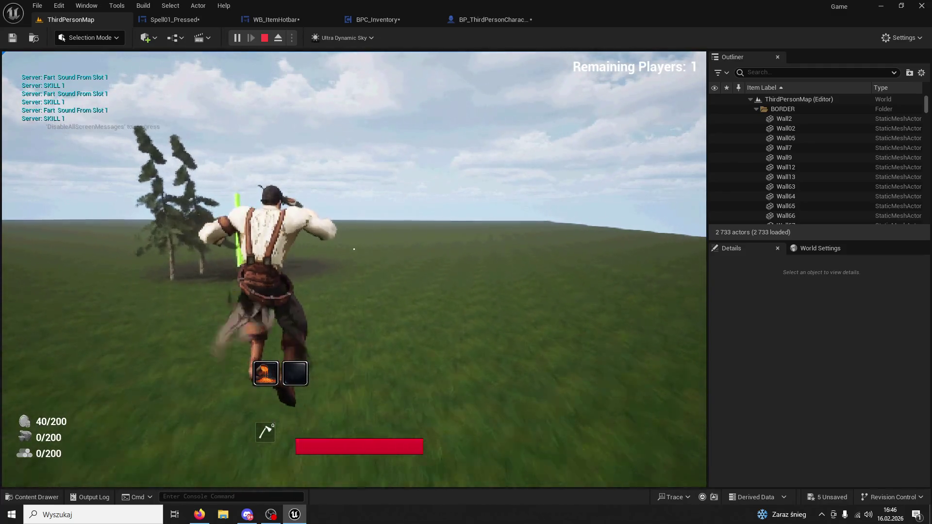
key("w")
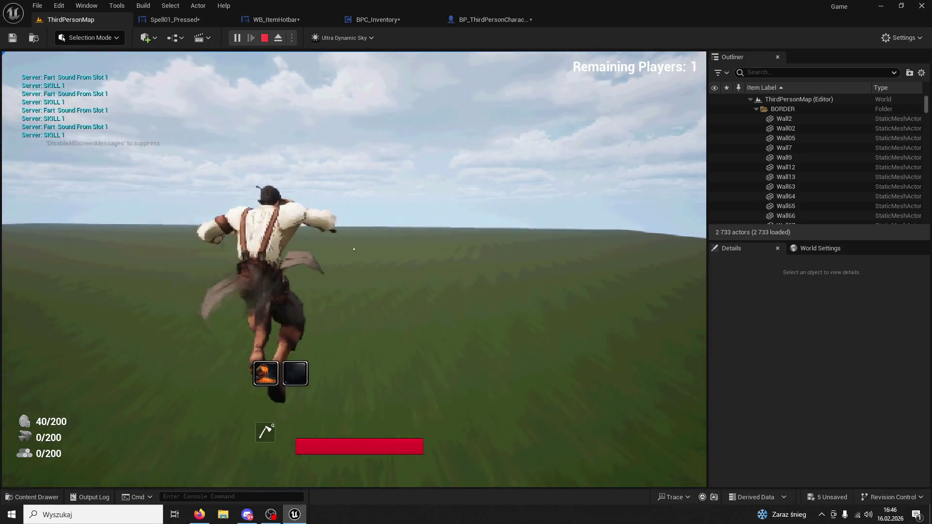
key("w")
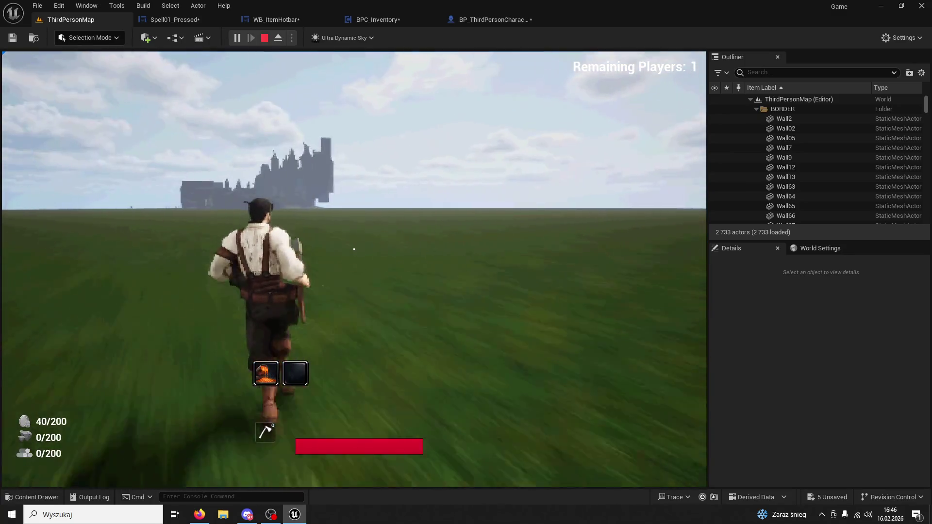
key("Escape")
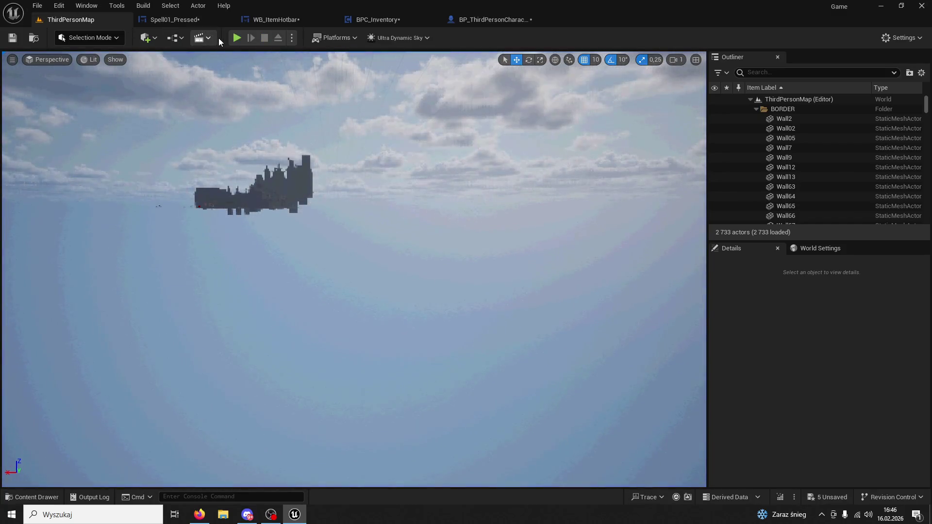
left_click(197, 24)
Step: After checking the browser, return to BPC_Inventory and drag a new node from Character Movement
left_click(200, 514)
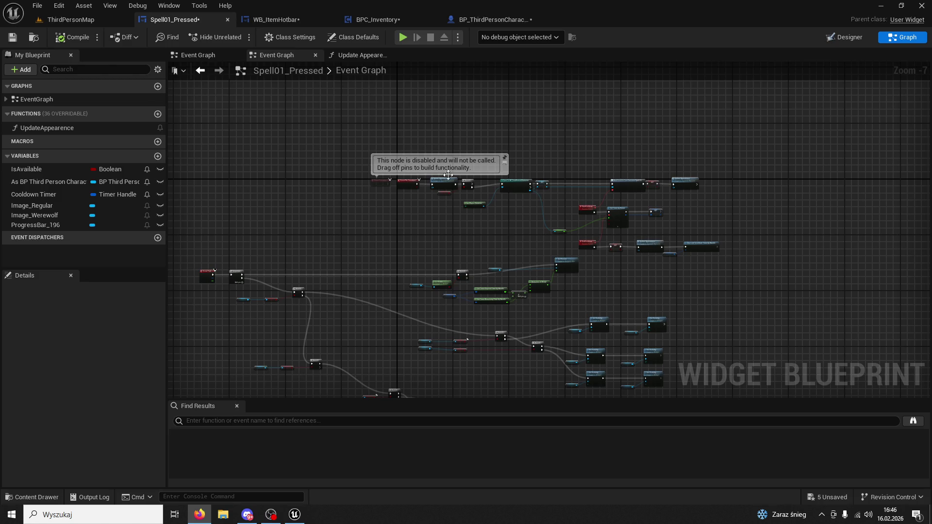
left_click(296, 18)
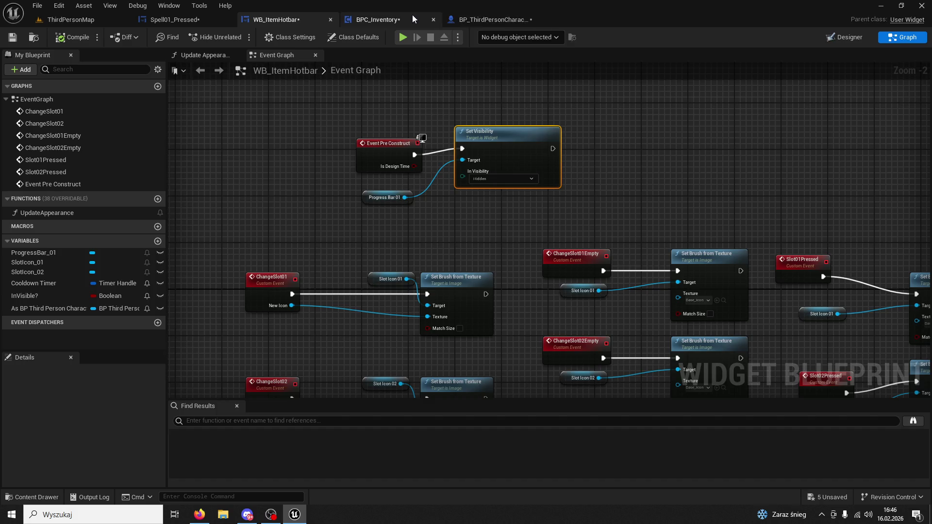
left_click(412, 19)
left_click_drag(230, 178, 243, 237)
Step: Search 'use sepera' and place a Set Use Separate Braking Friction node to the right
type("character move")
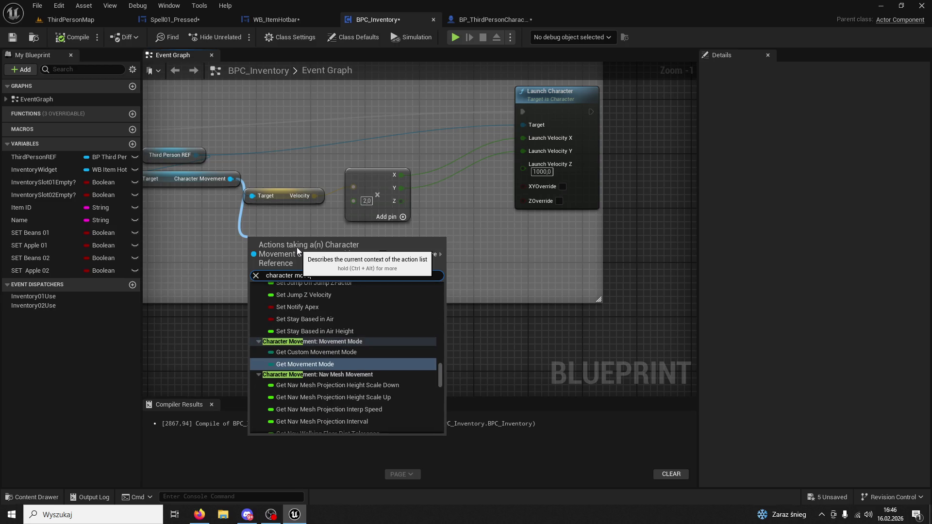
type("vement")
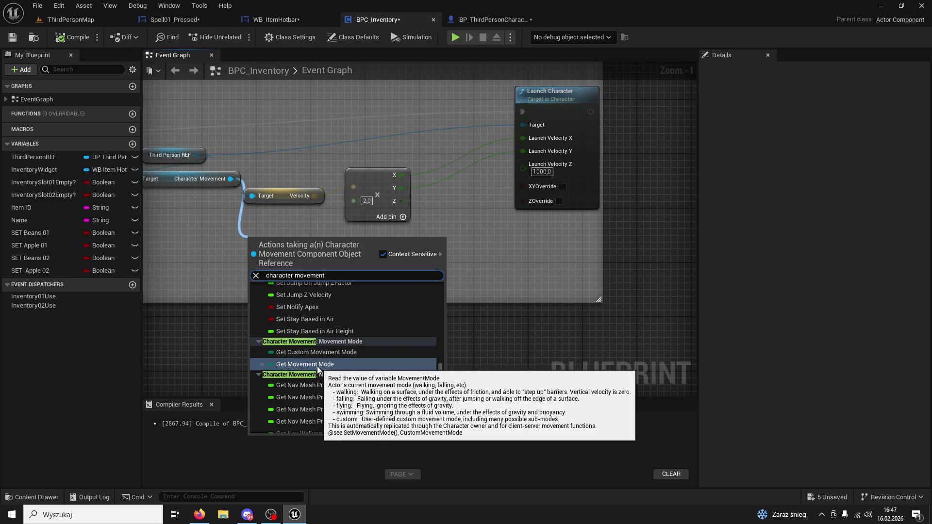
left_click(367, 377)
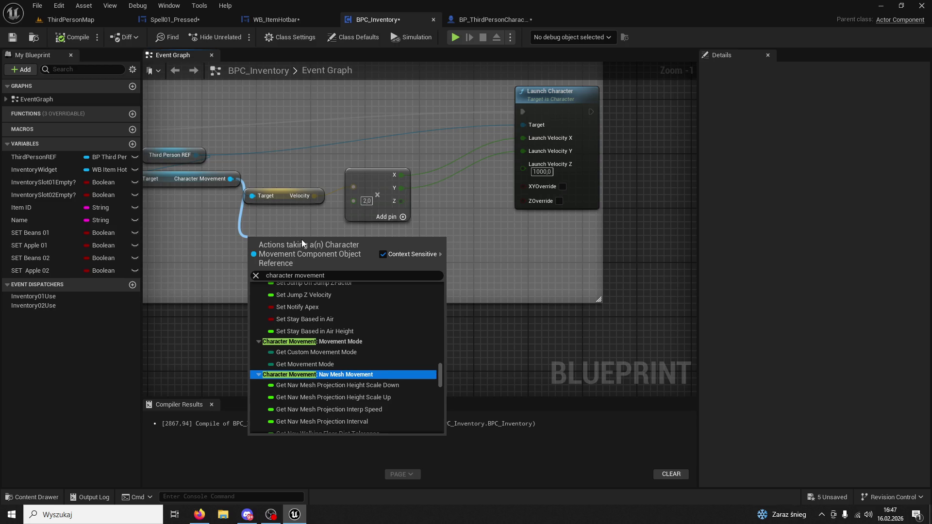
triple_click(331, 274)
type("use sepera")
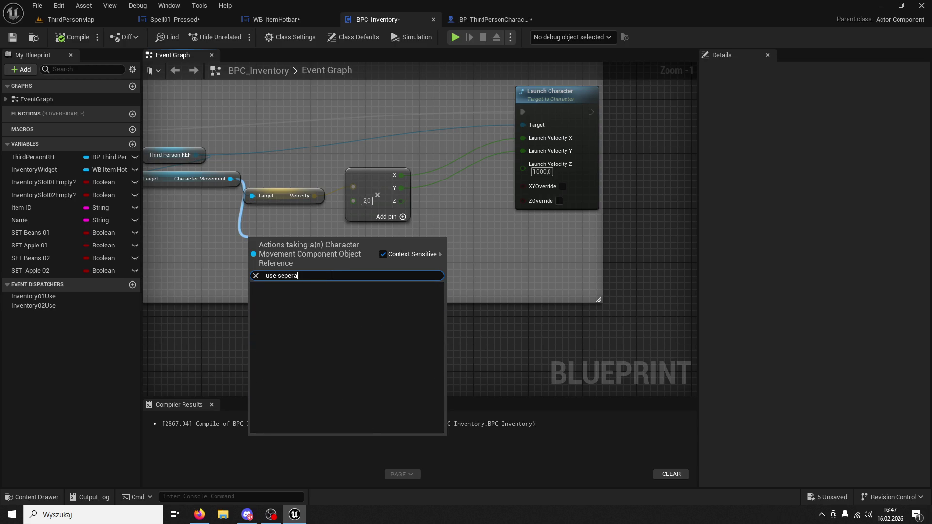
key("BackSpace")
key("BackSpace")
key("BackSpace")
key("ctrl+a")
type("get v")
key("BackSpace")
type("i")
key("BackSpace")
type("use set")
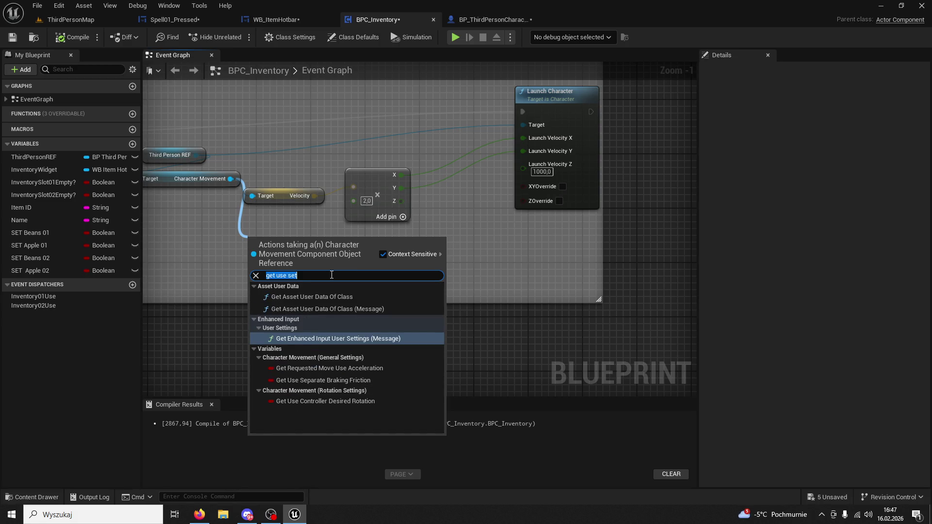
type("set")
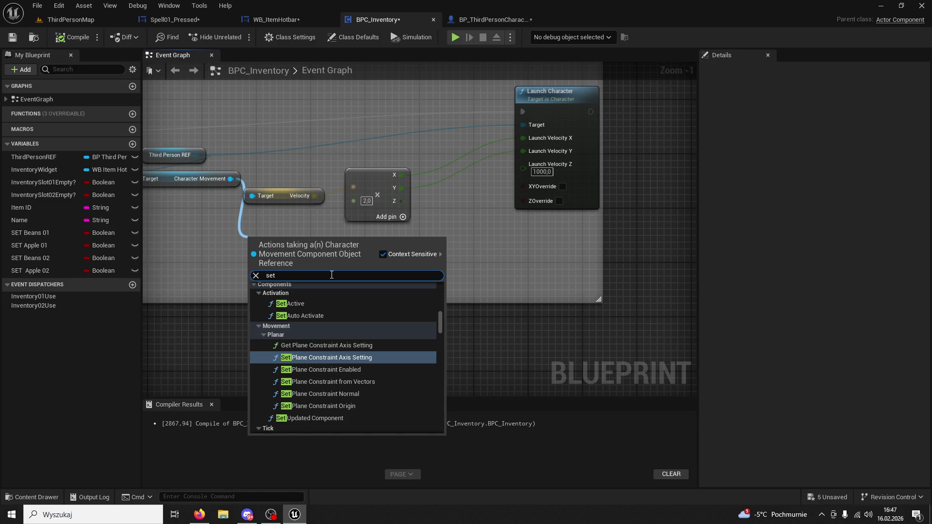
type(" use sepera")
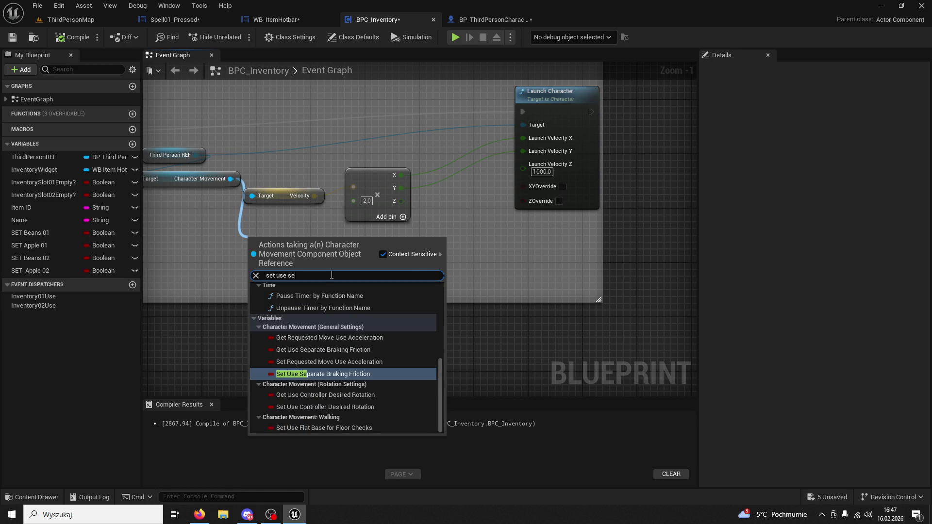
key("BackSpace")
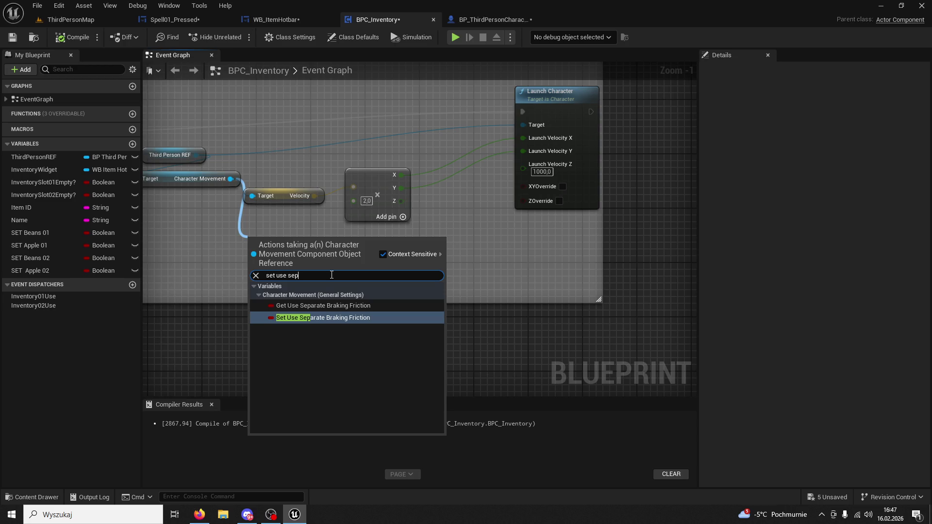
left_click(340, 318)
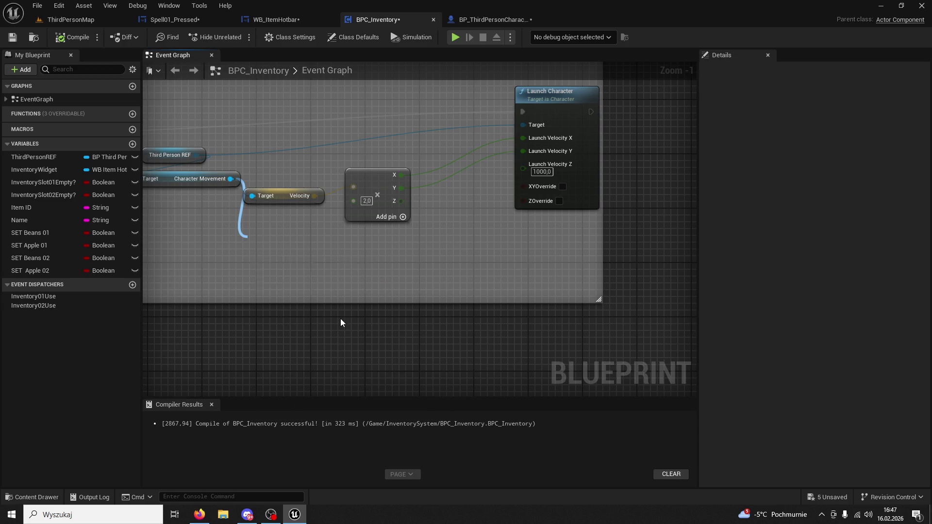
mouse_move(306, 250)
left_mouse_down()
mouse_move(430, 266)
mouse_move(597, 192)
mouse_move(699, 112)
mouse_move(691, 119)
left_mouse_up()
Step: Chain Launch Character into the braking-friction SET and add Set Falling Lateral Friction at 5
left_click_drag(632, 190, 556, 209)
left_click_drag(513, 130, 541, 129)
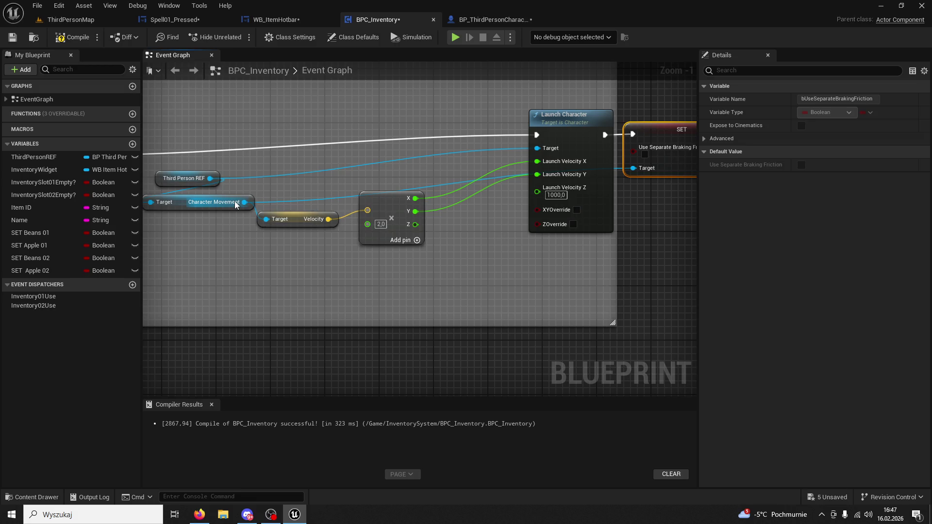
left_click_drag(243, 201, 336, 274)
type("falling l")
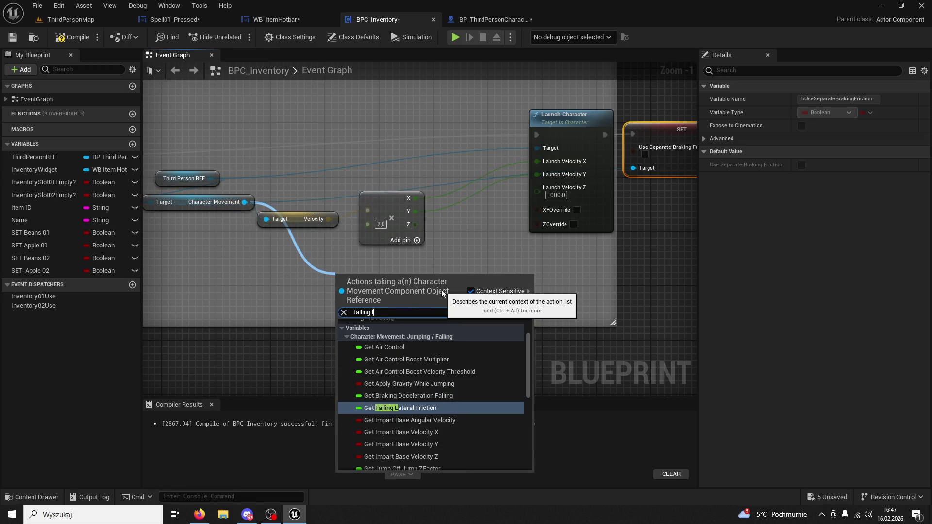
type("atera")
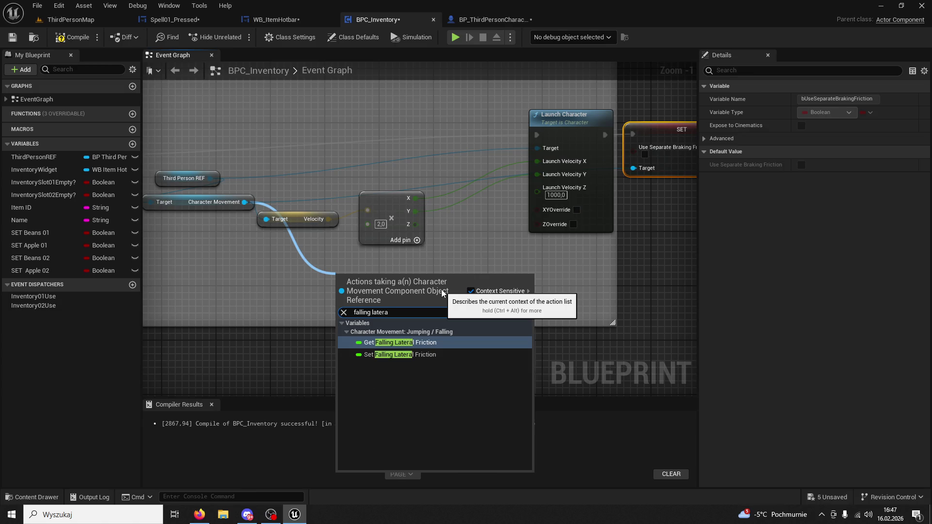
left_click(444, 352)
type("5")
left_click(423, 308)
Step: Chain the Falling Lateral Friction node after the first SET, then playtest ThirdPersonMap
left_click_drag(373, 279, 576, 281)
mouse_move(363, 306)
left_mouse_down()
mouse_move(595, 176)
mouse_move(587, 155)
left_mouse_up()
left_click_drag(523, 158, 548, 158)
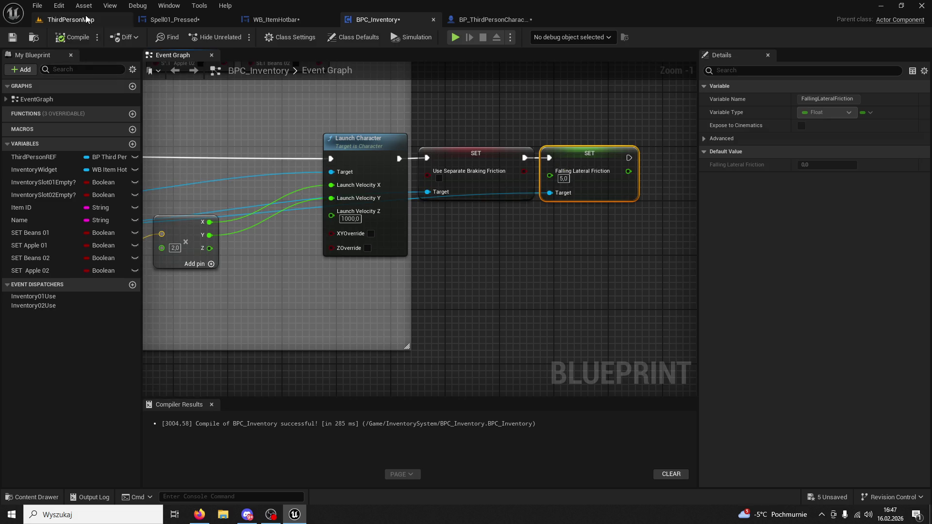
left_click(87, 20)
left_click(235, 37)
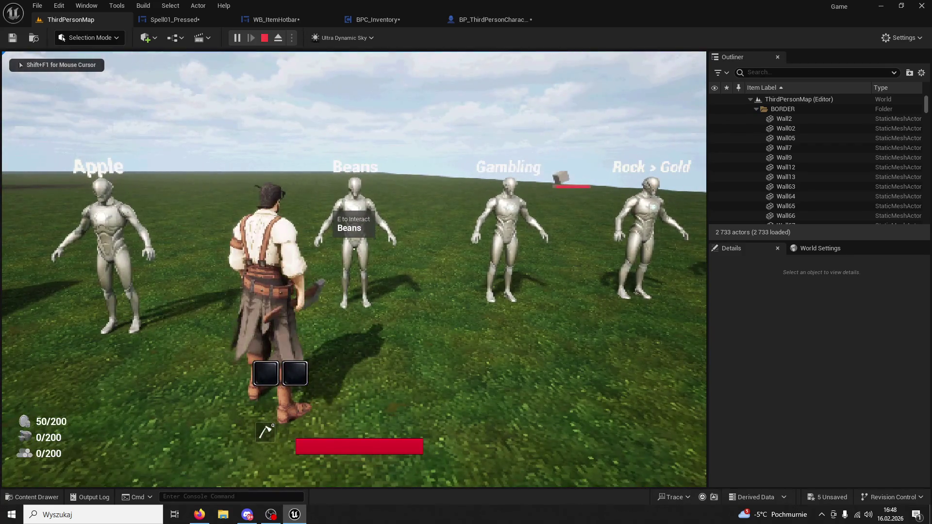
Step: Pick up an item, use the slot 1 skill twice while running, then stop playtesting
key("e")
key("1")
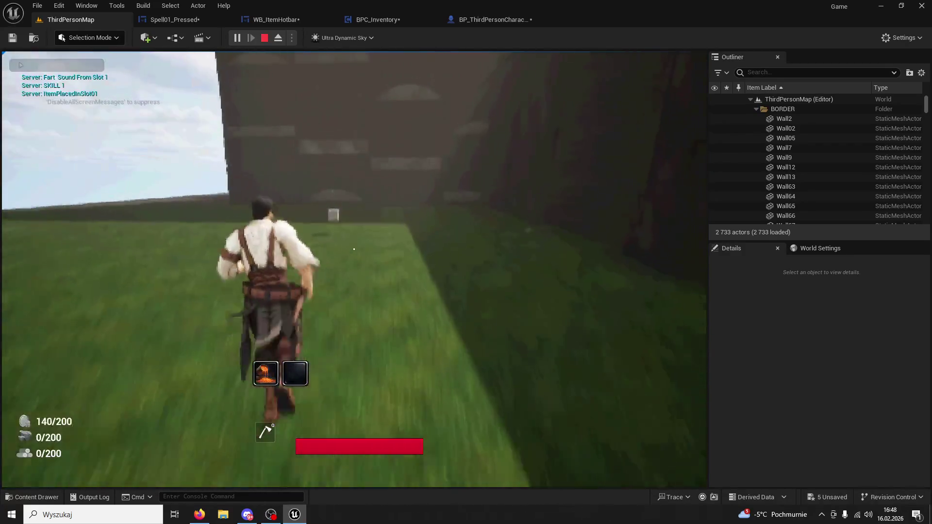
key("w")
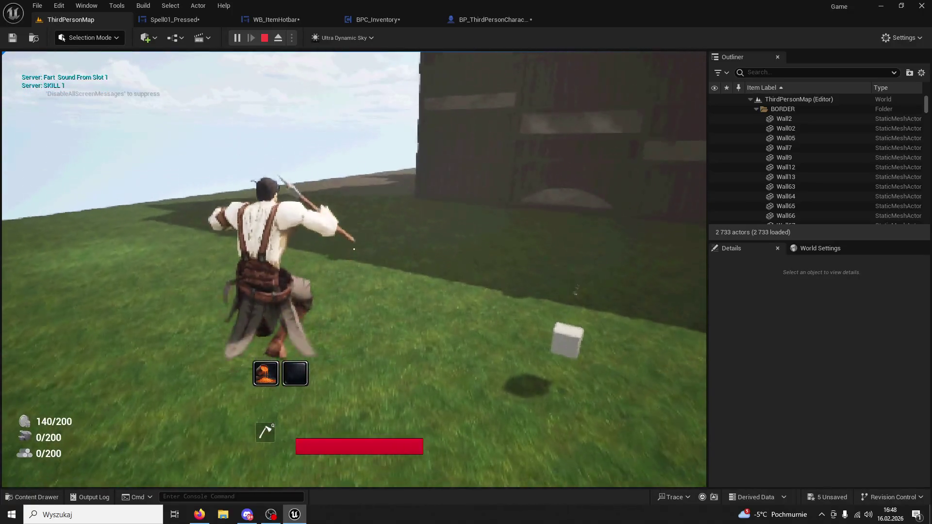
key("1")
key("1")
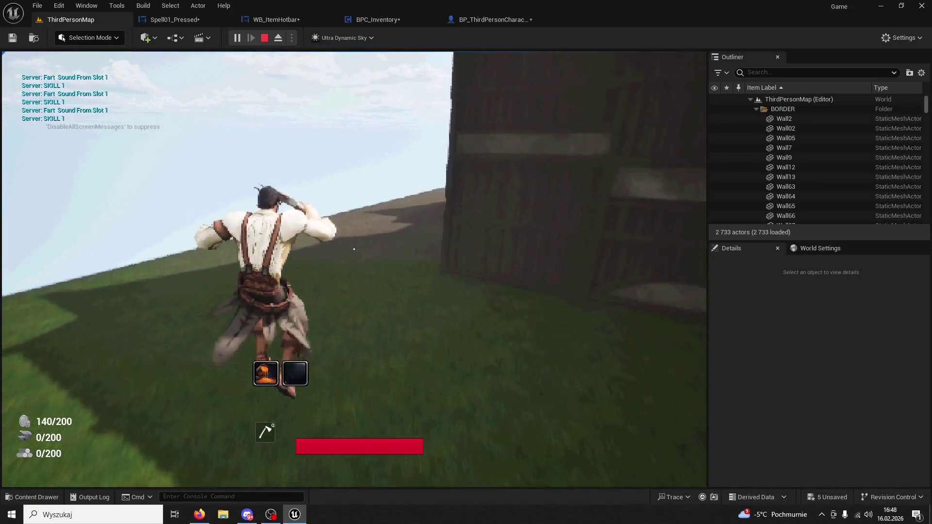
key("w")
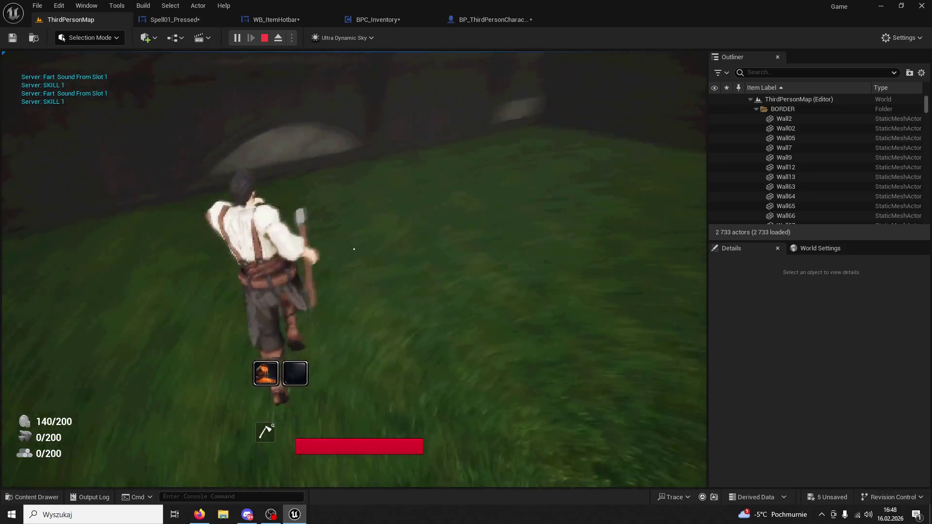
key("w")
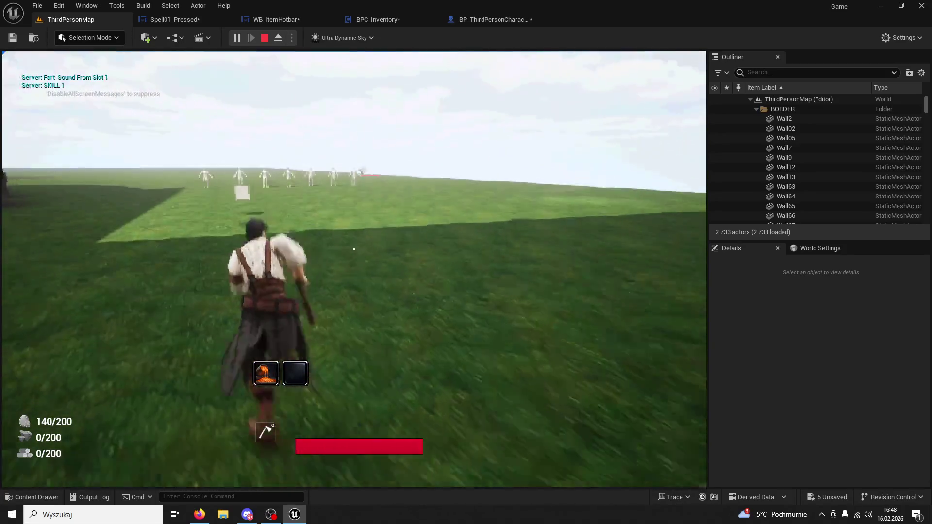
key("Escape")
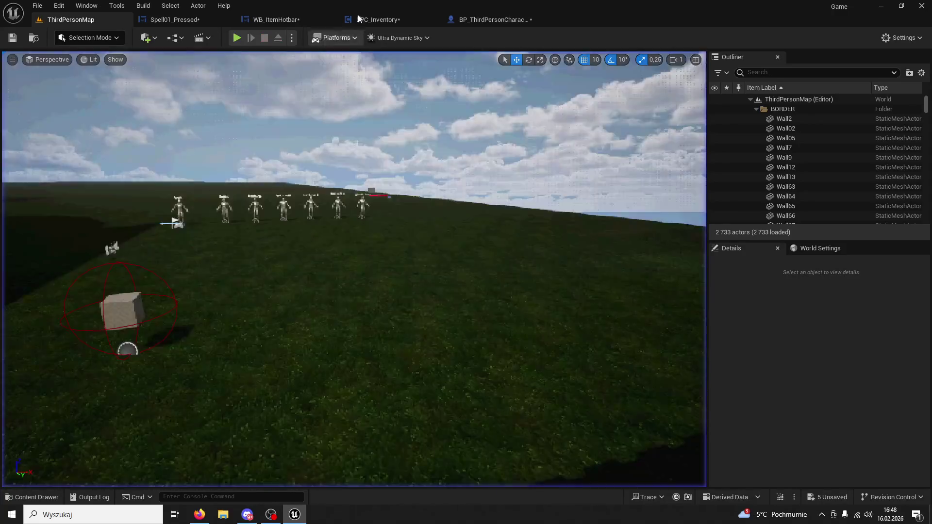
Step: Set Launch Velocity Z to 750 in BPC_Inventory and start a new playtest
left_click(387, 20)
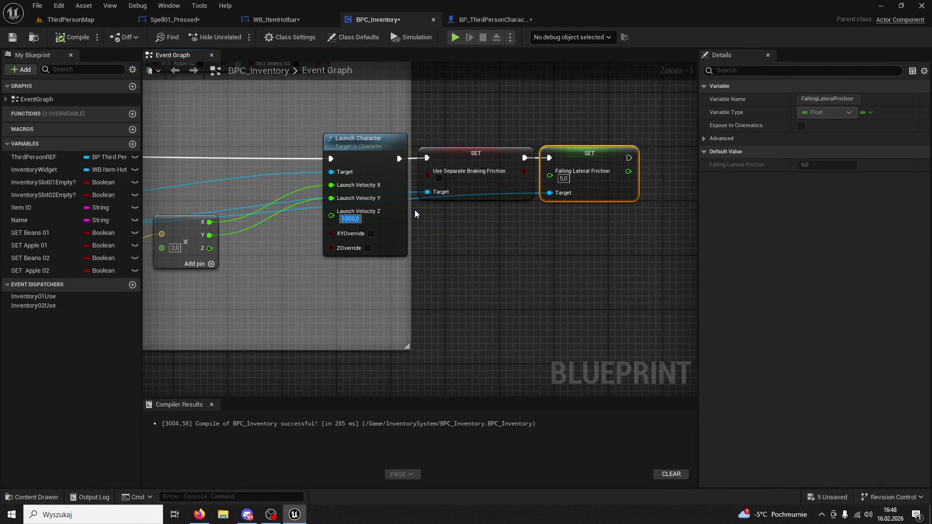
type("750")
key("Return")
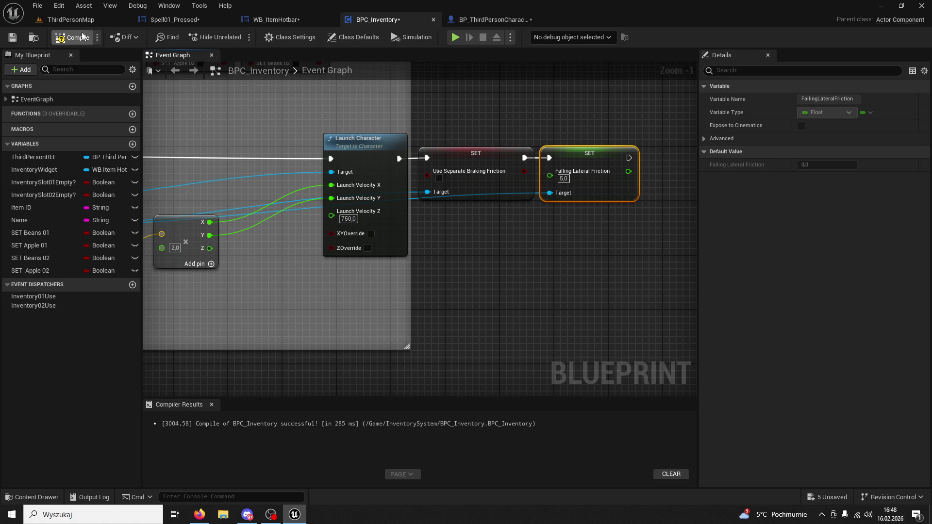
left_click(75, 21)
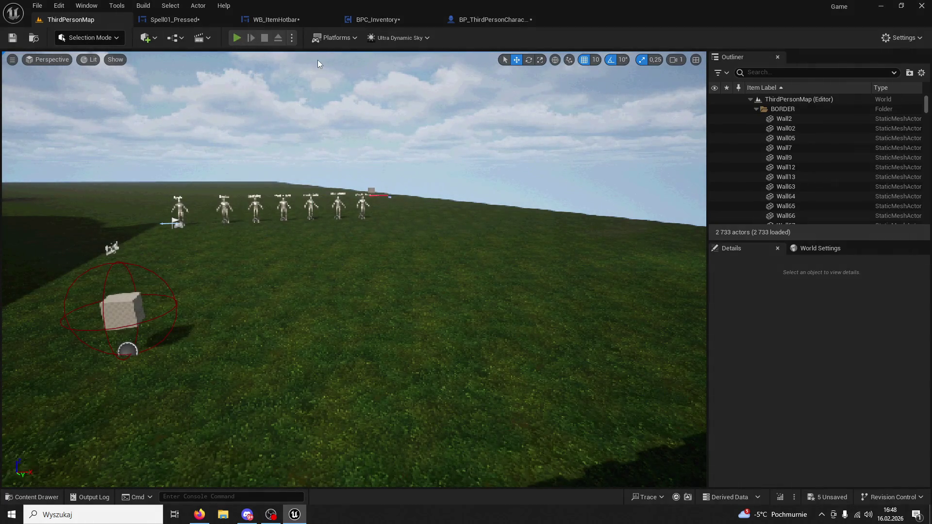
key("alt+p")
key("w")
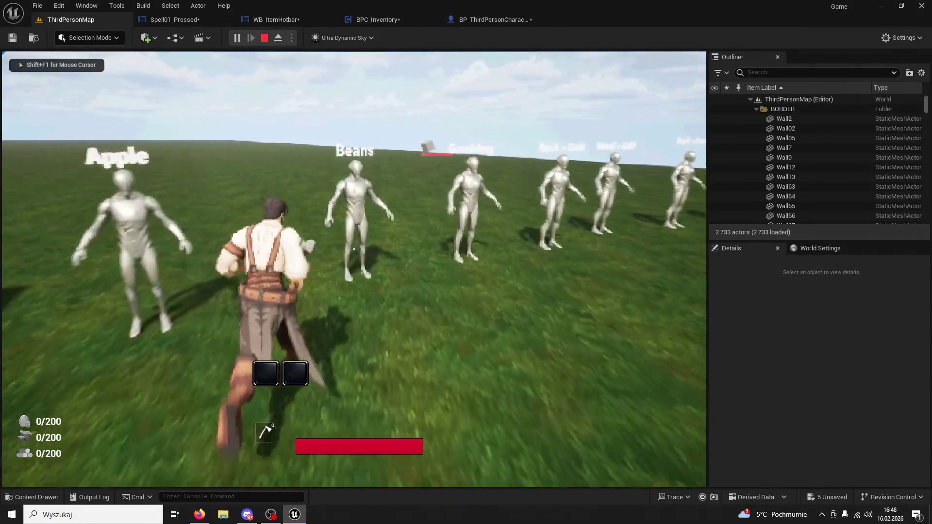
key("1")
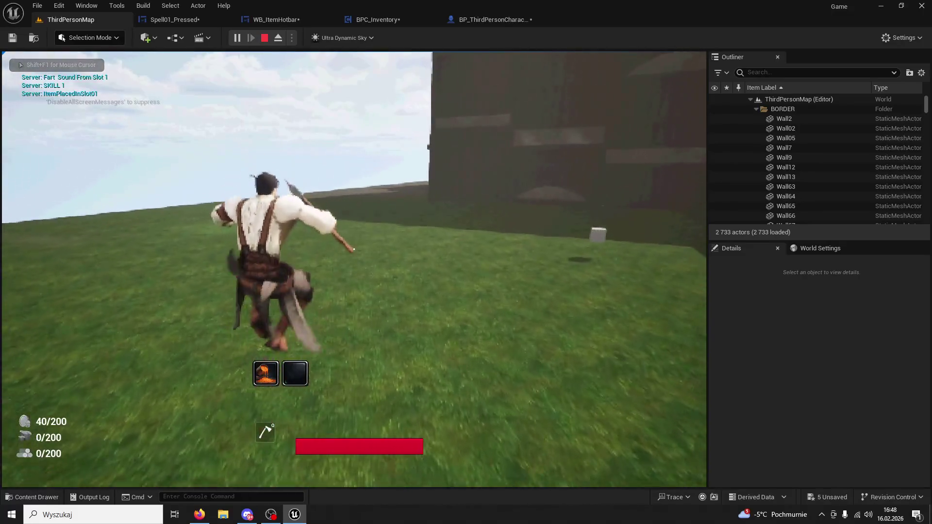
key("1")
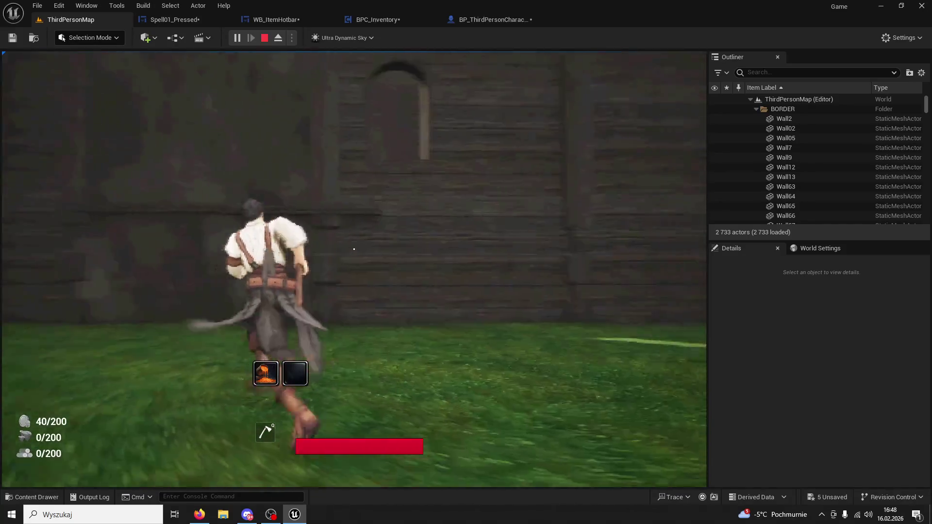
key("1")
key("1")
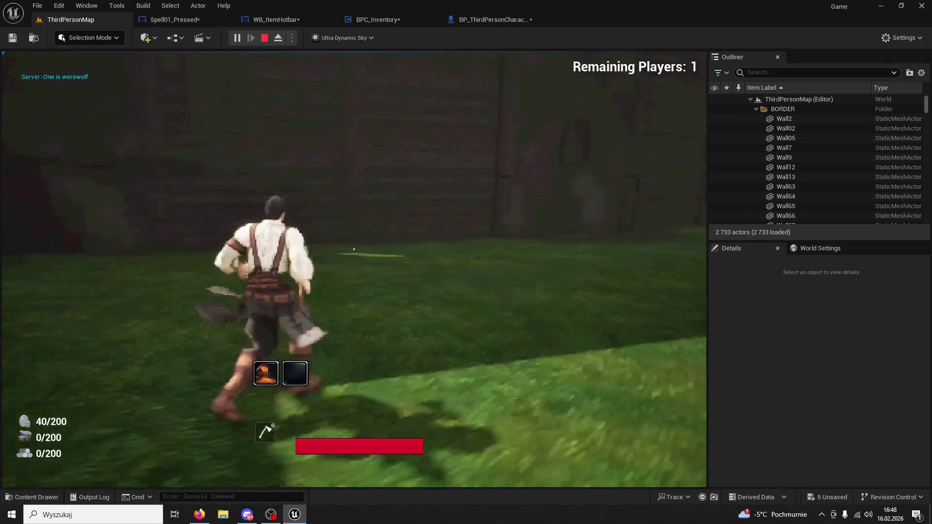
key("1")
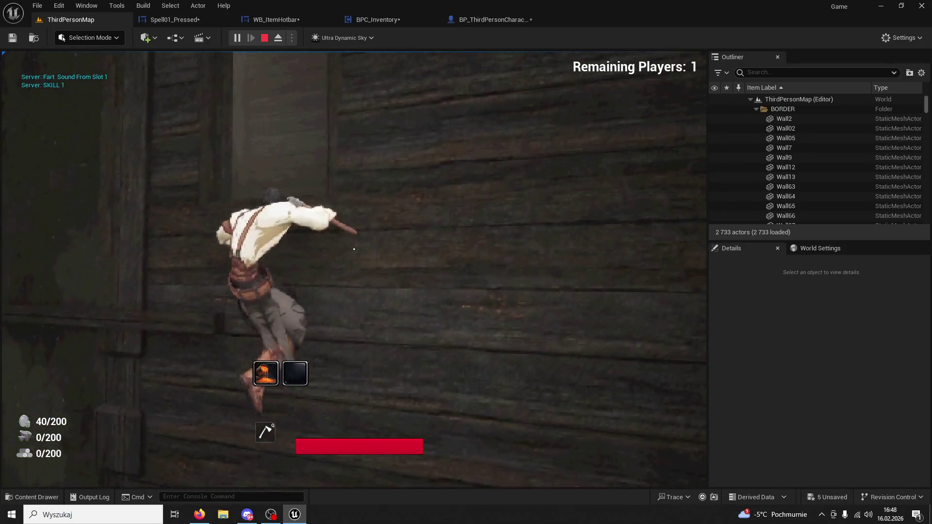
key("1")
key("1")
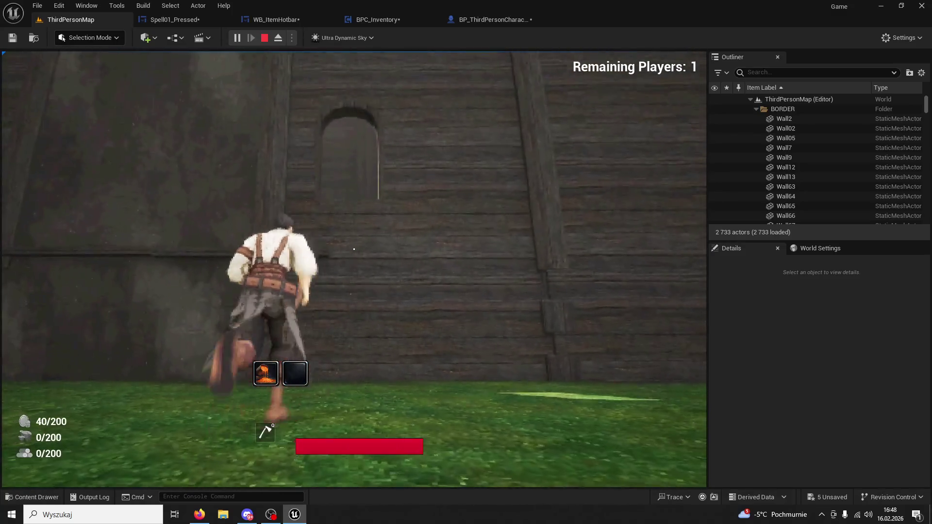
key("1")
key("1")
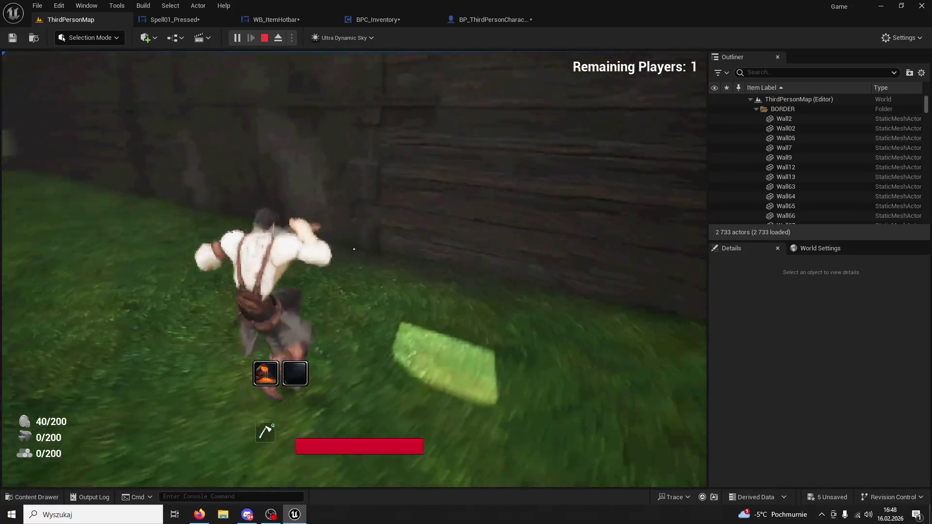
key("1")
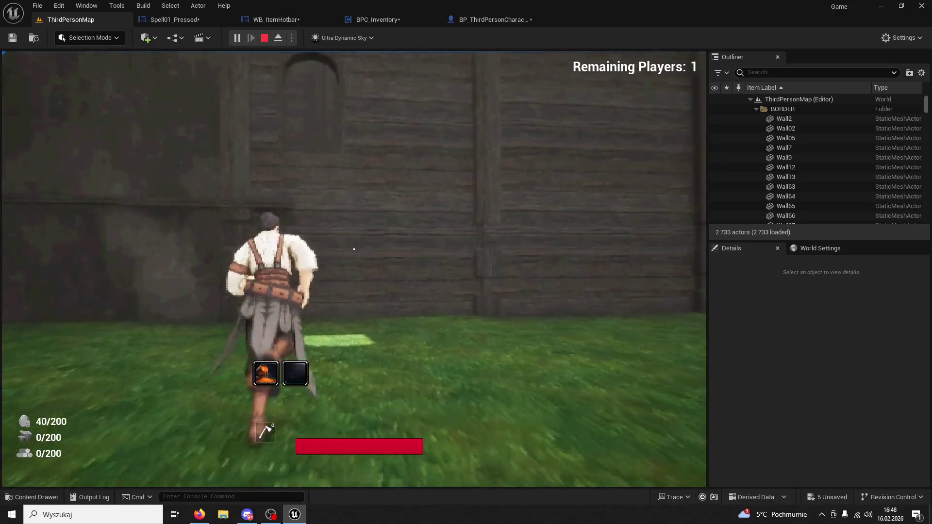
key("1")
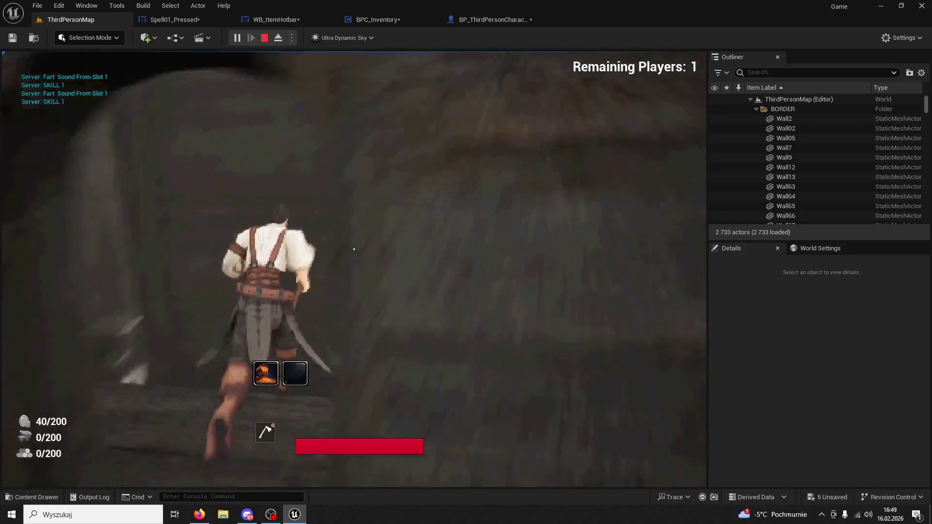
key("w")
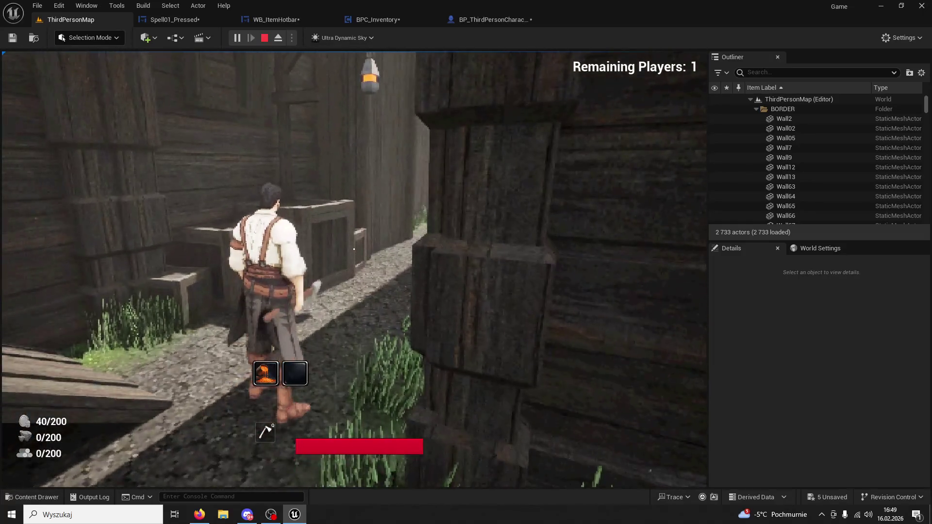
key("Escape")
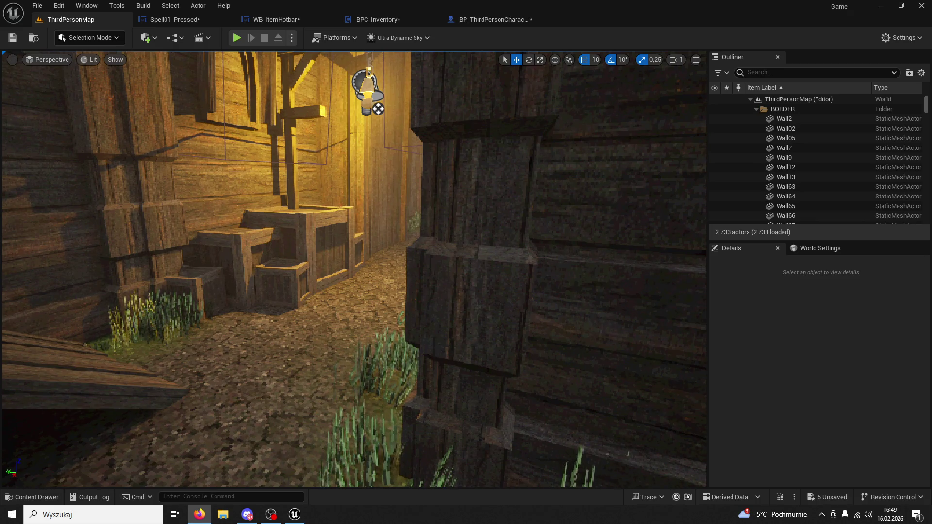
left_click(237, 38)
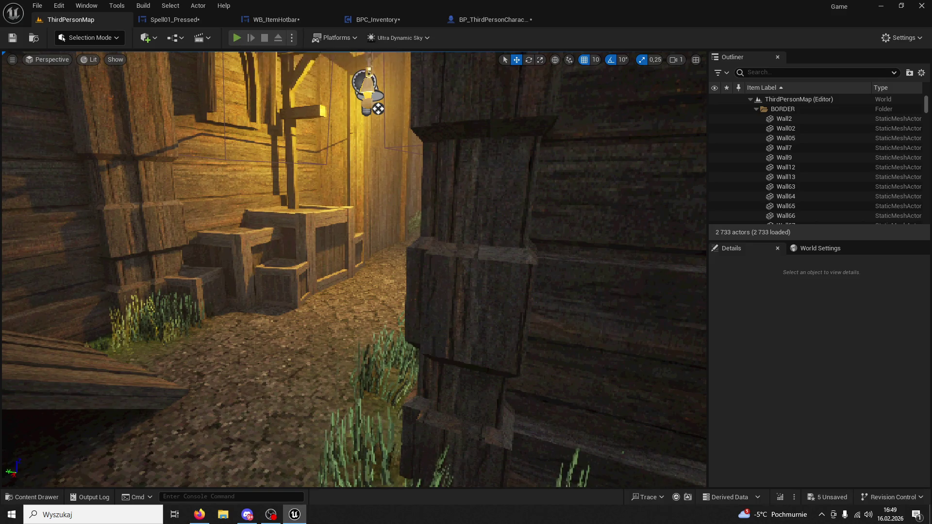
Step: End the playtest and look over the Spell01_Pressed, WB_ItemHotbar, BPC_Inventory and BP_ThirdPersonCharacter blueprints
key("w")
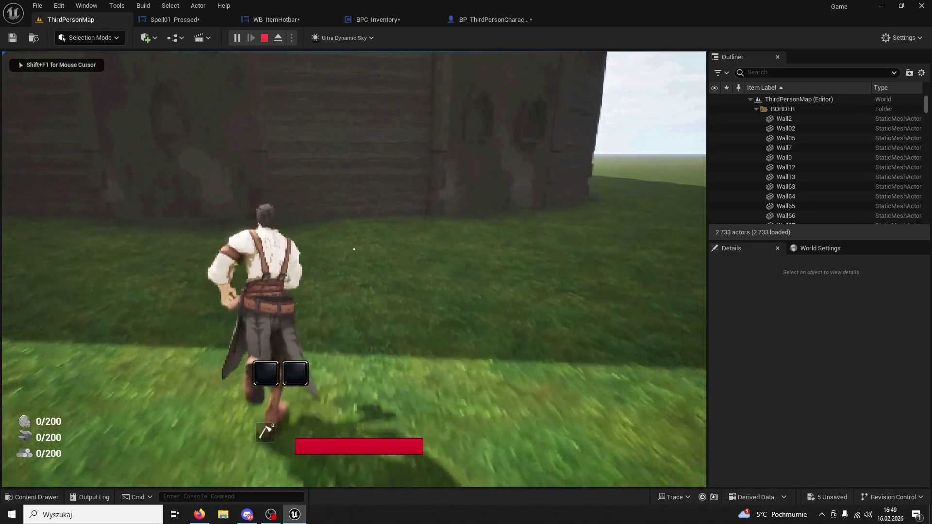
key("Escape")
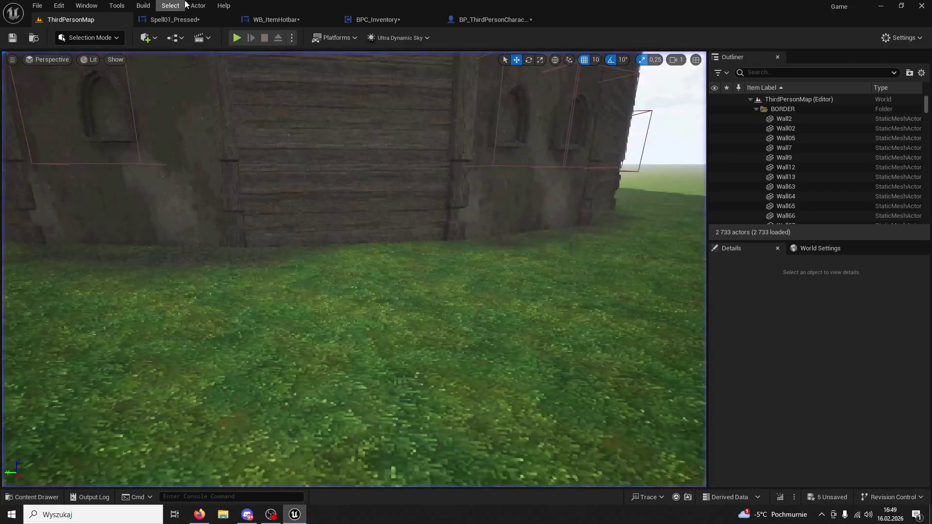
left_click(194, 22)
left_click(259, 24)
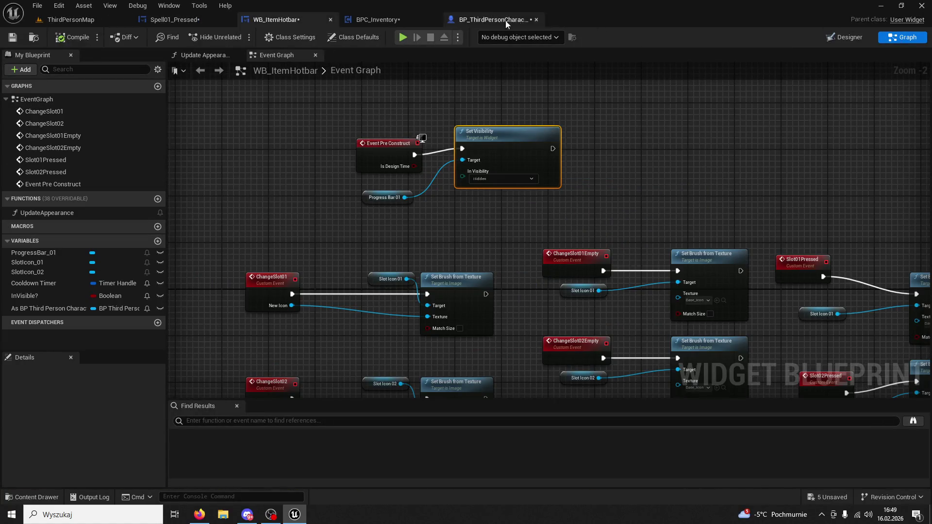
left_click(376, 20)
left_click(481, 20)
left_click(266, 22)
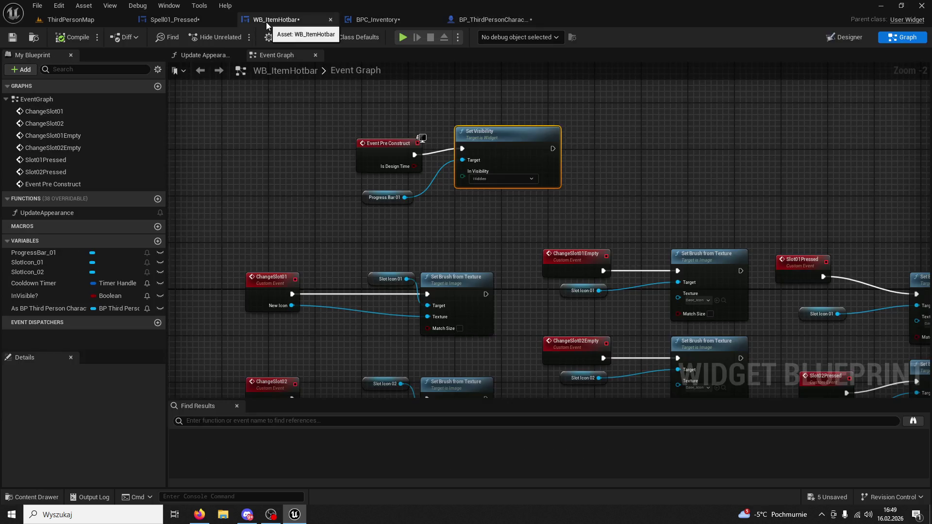
Step: Nudge SlotIcon_01 and SlotIcon_02 slightly right in the WB_ItemHotbar designer
left_click(855, 42)
left_click(372, 339)
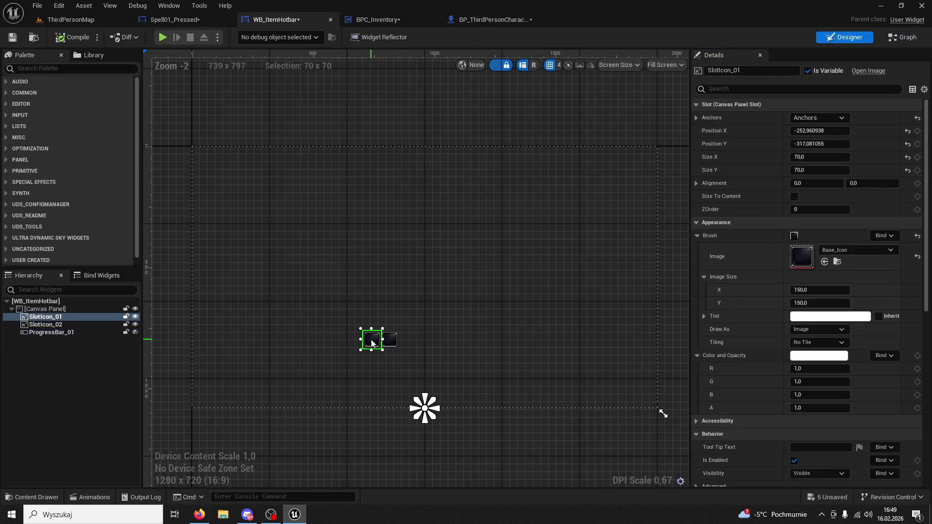
left_click(388, 340, "ctrl")
key("Right")
key("Right")
key("Right")
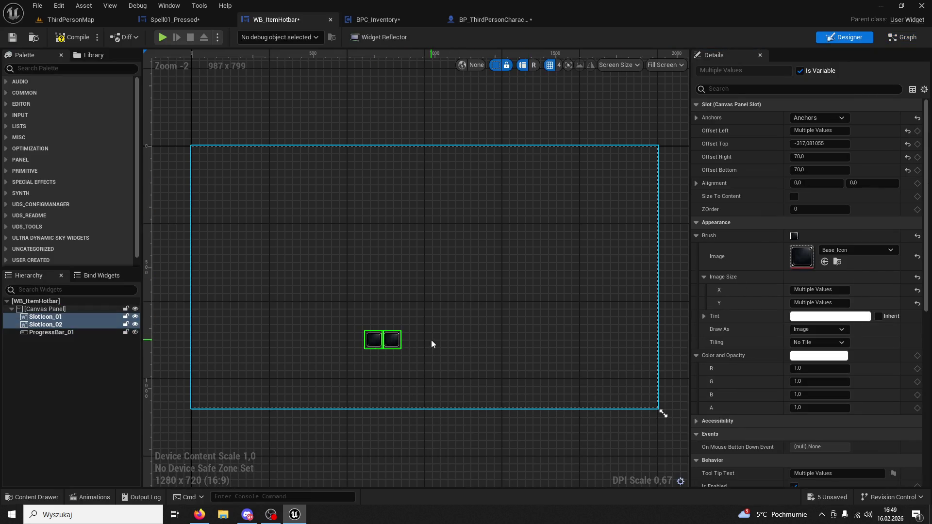
key("Right")
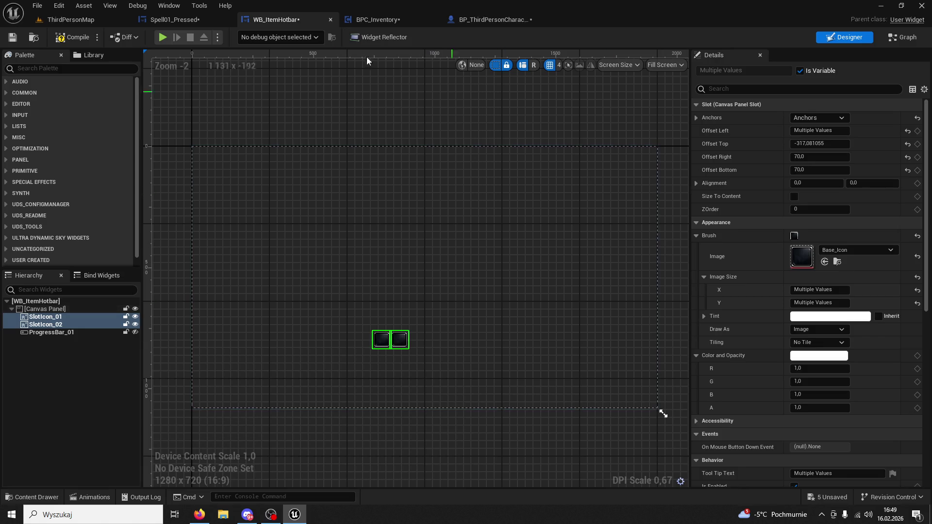
Step: Browse to Content/UI/HealthBar and open WB_HealthBar in the widget editor
left_click(32, 497)
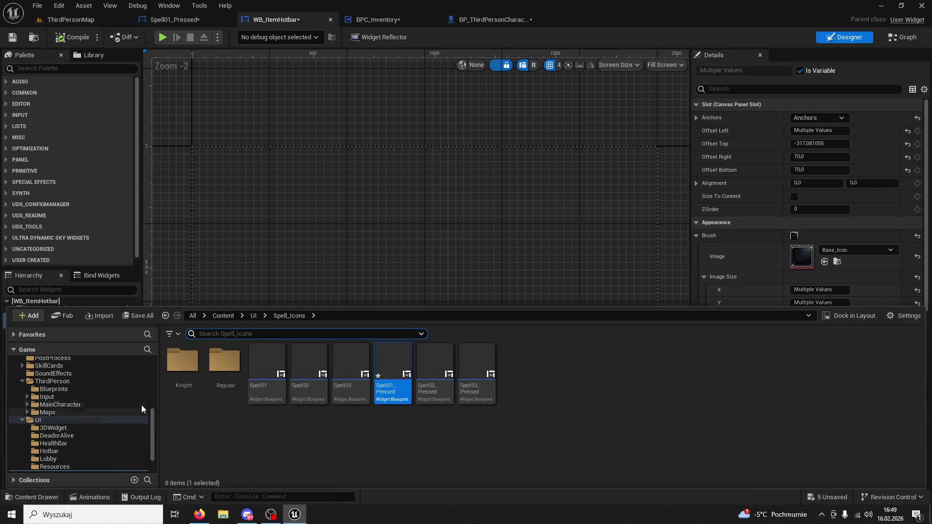
left_click(253, 316)
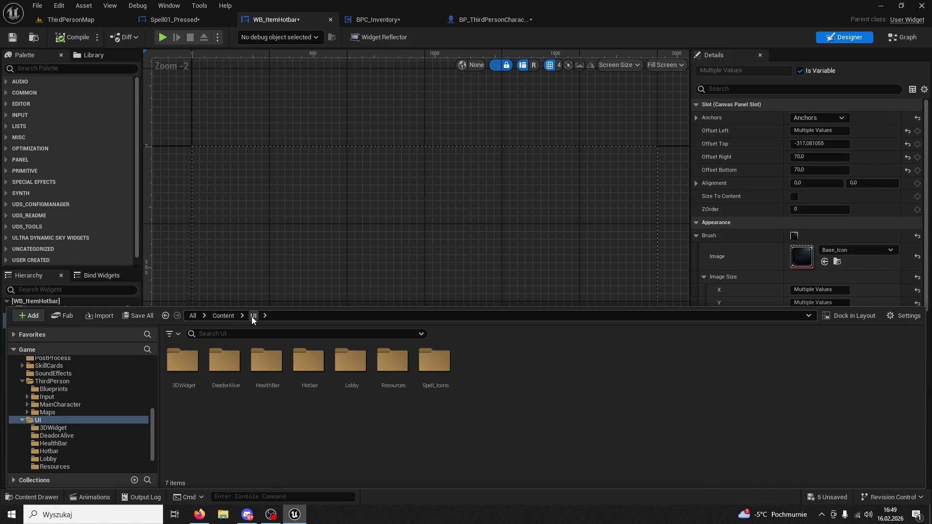
double_click(266, 364)
left_click(901, 37)
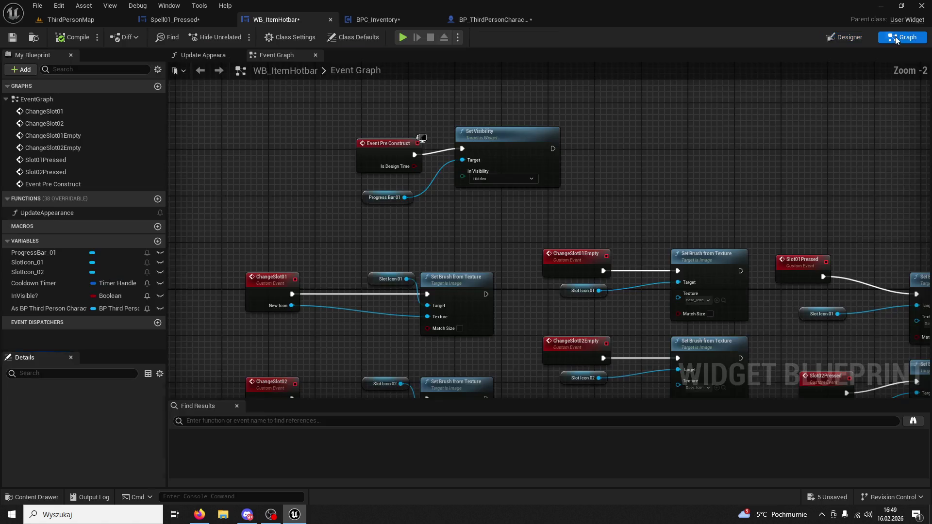
left_click(850, 40)
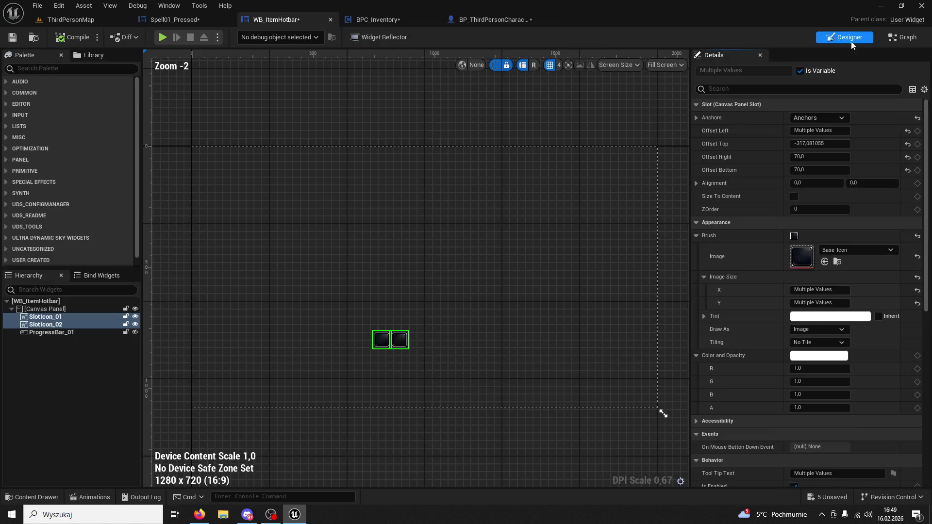
left_click(32, 496)
double_click(179, 358)
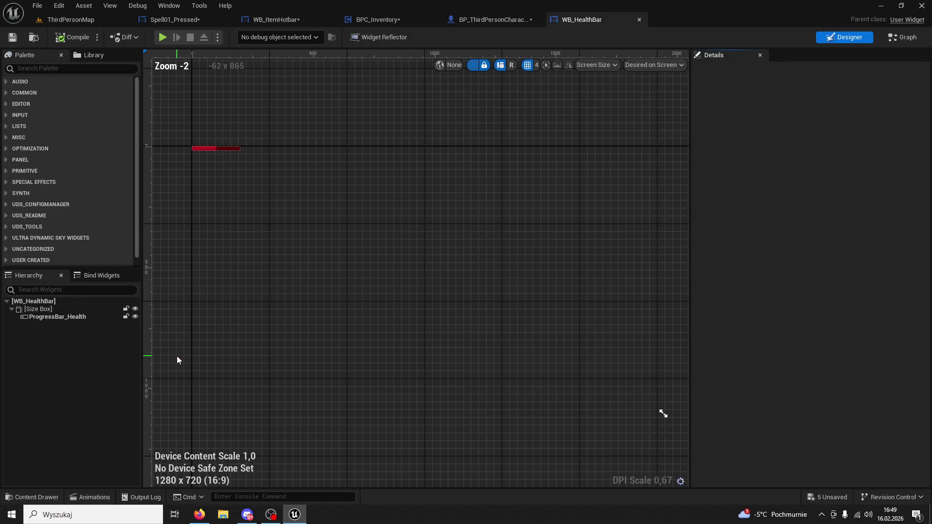
left_click(221, 150)
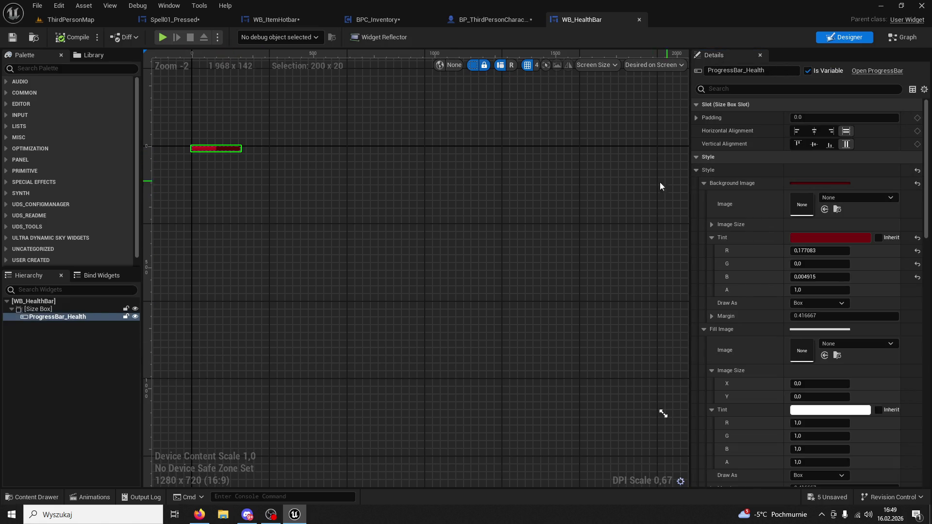
left_click(73, 22)
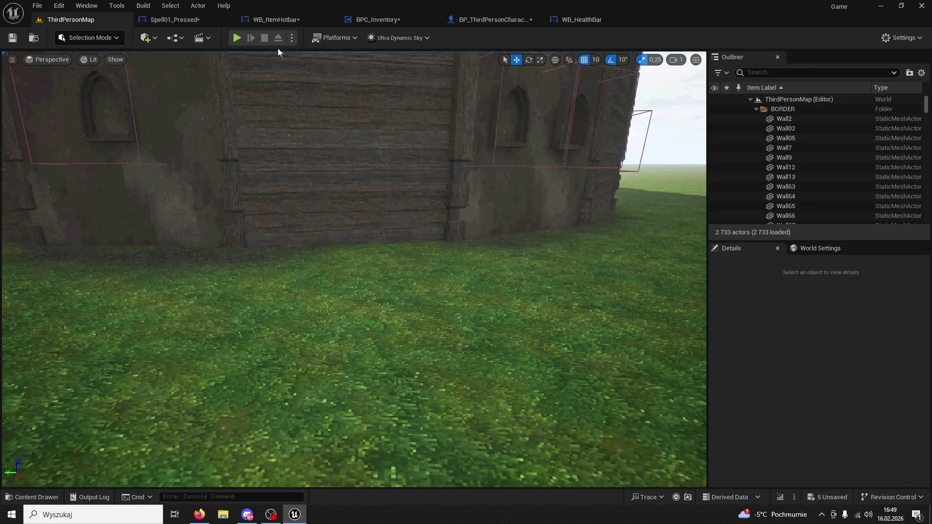
left_click(237, 38)
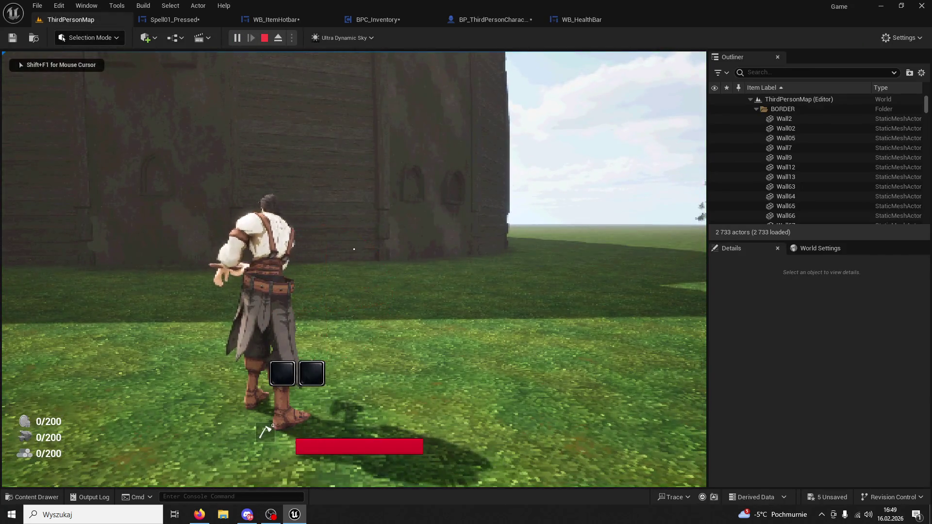
key("Escape")
left_click(565, 22)
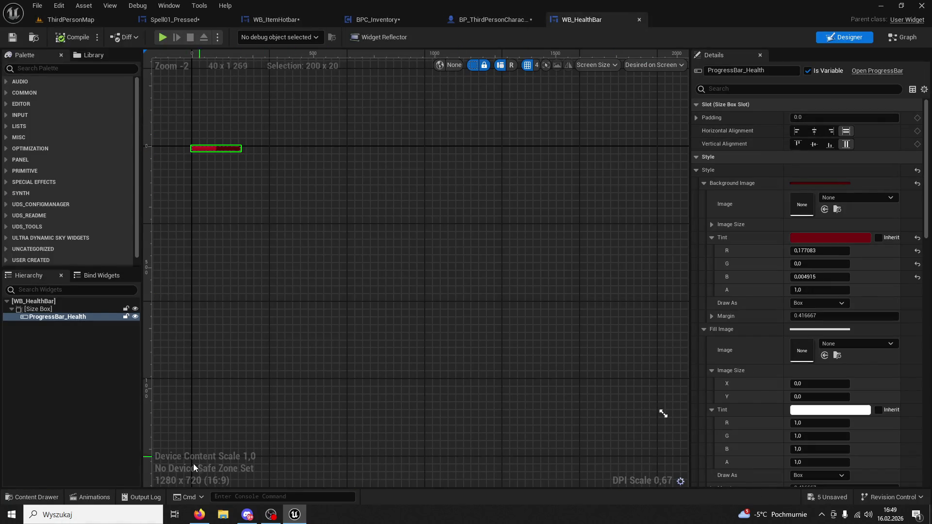
left_click(32, 497)
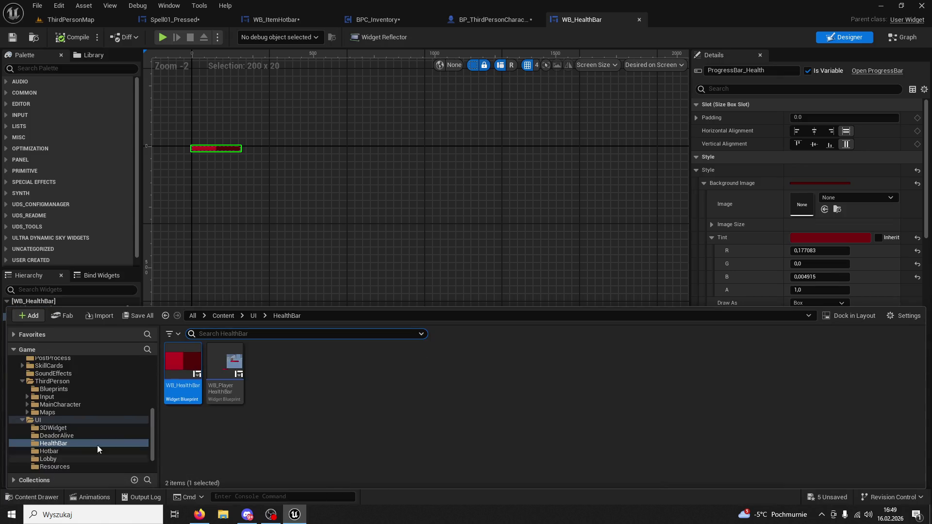
left_click(252, 316)
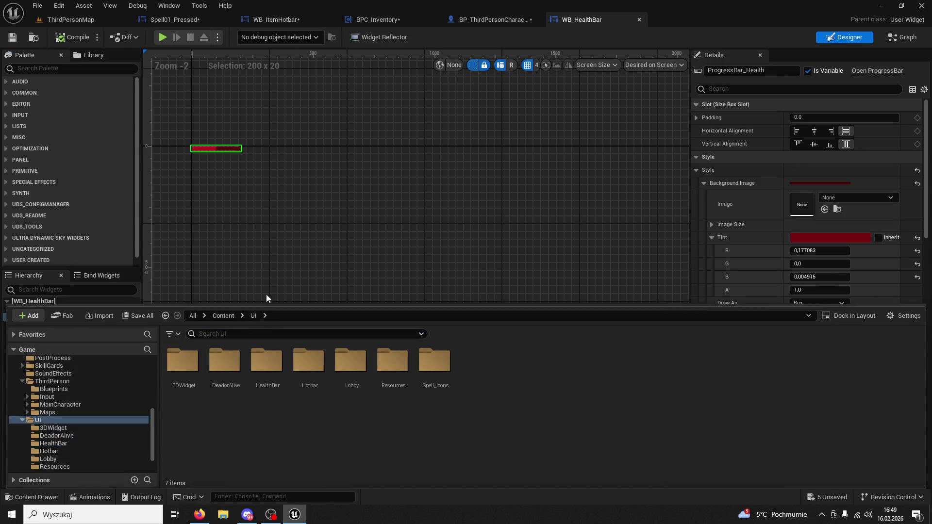
left_click(217, 152)
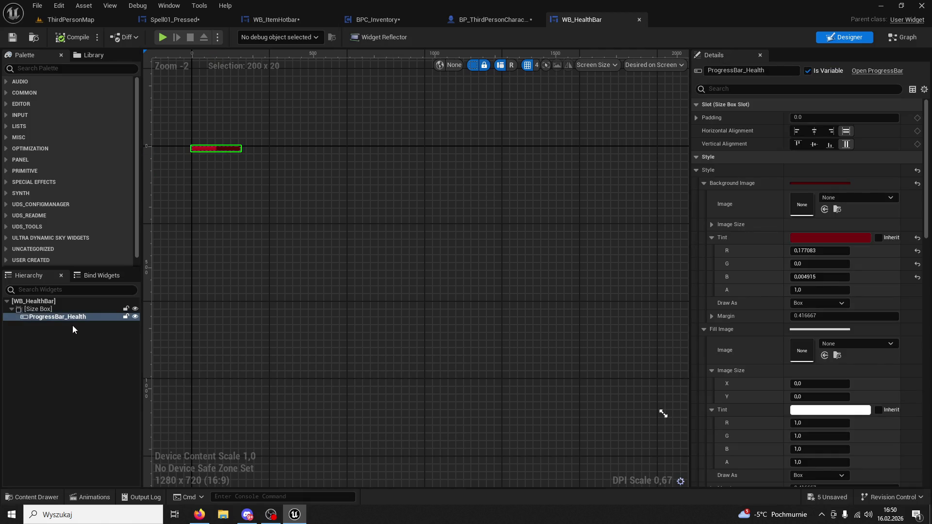
double_click(49, 309)
Step: Search the Palette for Canvas Panel and try adding it to the WB_HealthBar hierarchy
left_click(43, 290)
type("nvas")
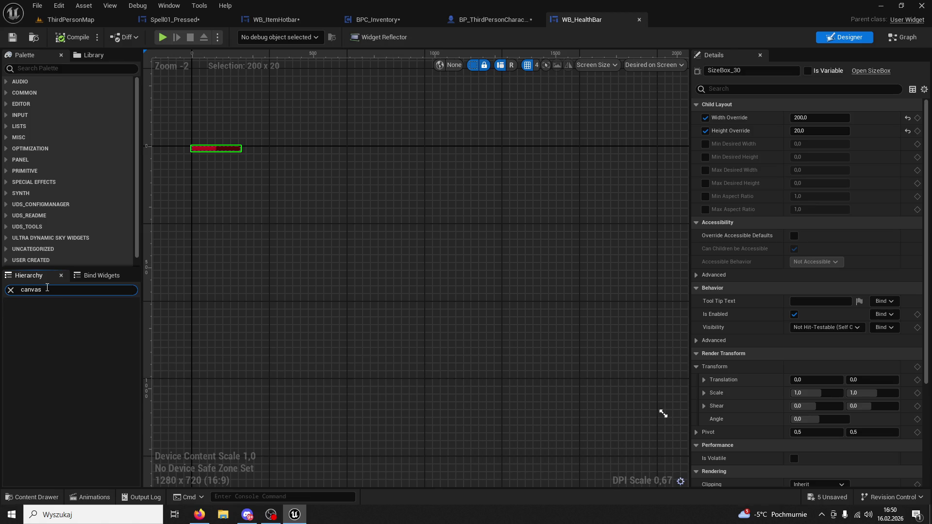
left_click(30, 68)
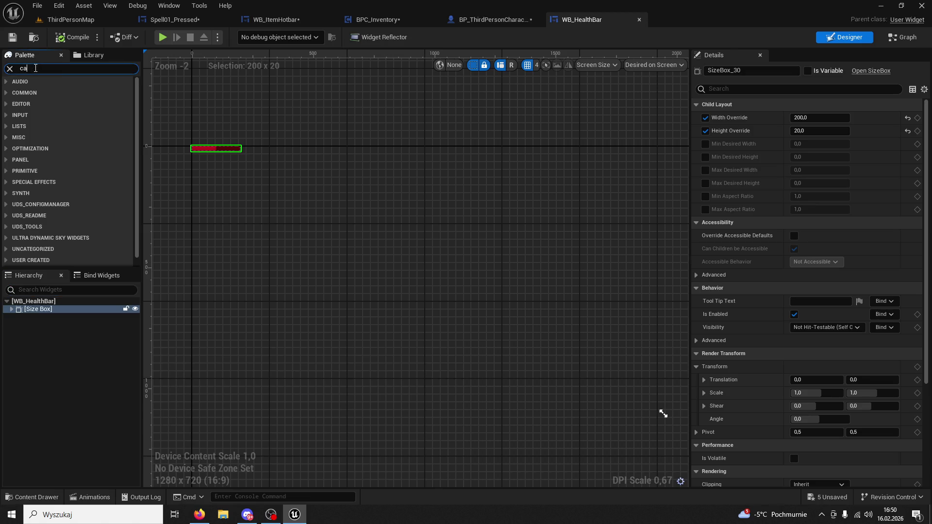
type("nvas")
mouse_move(49, 92)
left_mouse_down()
mouse_move(77, 301)
mouse_move(49, 309)
left_mouse_up()
left_click(11, 310)
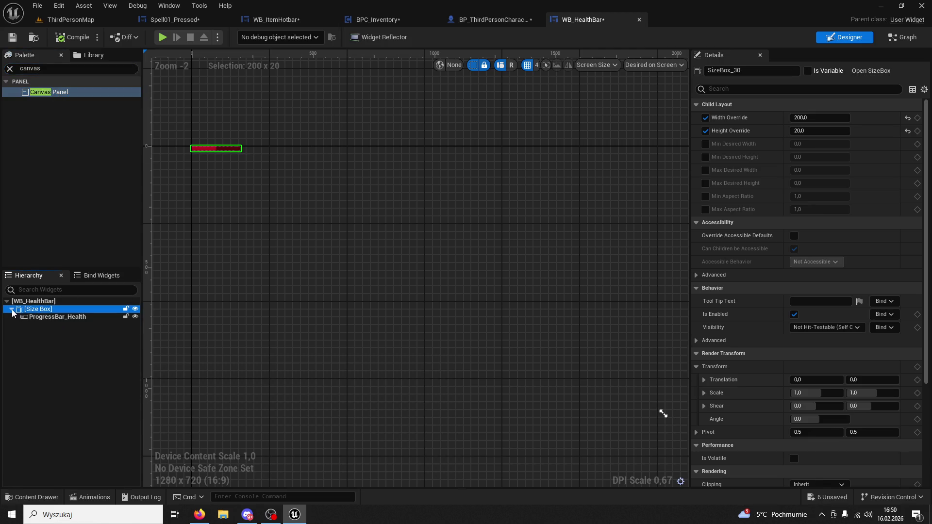
left_click(48, 302)
left_click_drag(30, 97, 66, 346)
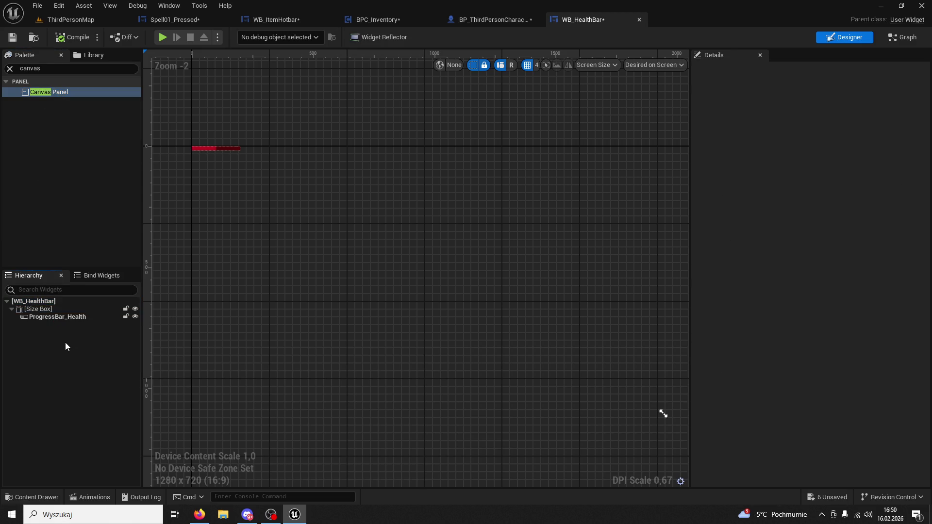
Step: Select ProgressBar_Health, try moving it, and collapse the Size Box slot settings
left_click(54, 317)
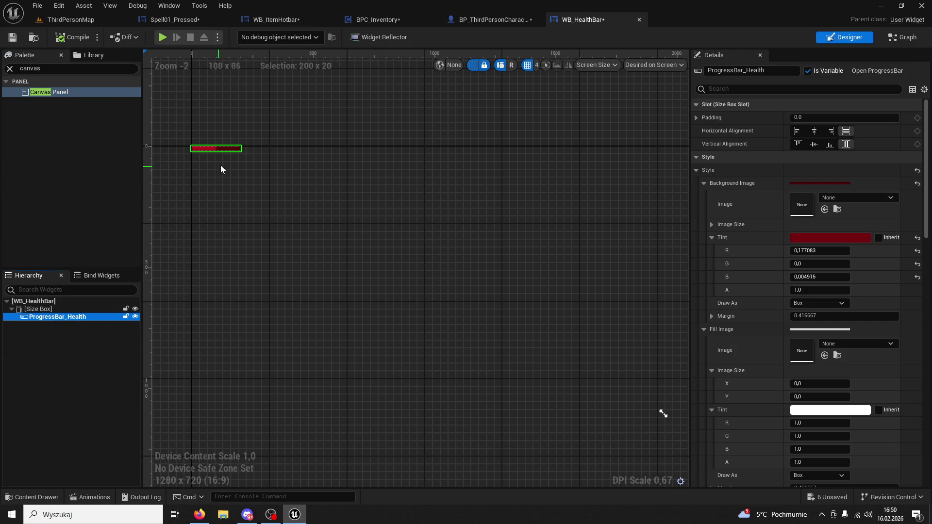
mouse_move(229, 151)
left_mouse_down()
mouse_move(289, 208)
mouse_move(393, 339)
mouse_move(380, 366)
left_mouse_up()
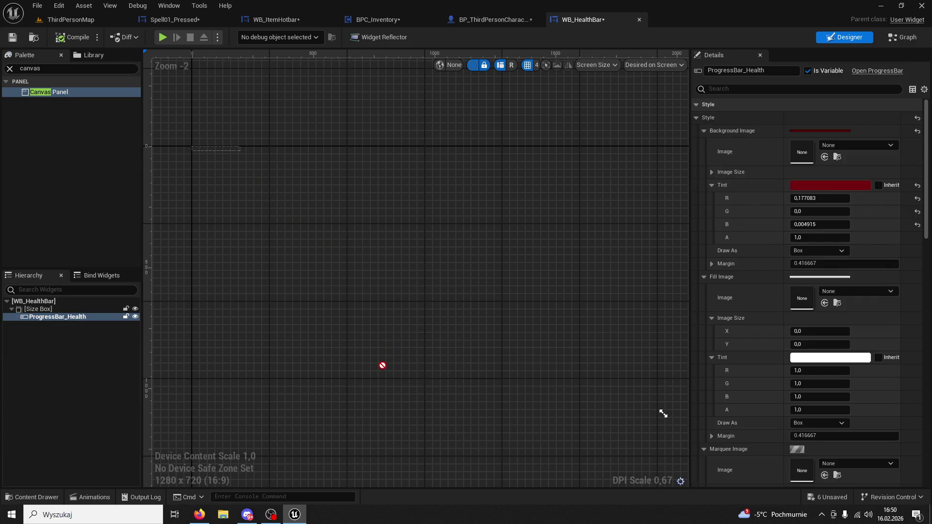
left_click(231, 154)
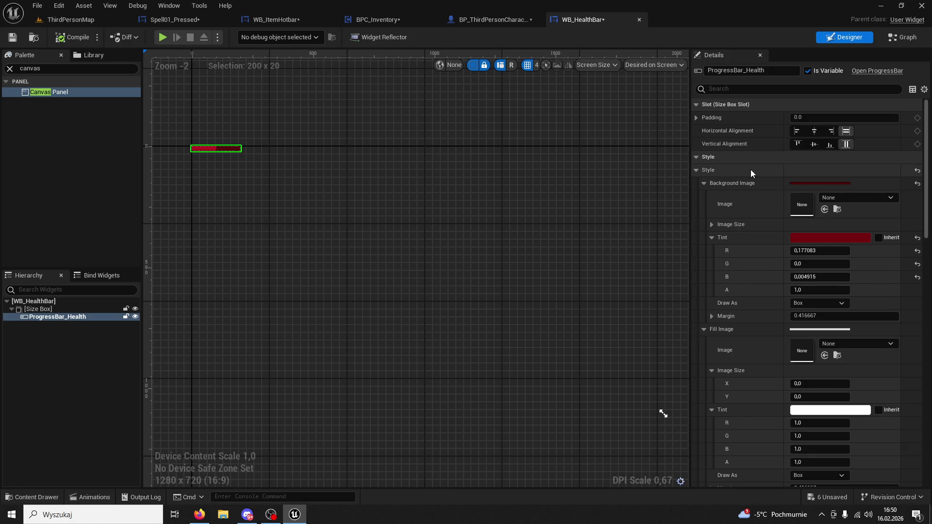
left_click(699, 106)
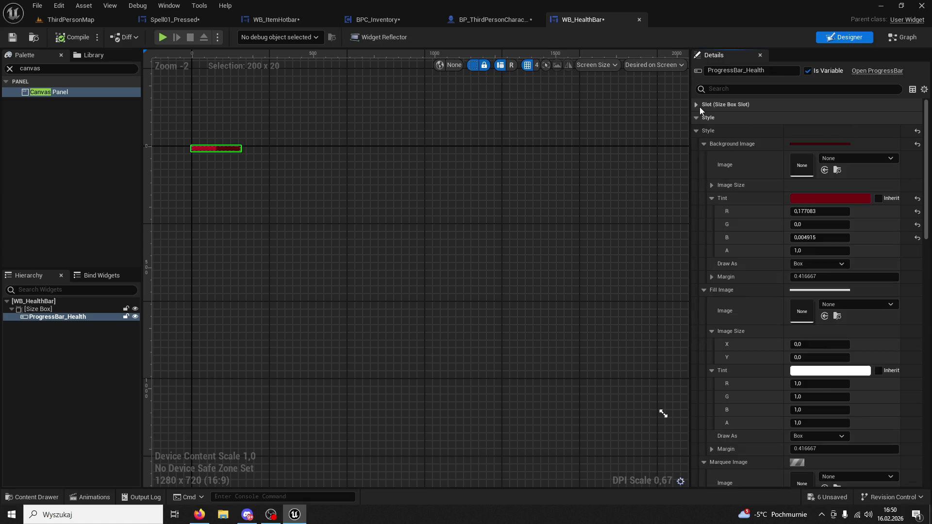
Step: Browse the DeadorAlive and Lobby UI folders, then switch WB_HealthBar to its Event Graph
left_click(38, 495)
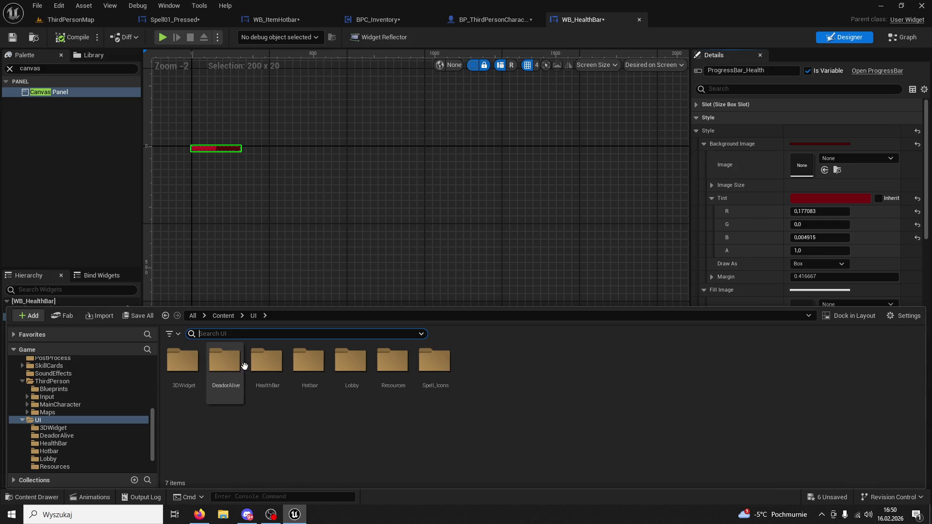
double_click(226, 361)
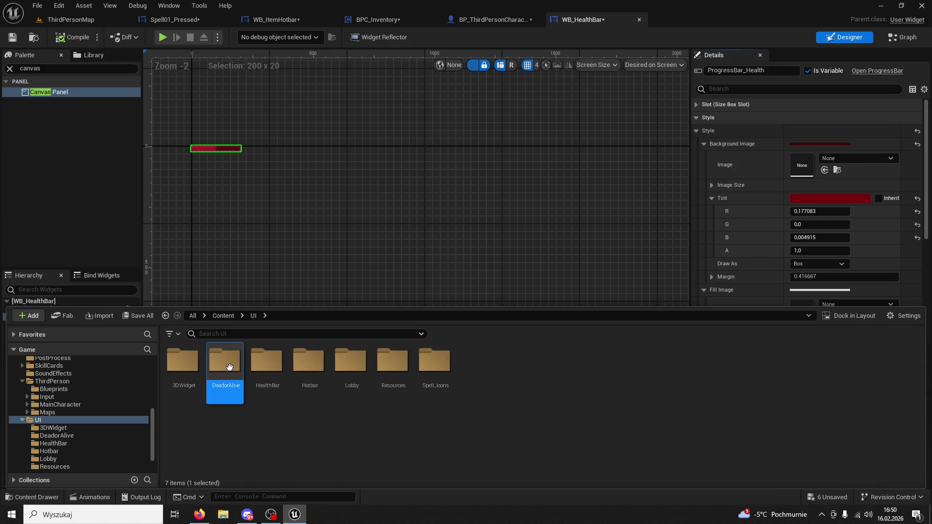
left_click(251, 316)
double_click(352, 364)
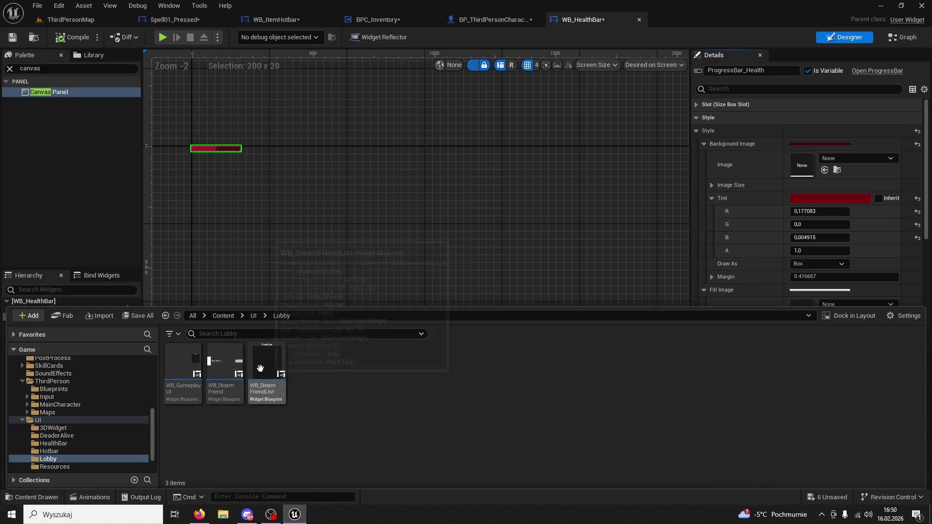
left_click(253, 316)
left_click(287, 235)
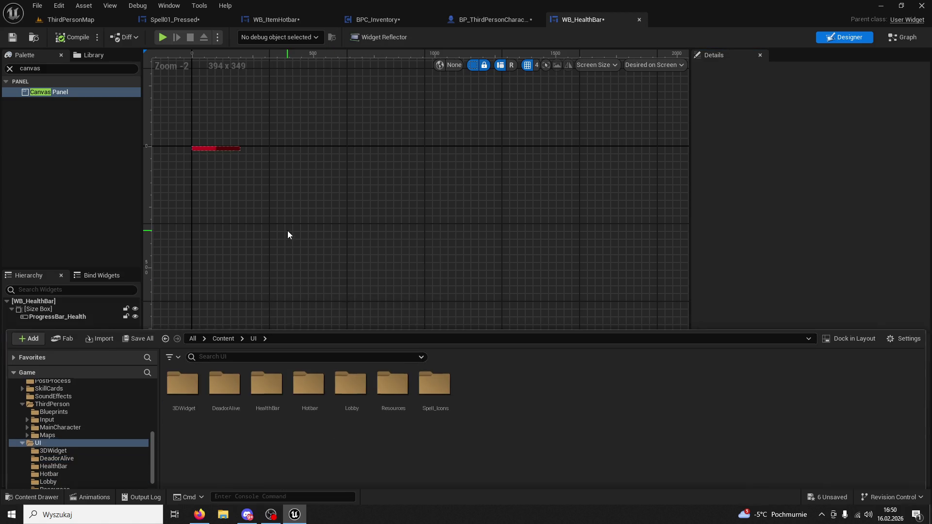
left_click(902, 37)
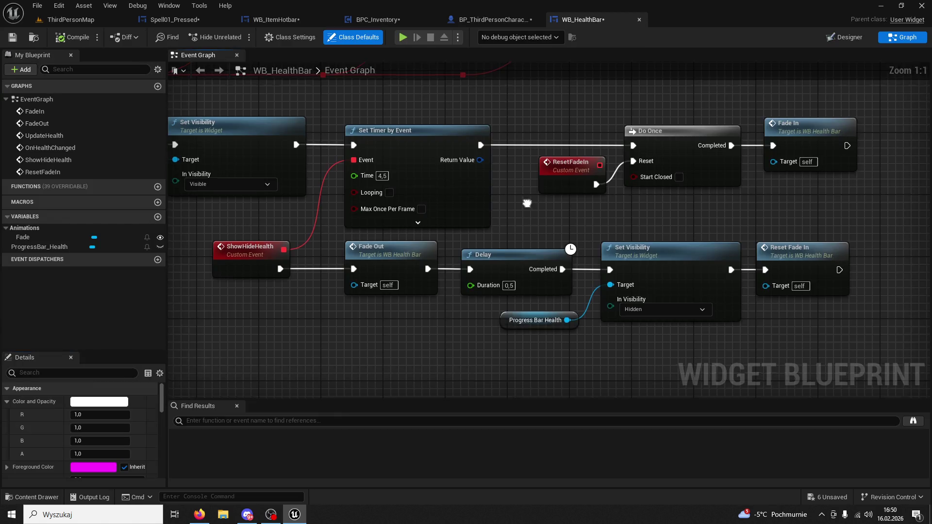
Step: Return to the Designer and try adding a Canvas Panel inside ProgressBar_Health's Size Box
scroll(566, 229, "down", 8)
scroll(520, 310, "up", 8)
scroll(441, 275, "up", 1)
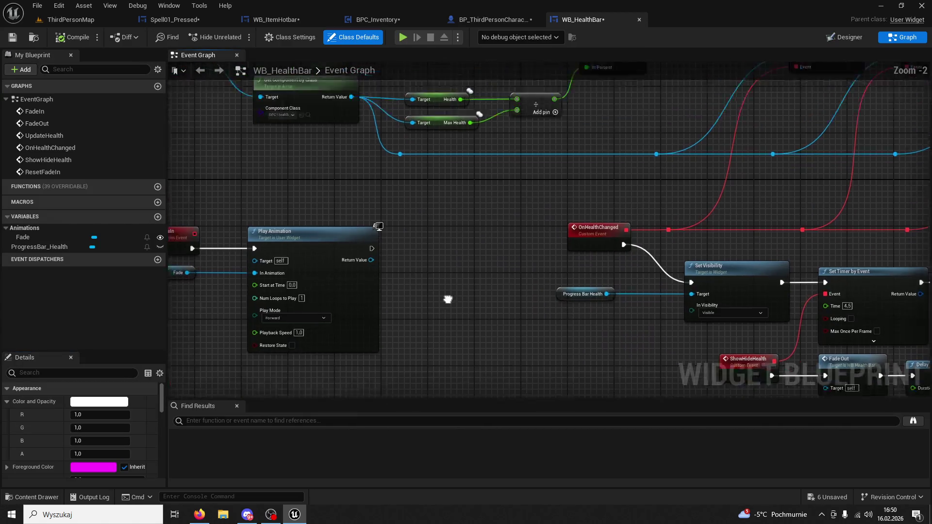
left_click(865, 36)
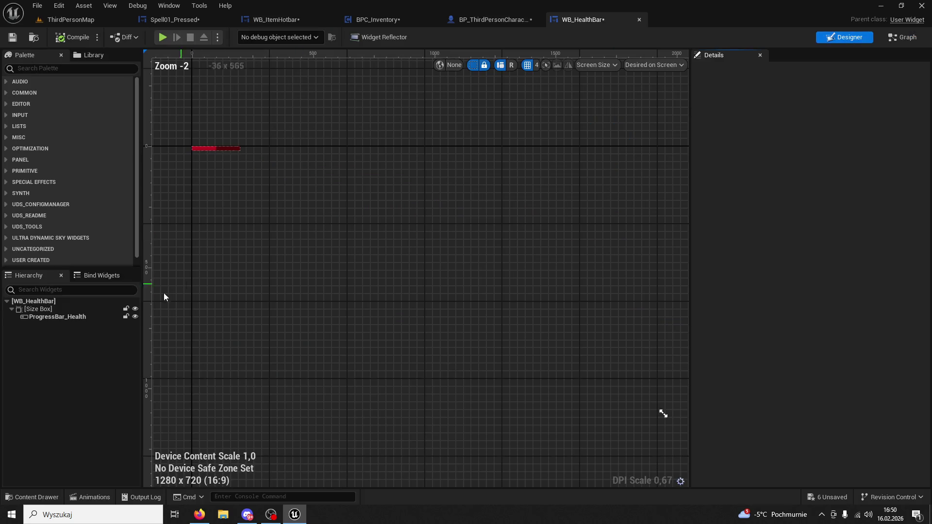
left_click(57, 316)
left_click(46, 310)
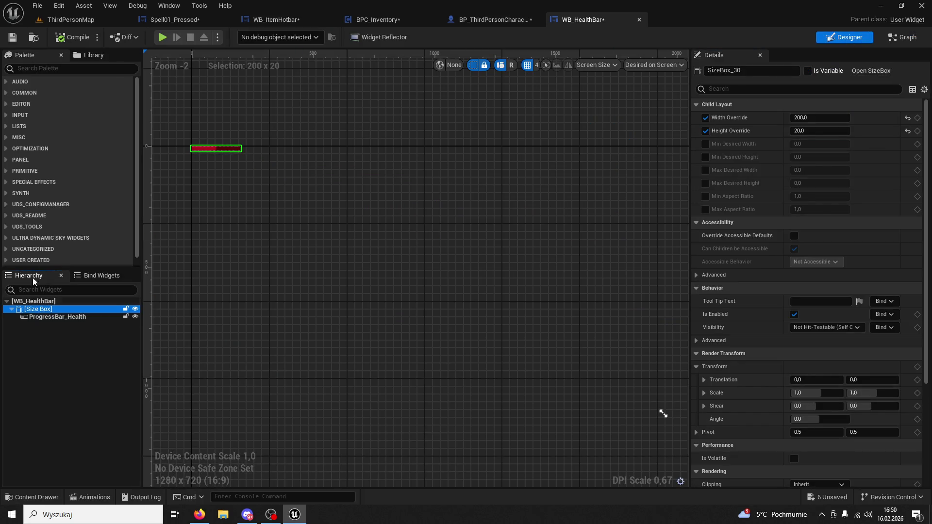
left_click(31, 69)
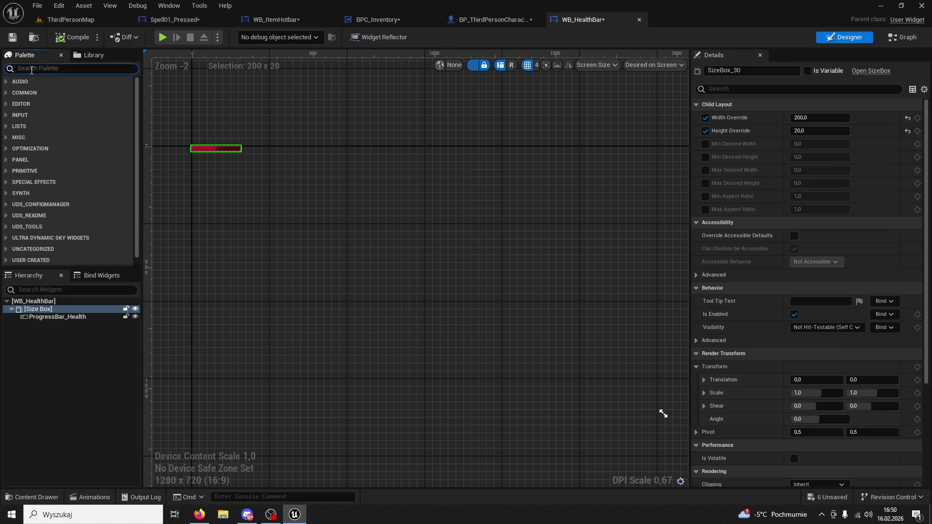
type("canva")
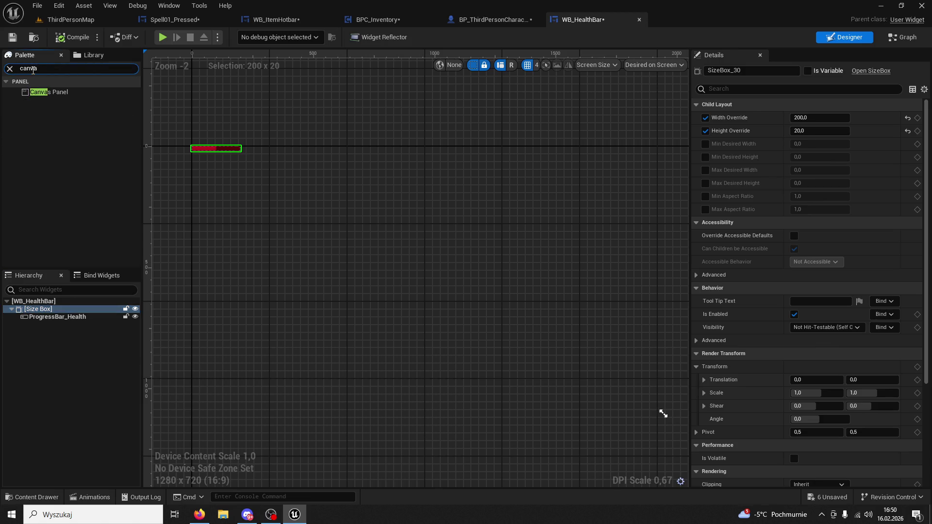
mouse_move(54, 91)
left_mouse_down()
mouse_move(62, 284)
mouse_move(37, 331)
left_mouse_up()
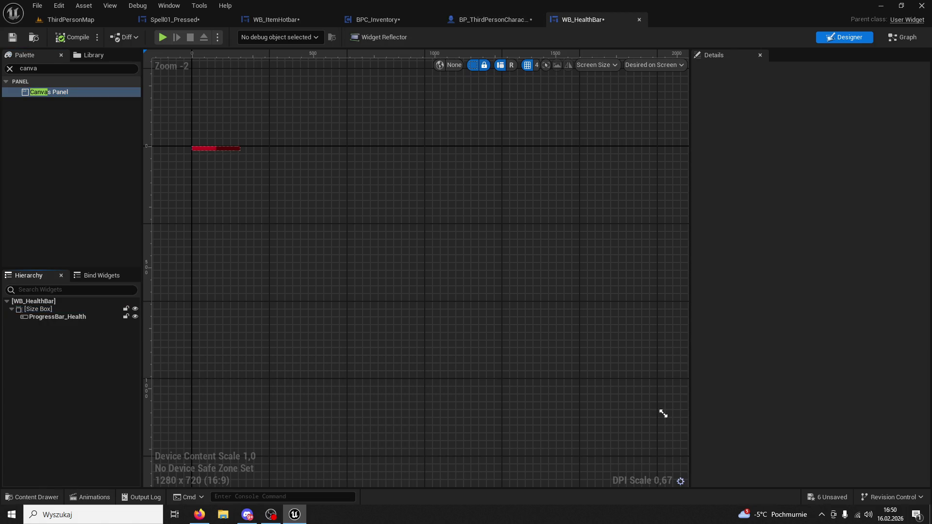
key("alt+Tab")
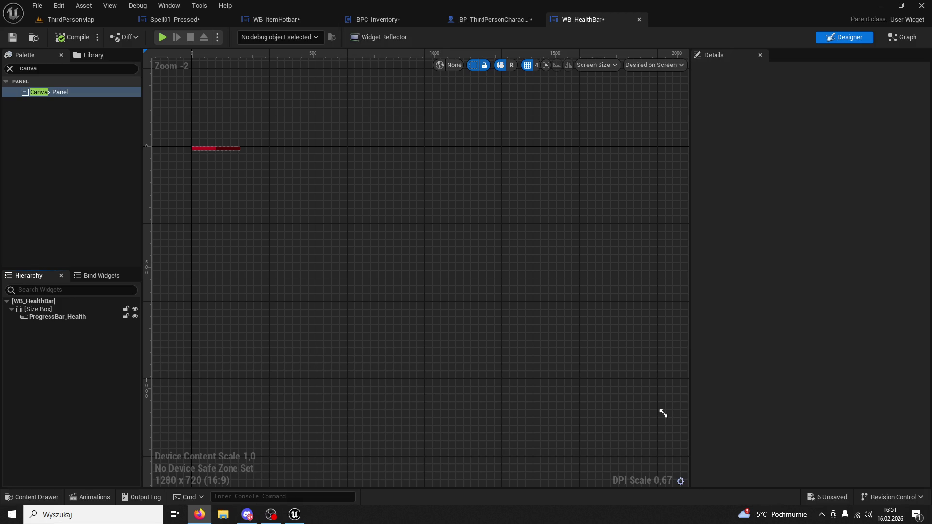
Step: Select ProgressBar_Health, expand its Slot alignment settings, scroll Details, and open Content/UI
left_click(219, 149)
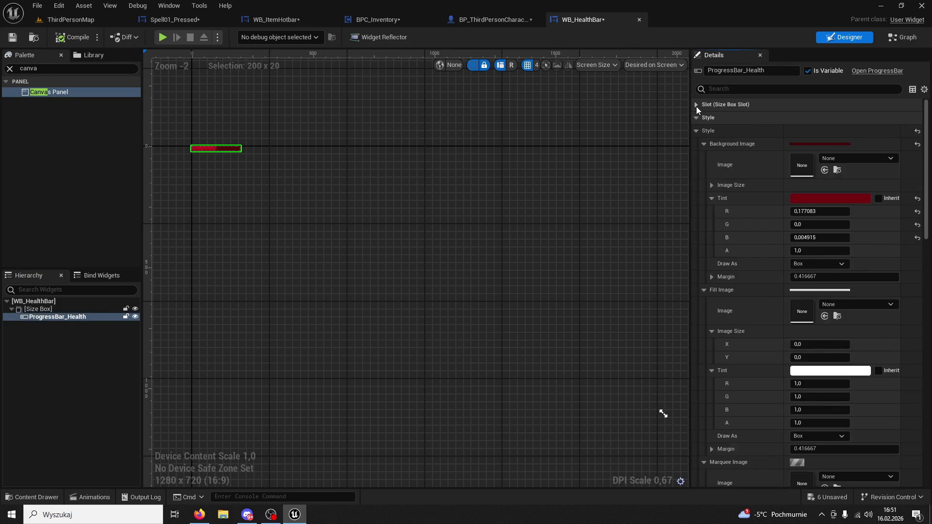
left_click(696, 105)
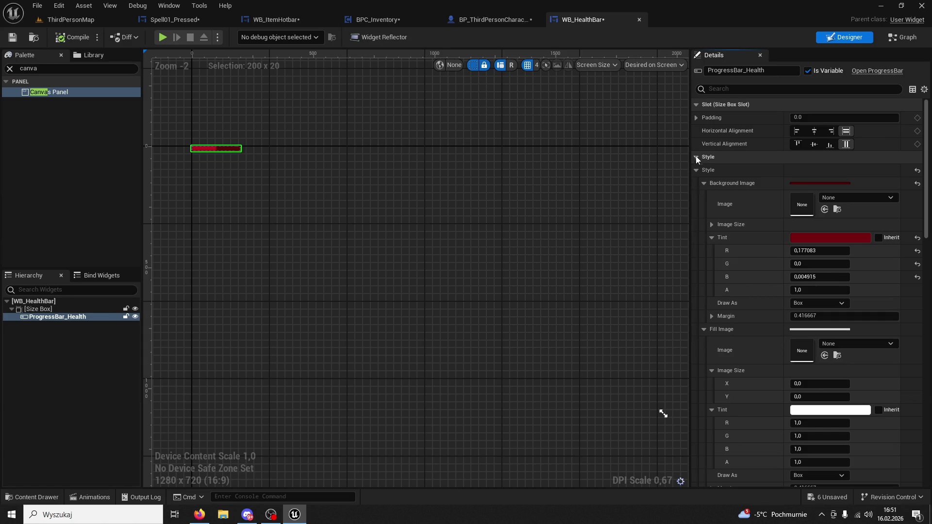
scroll(695, 153, "down", 6)
scroll(716, 224, "down", 3)
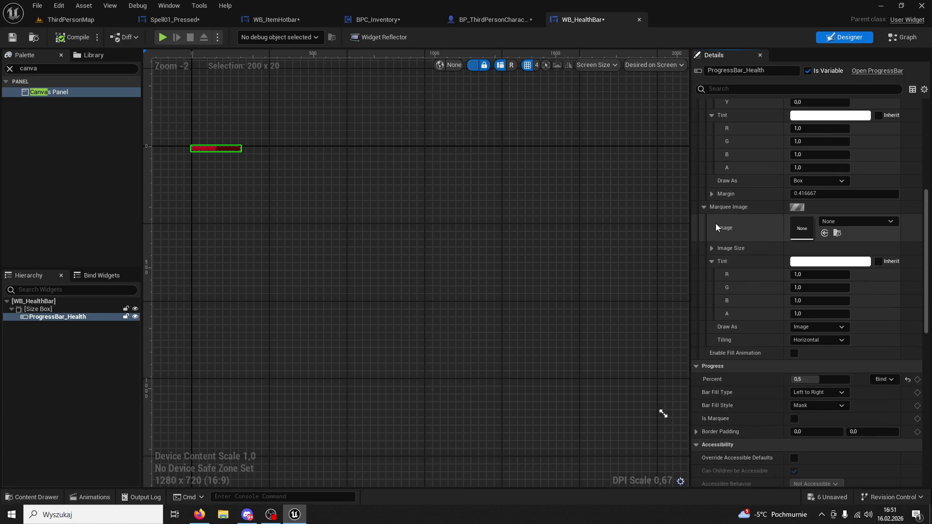
left_click(34, 497)
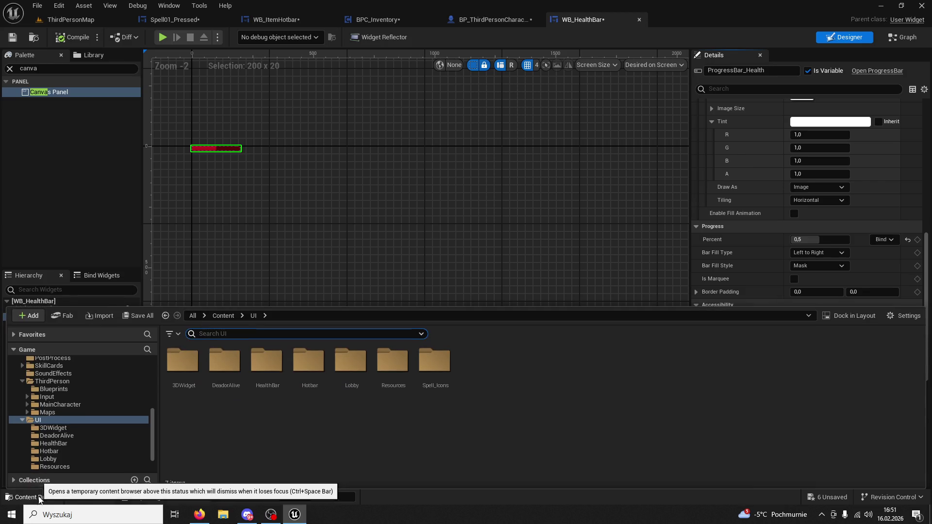
Step: Open the HealthBar folder, then list all WB widget blueprints across Content
double_click(282, 366)
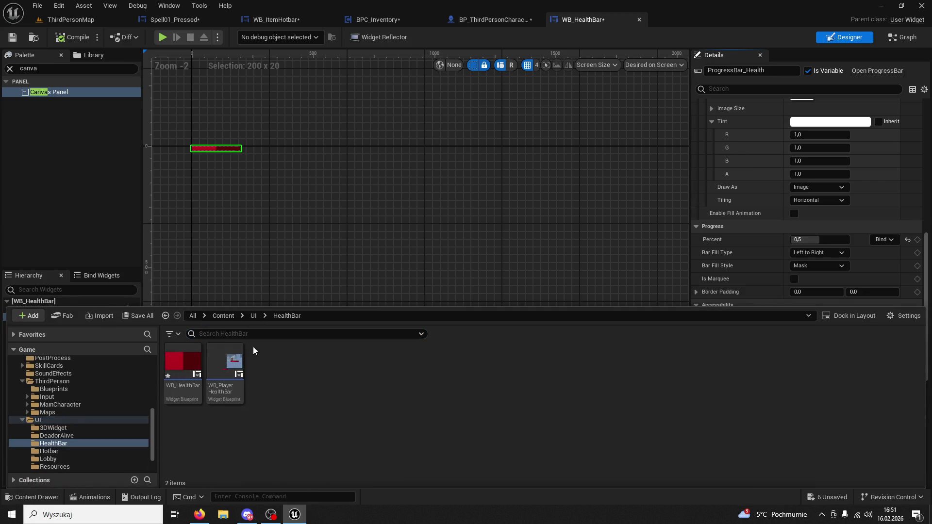
type("WB")
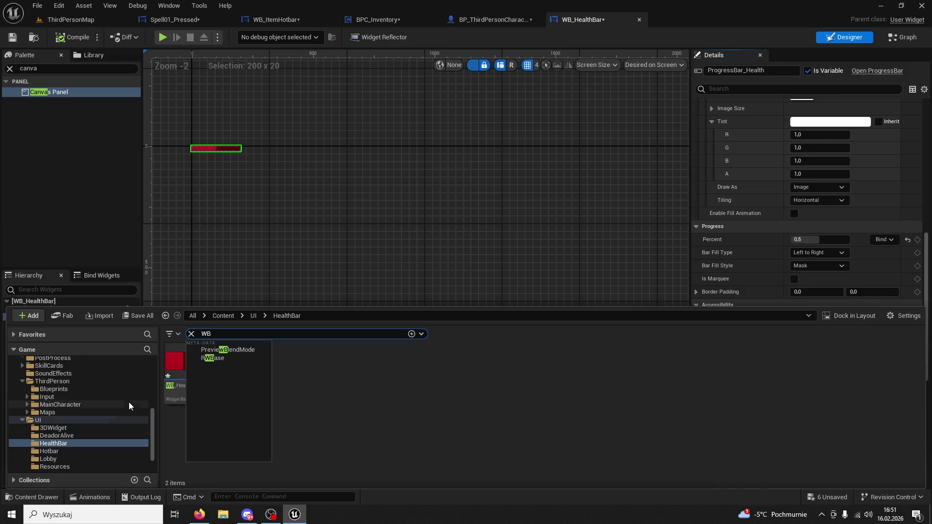
scroll(129, 402, "up", 10)
left_click(55, 377)
double_click(50, 370)
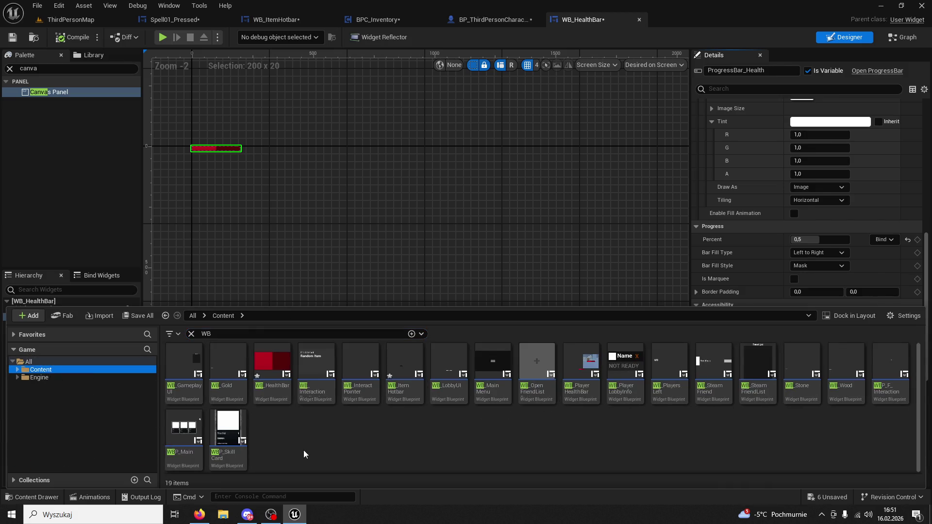
Step: Open WB_GameplayUI, dock its editor with the other tabs, then close it
double_click(182, 361)
mouse_move(379, 101)
left_mouse_down()
mouse_move(263, 38)
mouse_move(595, 19)
left_mouse_up()
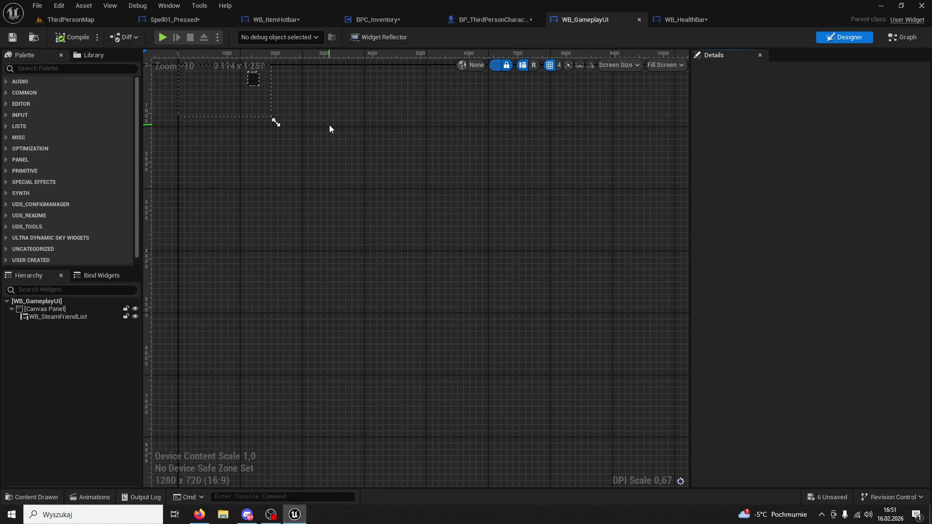
scroll(288, 194, "up", 5)
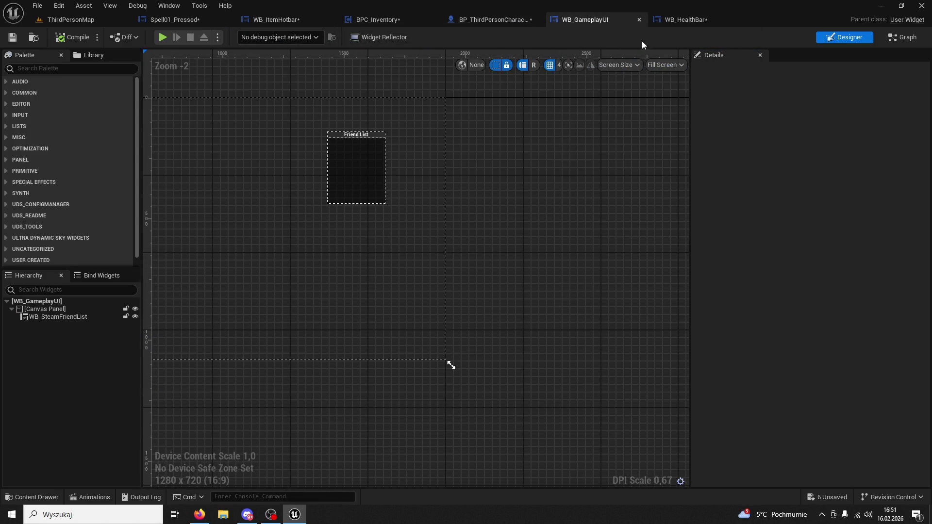
left_click(637, 20)
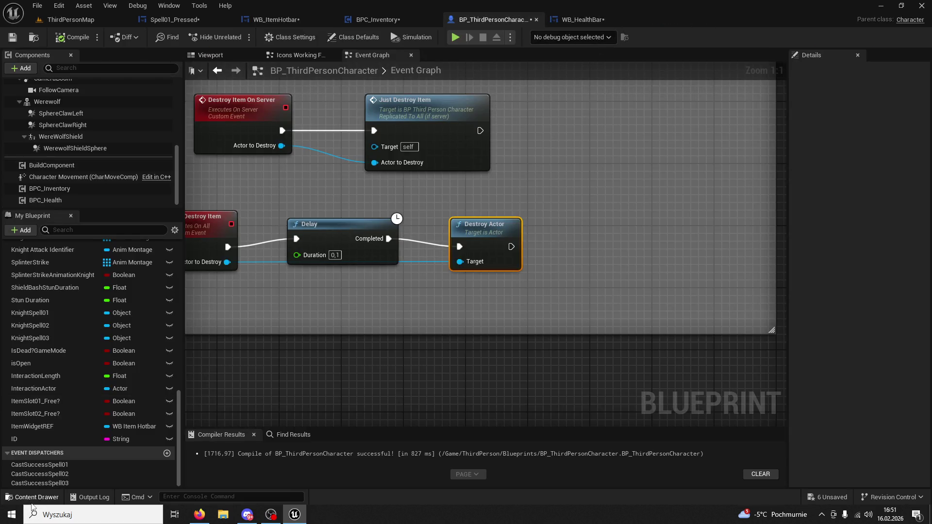
Step: Open the WB_ItemHotbar widget, then the WB_PlayerHealthBar widget blueprint
left_click(32, 496)
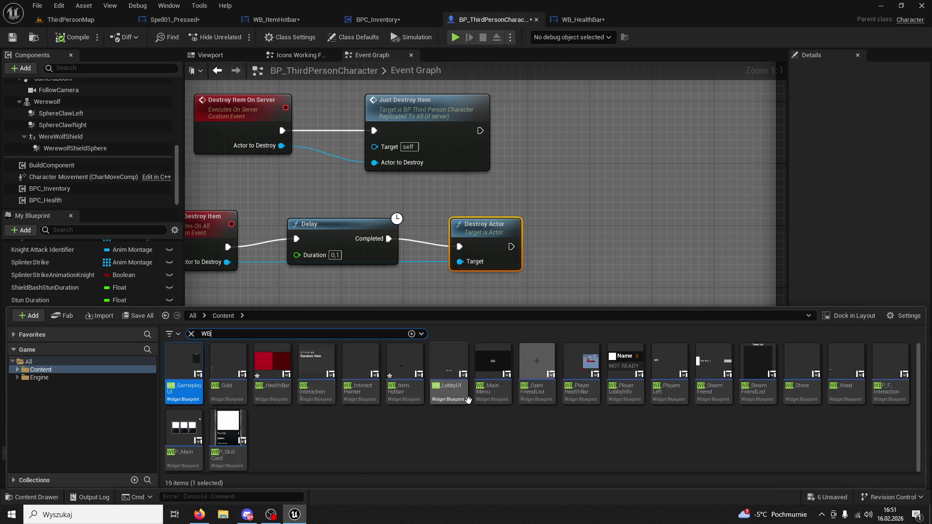
double_click(408, 391)
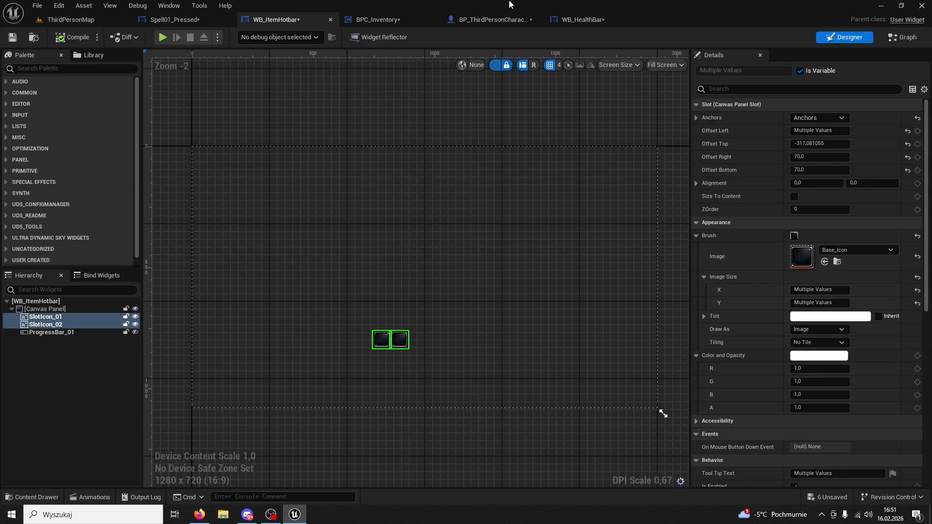
left_click(32, 497)
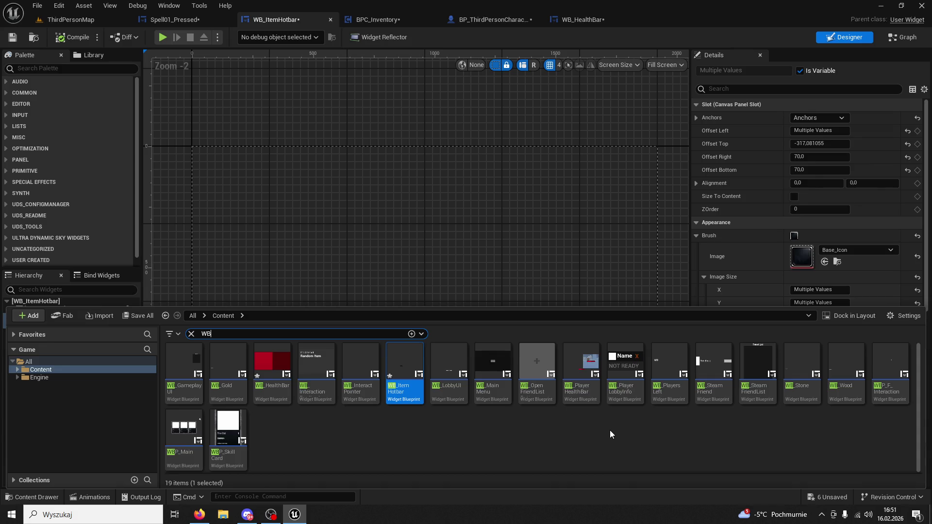
double_click(569, 399)
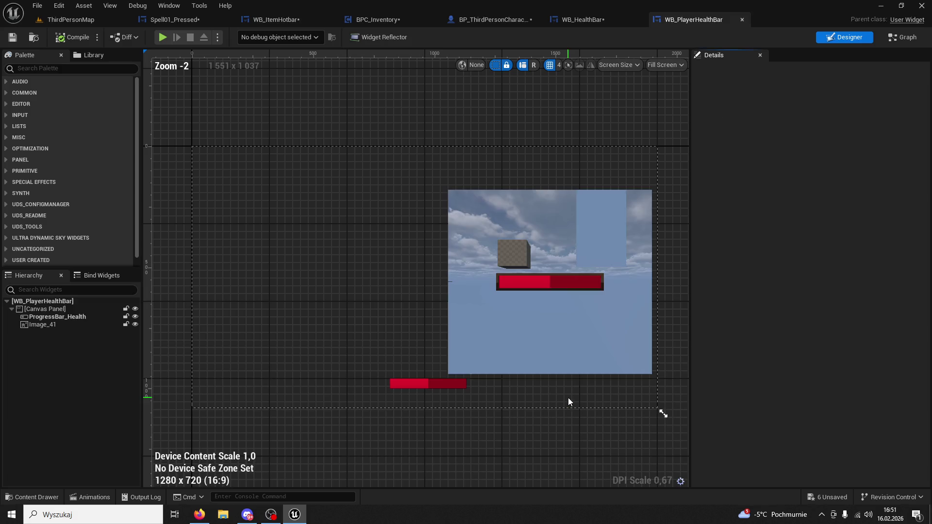
Step: Delete Image_41 from WB_PlayerHealthBar, select the health bar, and compile
left_click(501, 312)
key("Delete")
left_click(452, 385)
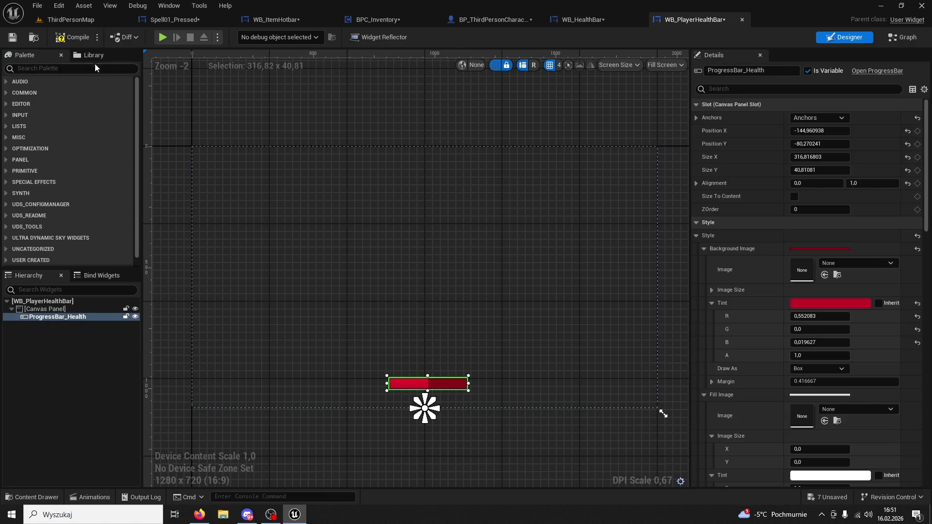
left_click(74, 37)
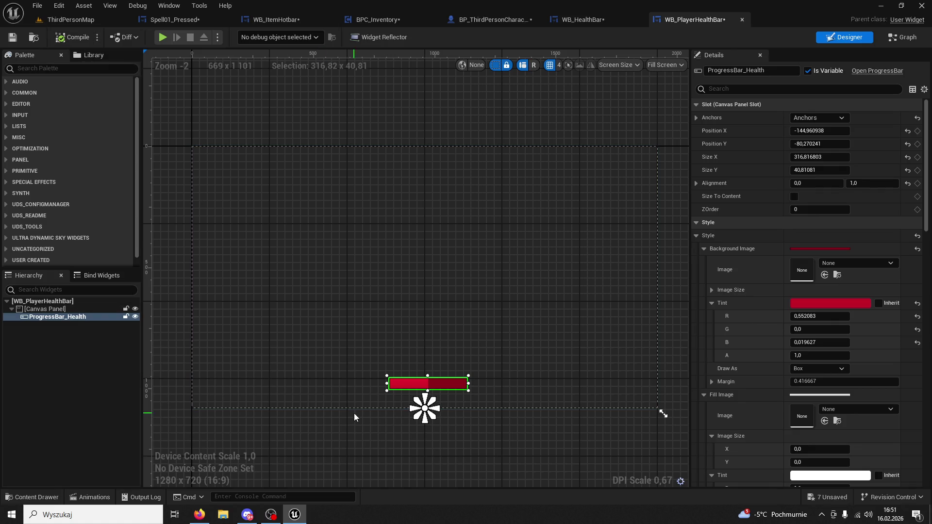
Step: Play ThirdPersonMap to test the HUD, then return to the WB_PlayerHealthBar designer
left_click(72, 20)
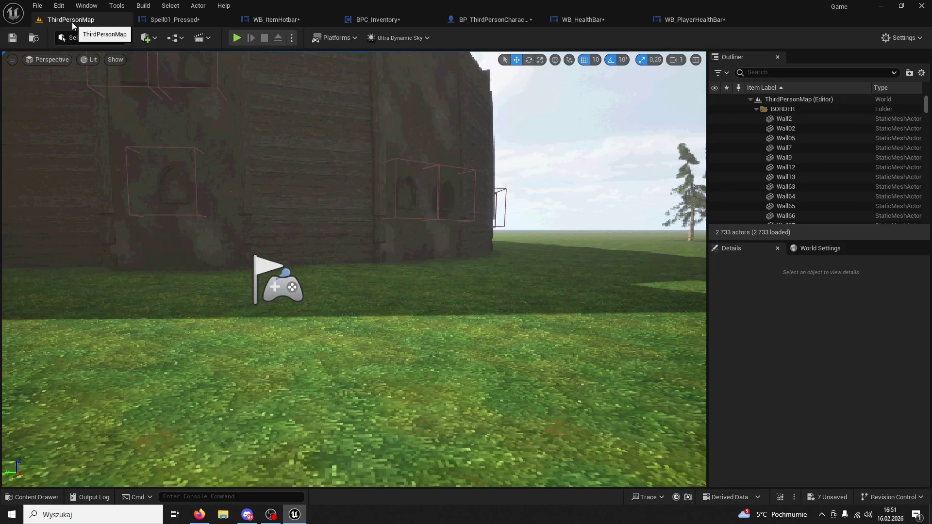
left_click(236, 38)
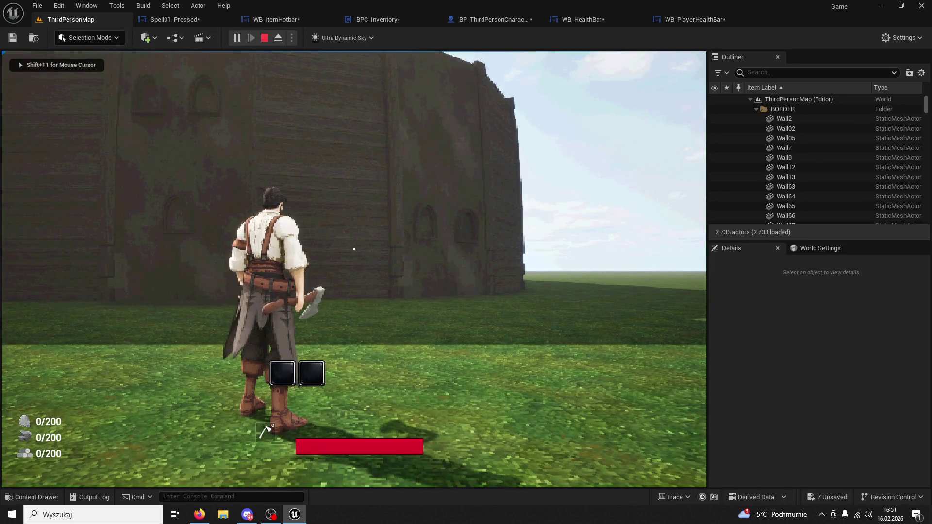
key("Escape")
left_click(655, 20)
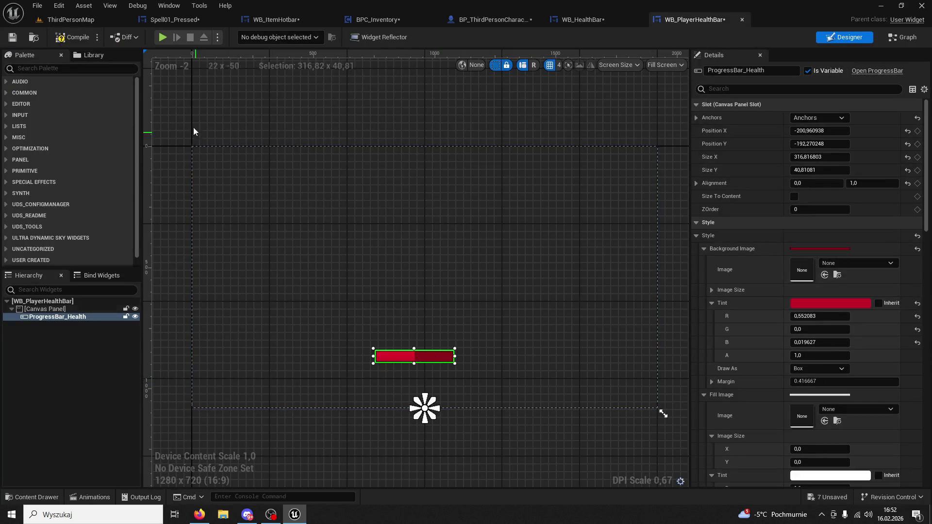
Step: Replay ThirdPersonMap twice with Alt+P to recheck the health bar, stopping each session
left_click(86, 21)
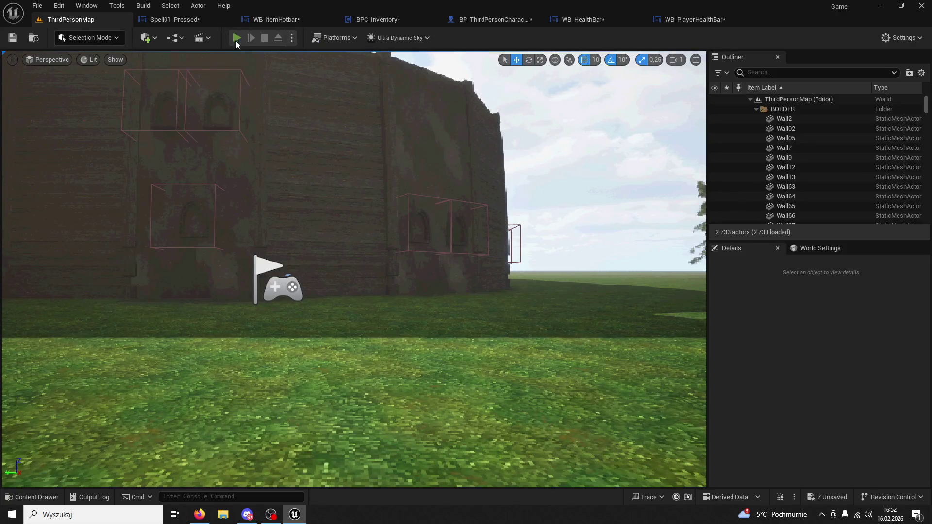
key("alt+p")
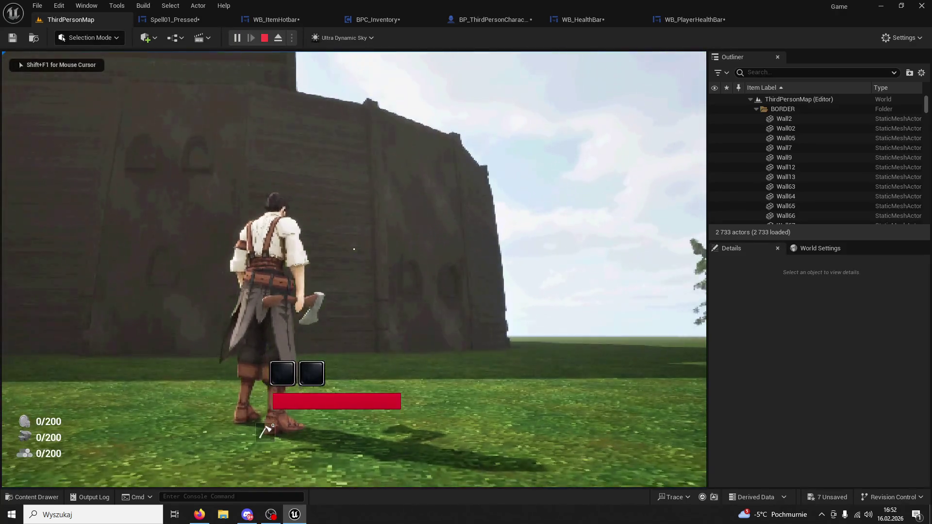
key("Escape")
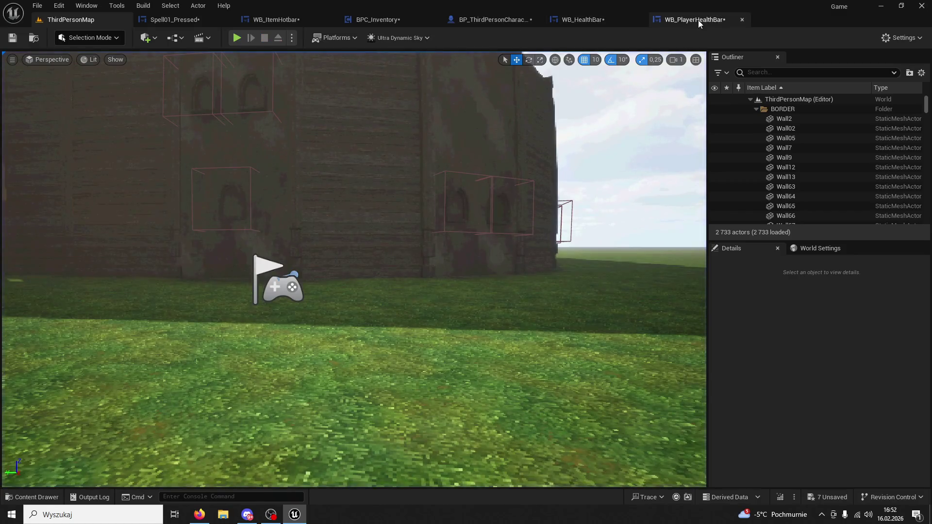
left_click(689, 20)
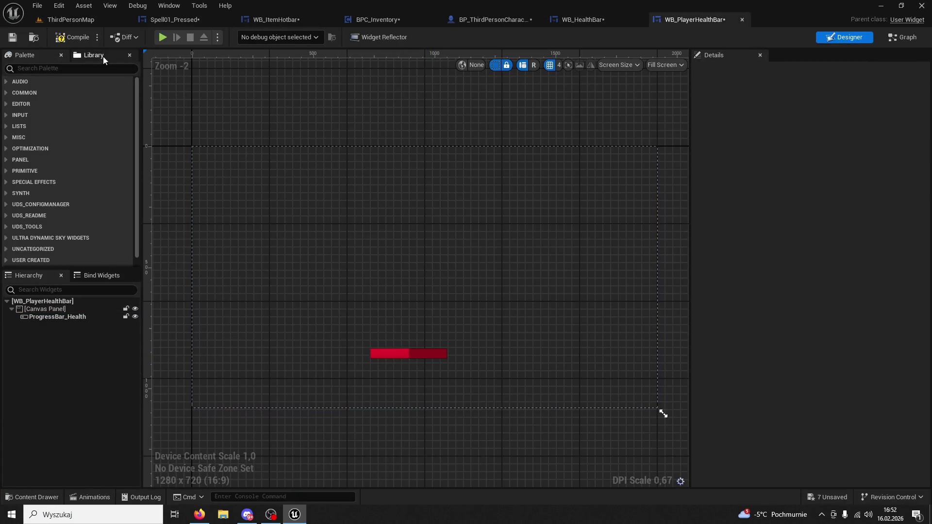
left_click(72, 19)
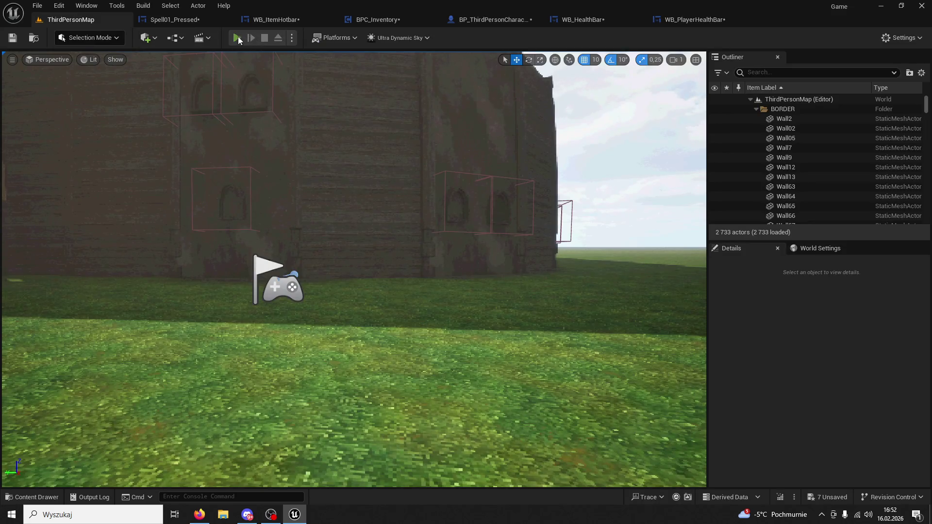
key("alt+p")
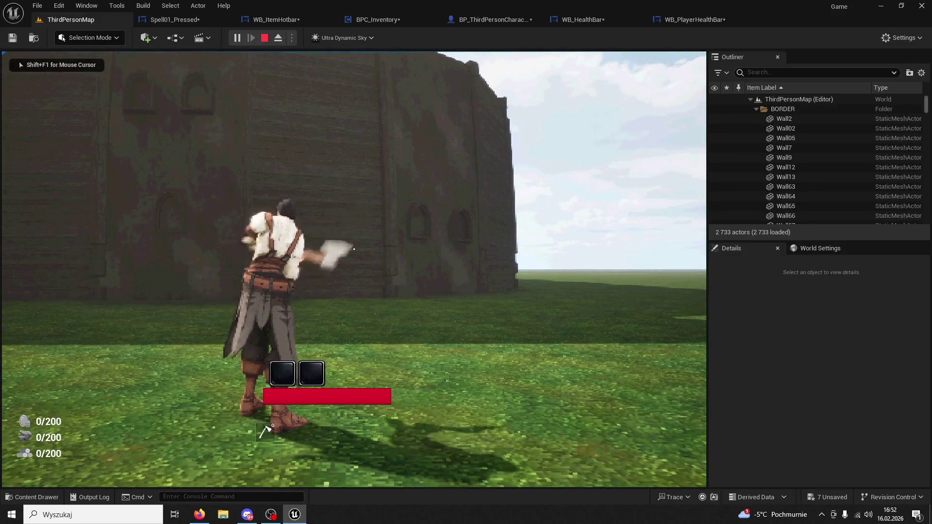
key("Escape")
key("super")
key("Escape")
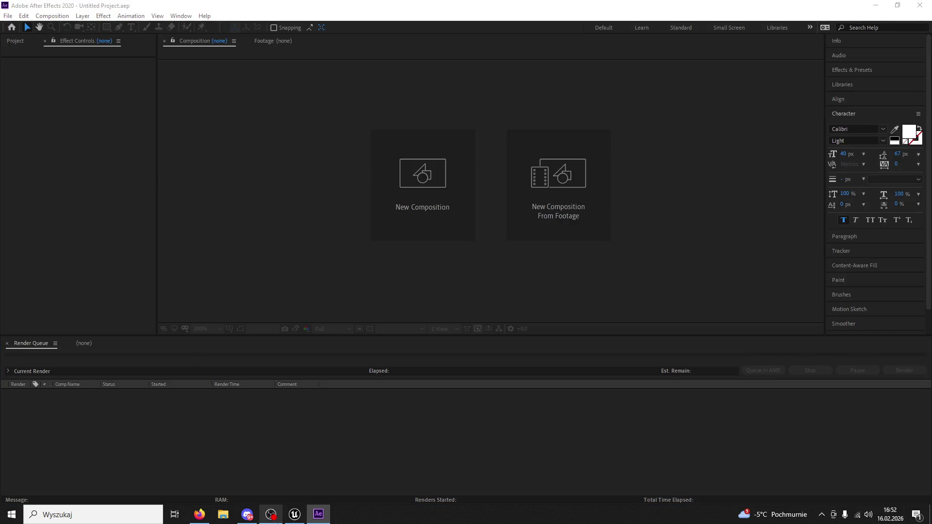
Step: Run one more quick play test of the level in Unreal Engine
left_click(295, 515)
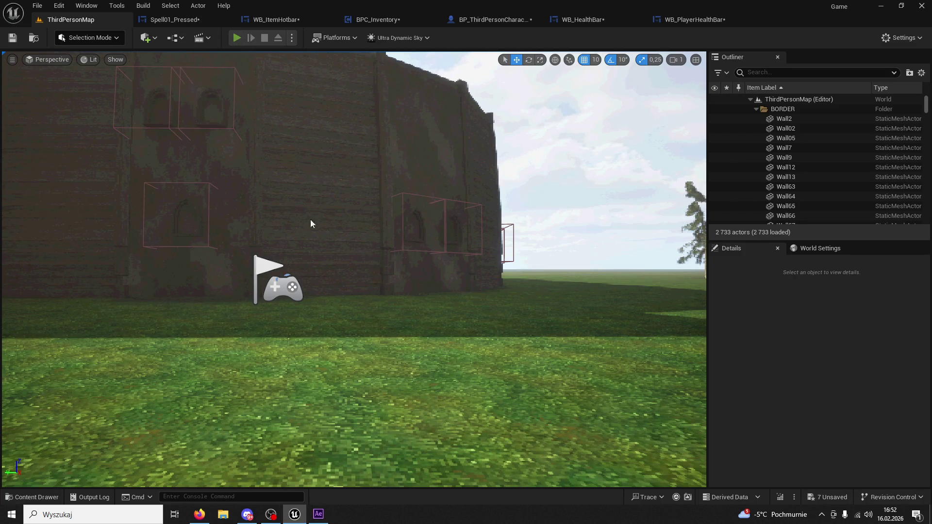
key("alt+p")
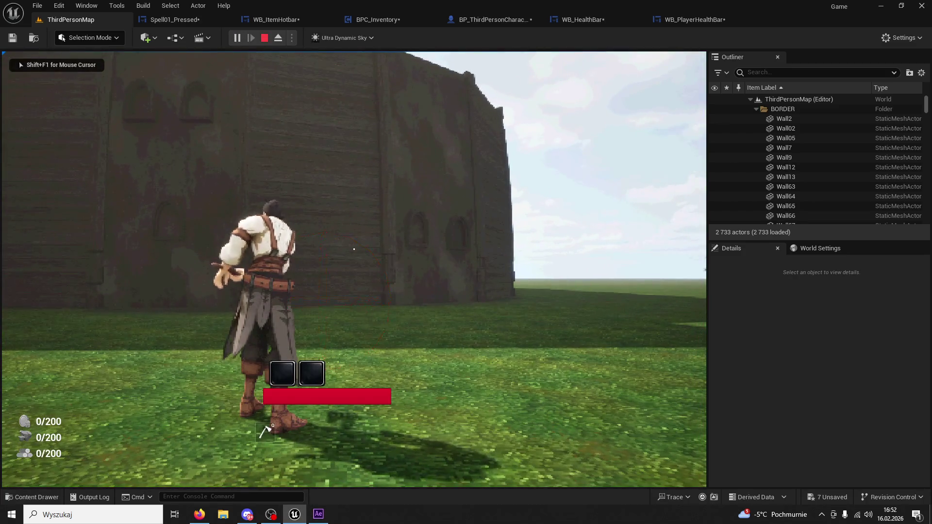
key("Escape")
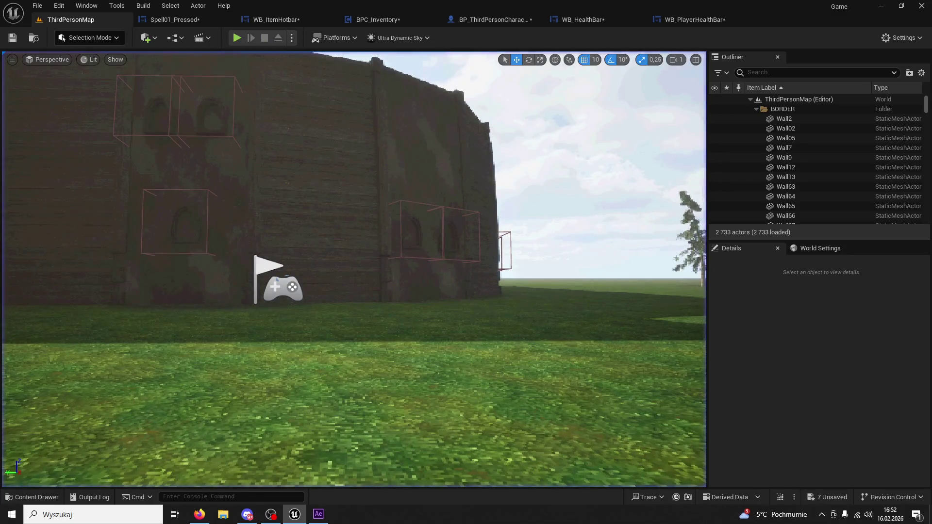
Step: Import Base_Icon.png into After Effects and drag it to the viewer to create a 150×150 composition
left_click(318, 514)
left_click(556, 70)
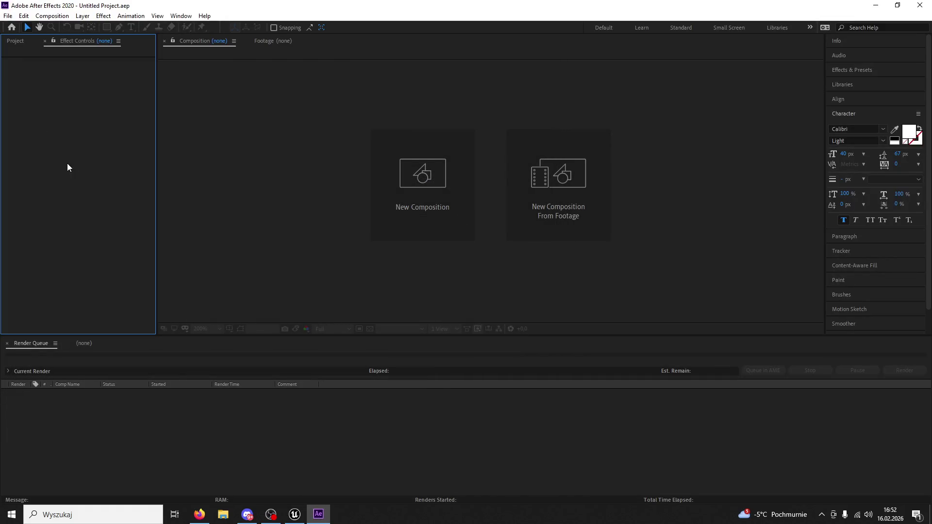
left_click(15, 40)
double_click(86, 217)
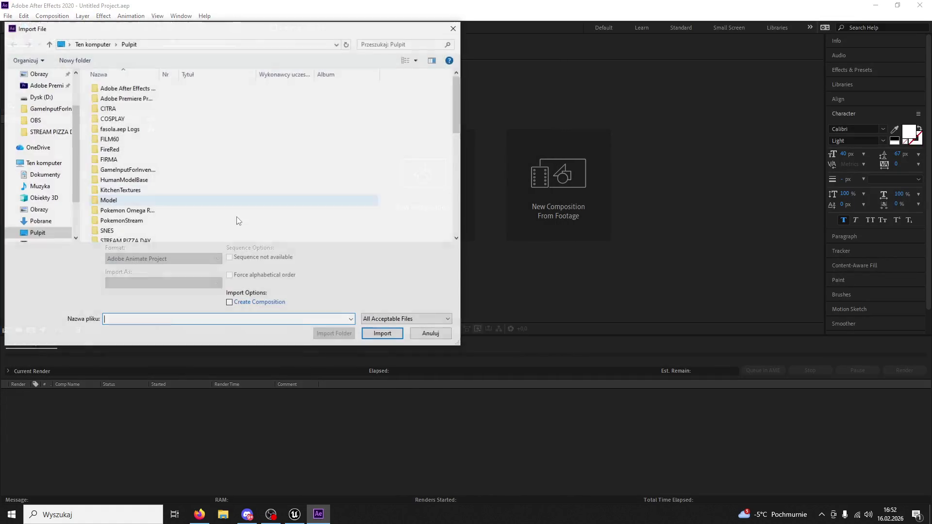
scroll(238, 181, "down", 3)
scroll(235, 181, "up", 3)
left_click(107, 126)
double_click(106, 127)
left_click_drag(46, 118, 336, 171)
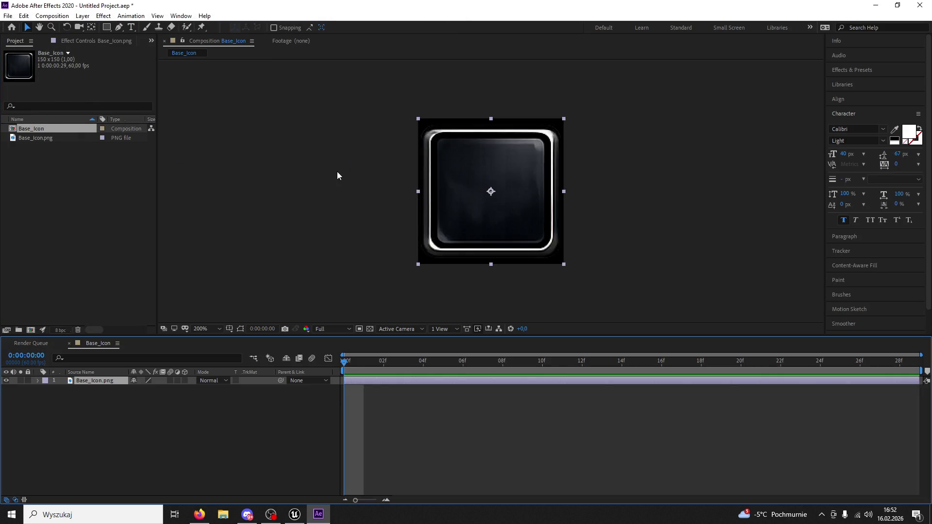
Step: Try a 400 px composition width in Composition Settings
left_click(52, 15)
left_click(74, 42)
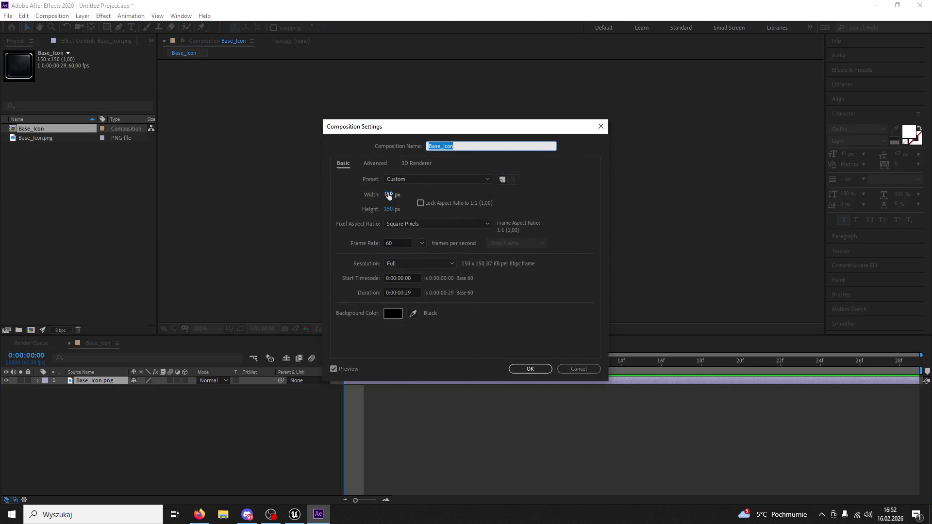
left_click(389, 194)
type("400")
key("Return")
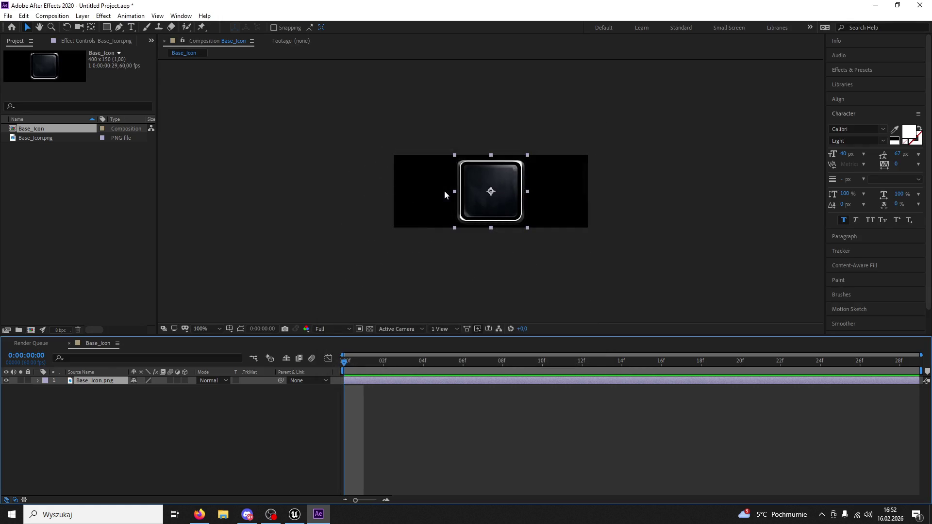
Step: Try a 1200 px composition width instead
left_click(52, 15)
left_click(75, 43)
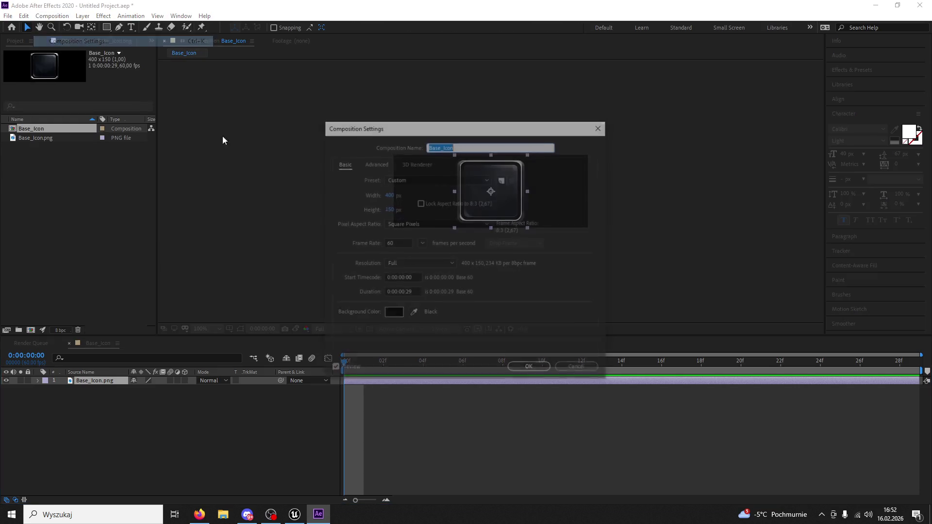
left_click(389, 195)
type("1200")
key("Return")
Step: Expand the icon layer's properties and set the composition width to 750 px
scroll(416, 156, "down", 1)
scroll(429, 162, "up", 1)
left_click(39, 381)
left_click(57, 17)
left_click(72, 40)
left_click(387, 195)
type("750")
key("Return")
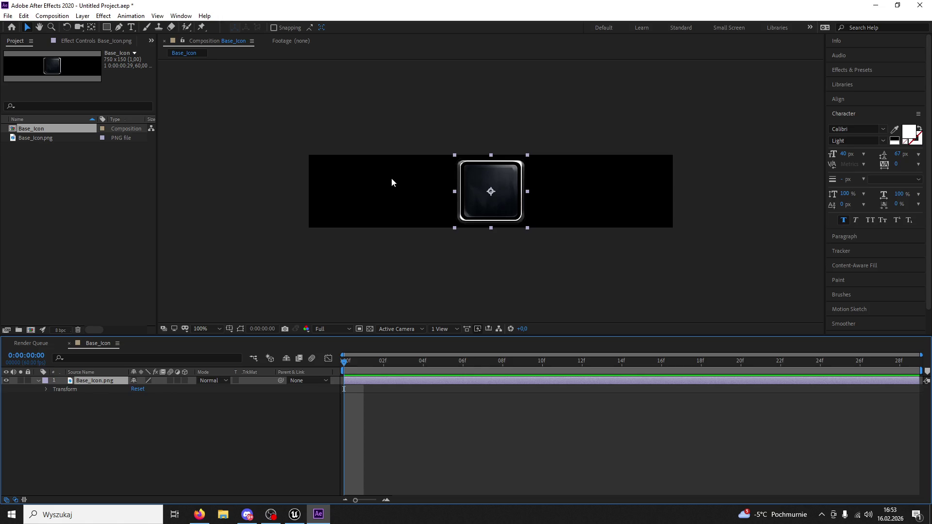
Step: Slide the icon square to the bar's left end by scrubbing its Position X
key("Left")
key("Left")
key("Left")
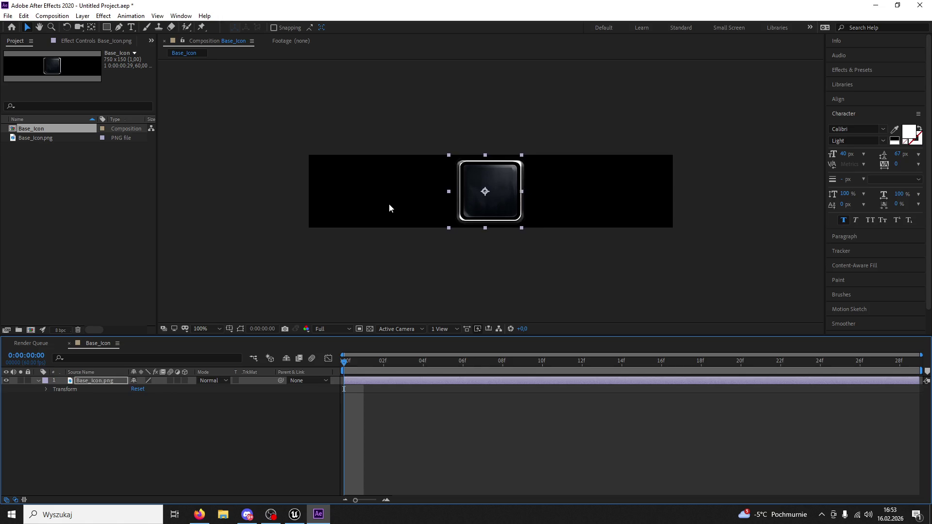
left_click(46, 388)
left_click_drag(132, 405, 22, 401)
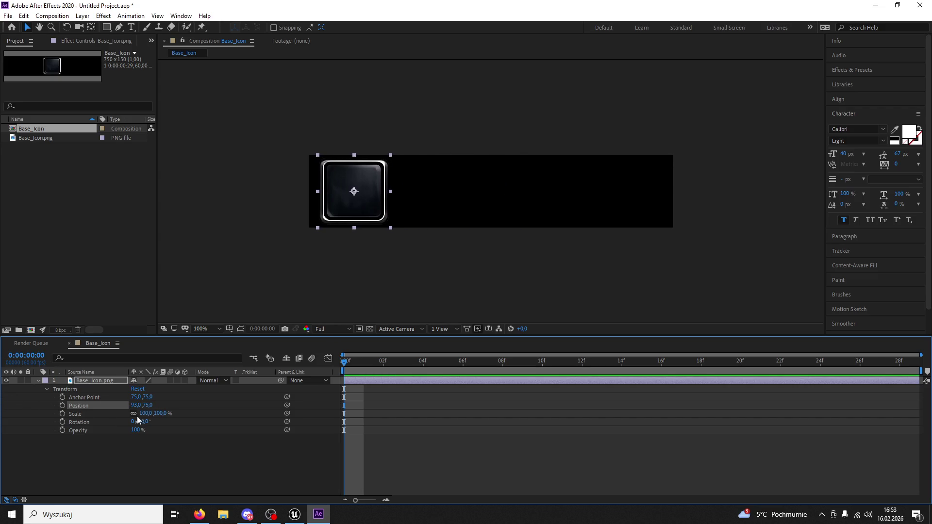
mouse_move(134, 406)
left_mouse_down()
mouse_move(122, 407)
mouse_move(130, 407)
left_mouse_up()
key("period")
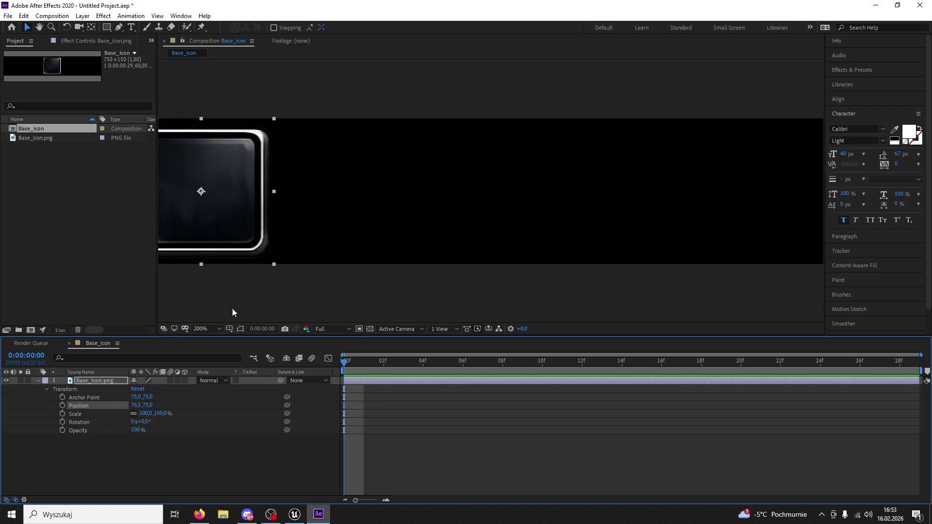
key("Left")
key("comma")
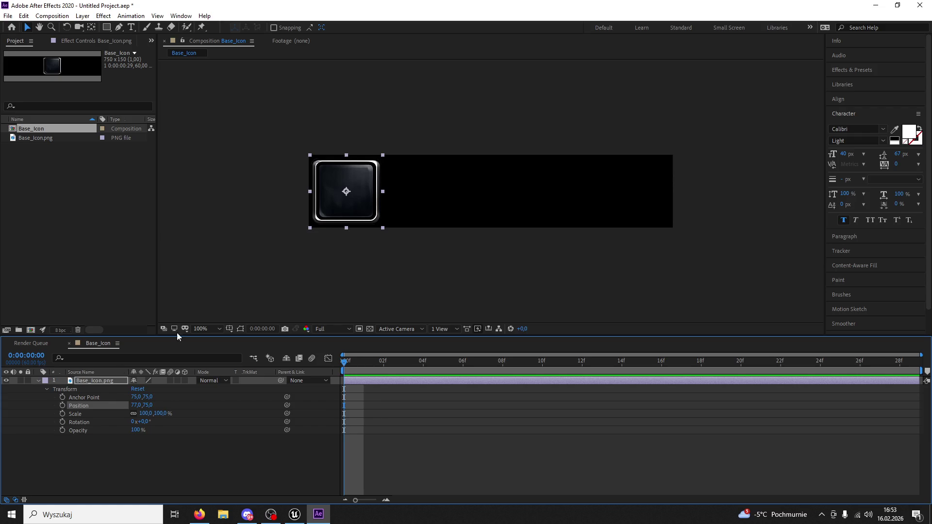
Step: Duplicate the icon layer and move the copy to the right end at position 674,75
left_click(96, 380)
key("ctrl+d")
left_click(283, 284)
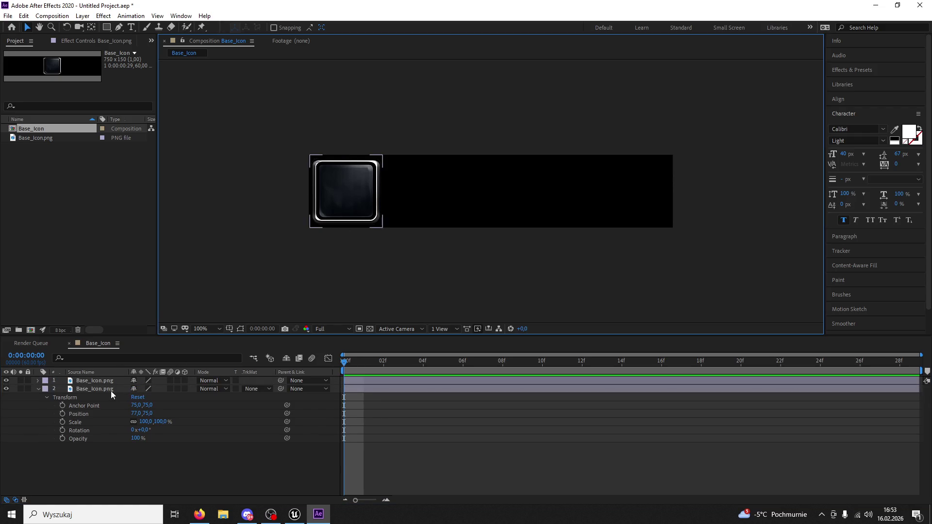
left_click(115, 391)
left_click(37, 388)
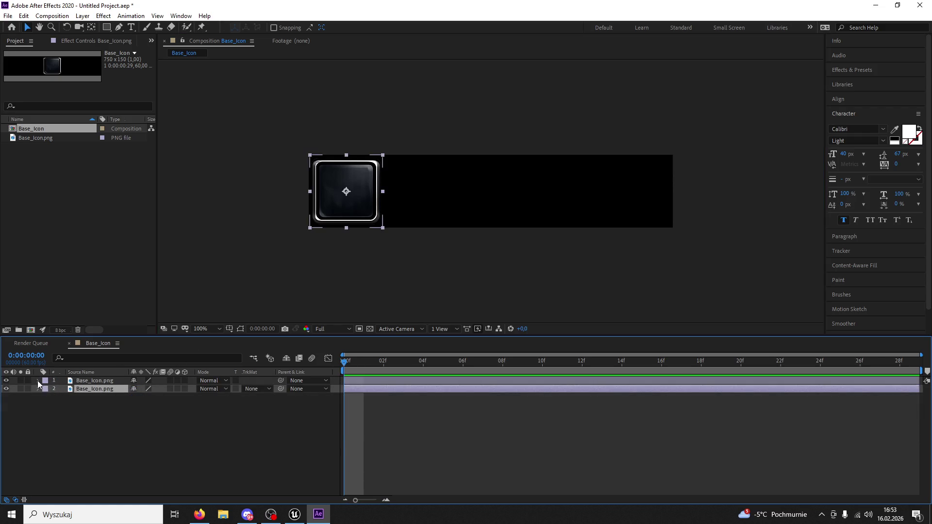
left_click(38, 380)
left_click_drag(134, 405, 407, 387)
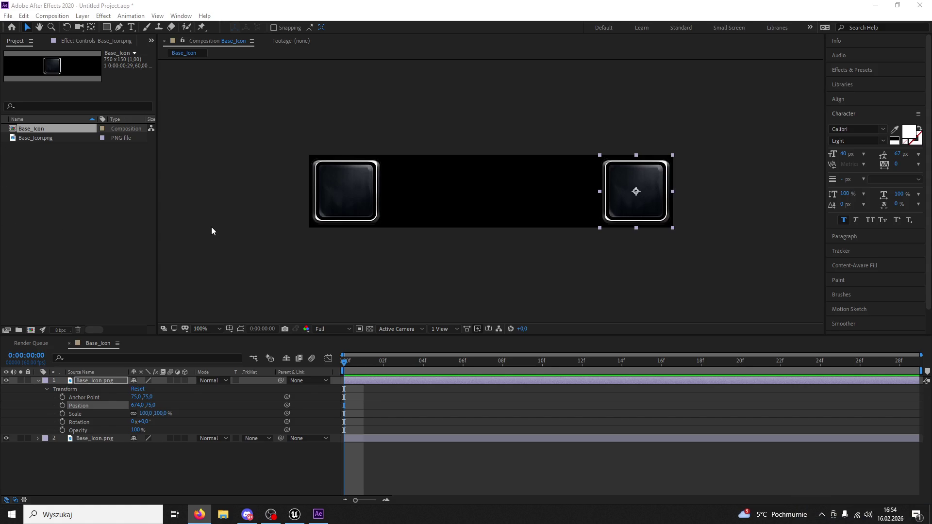
Step: Duplicate the right-hand icon layer again to make a third copy
left_click(98, 379)
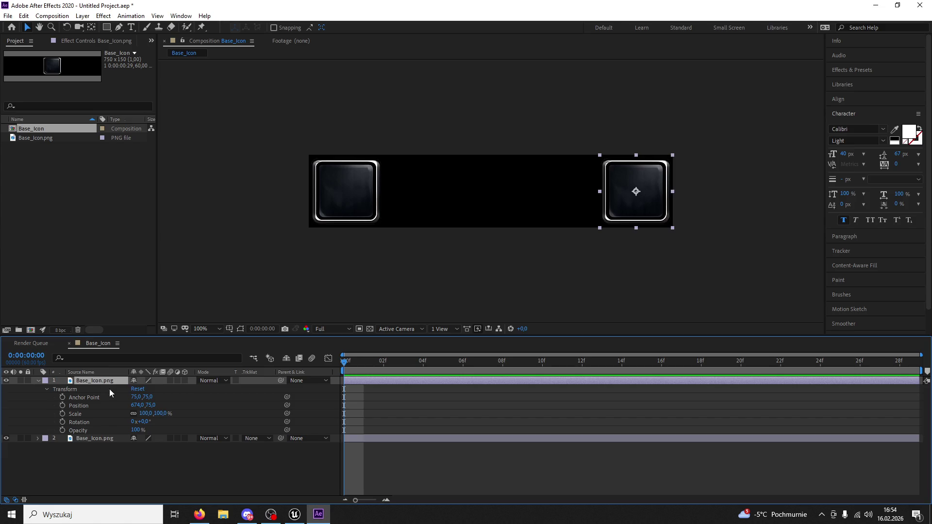
key("ctrl+d")
left_click(38, 388)
left_click(89, 398)
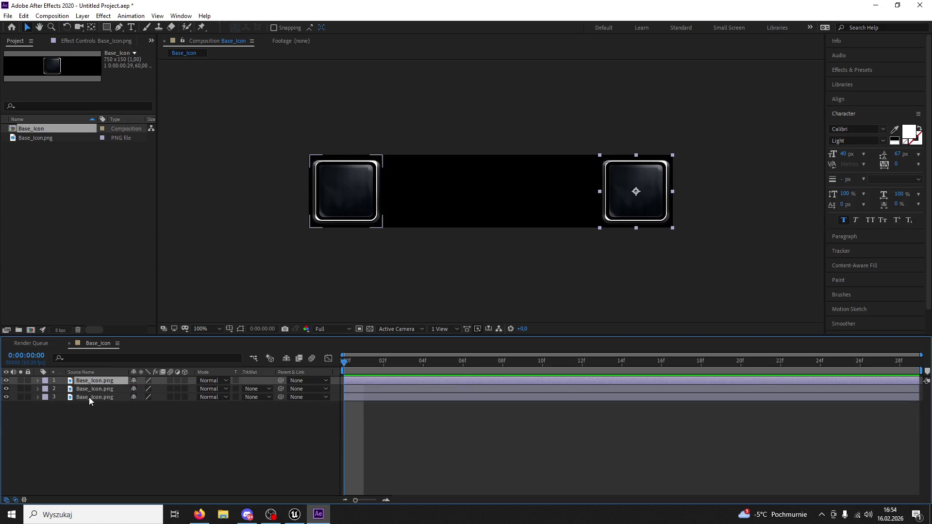
Step: Stretch the bottom Base_Icon.png into a long bar, centre it, and mask its ends
left_click_drag(383, 192, 647, 191)
left_click(38, 397)
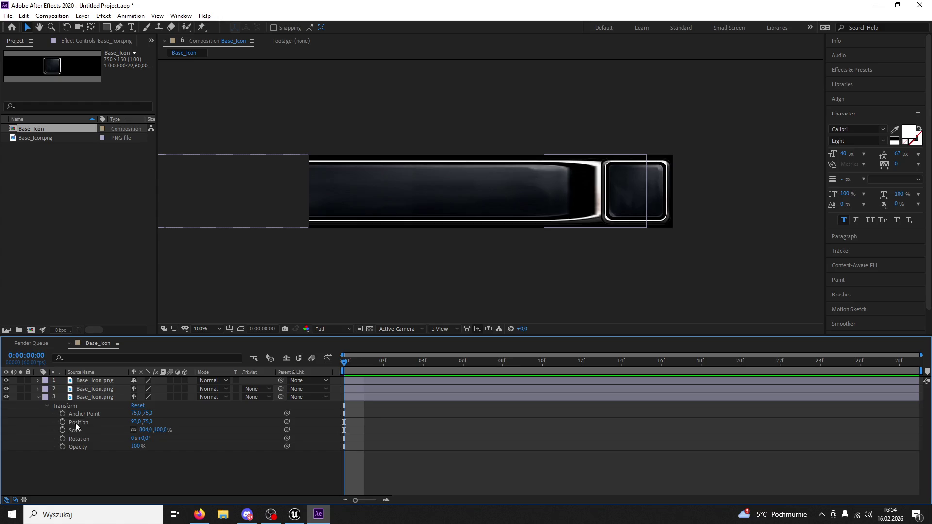
left_click_drag(138, 421, 268, 410)
left_click(107, 27)
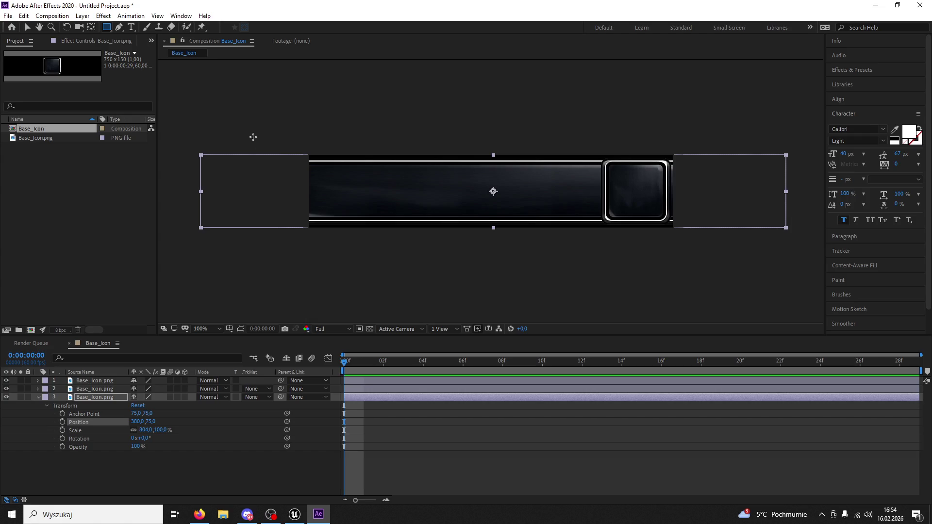
mouse_move(301, 158)
left_mouse_down()
mouse_move(475, 249)
mouse_move(652, 254)
left_mouse_up()
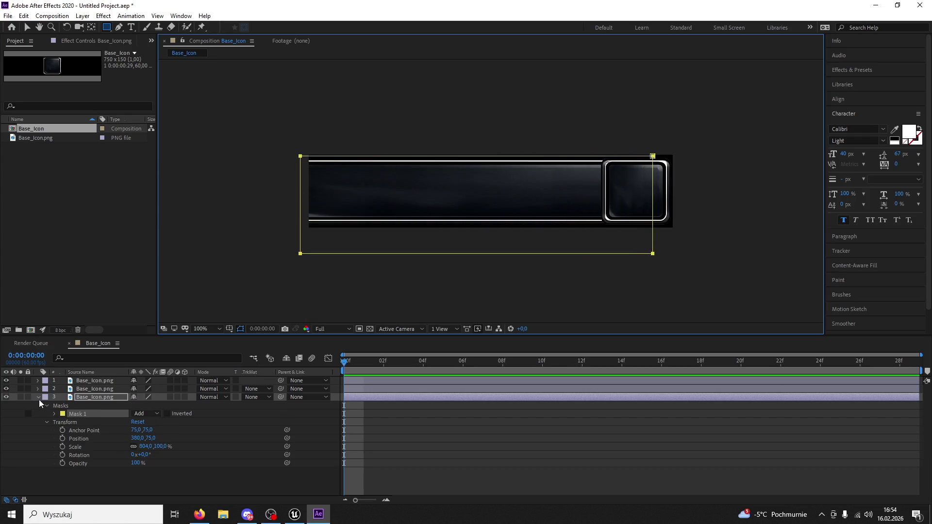
left_click(39, 398)
Step: Slide the top Base_Icon.png layer's position toward the left end of the bar
left_click(88, 380)
left_click(92, 390)
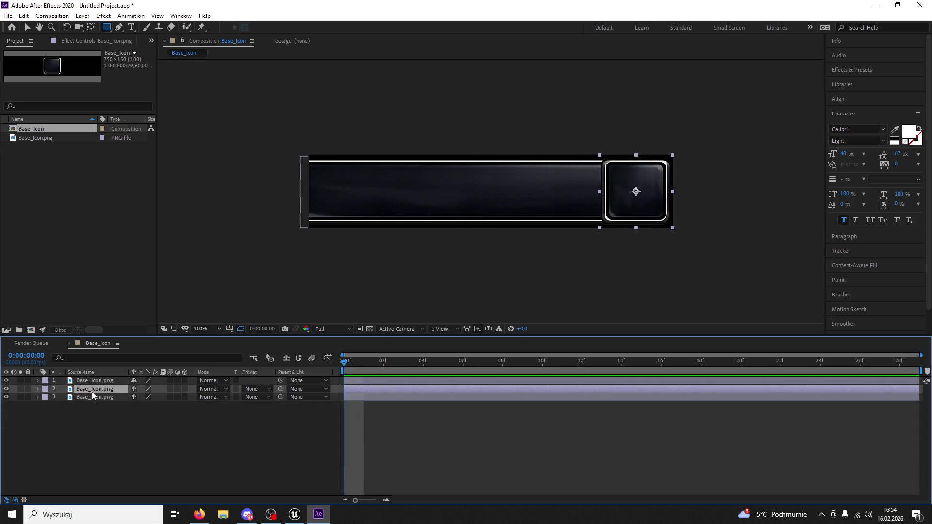
left_click(96, 382)
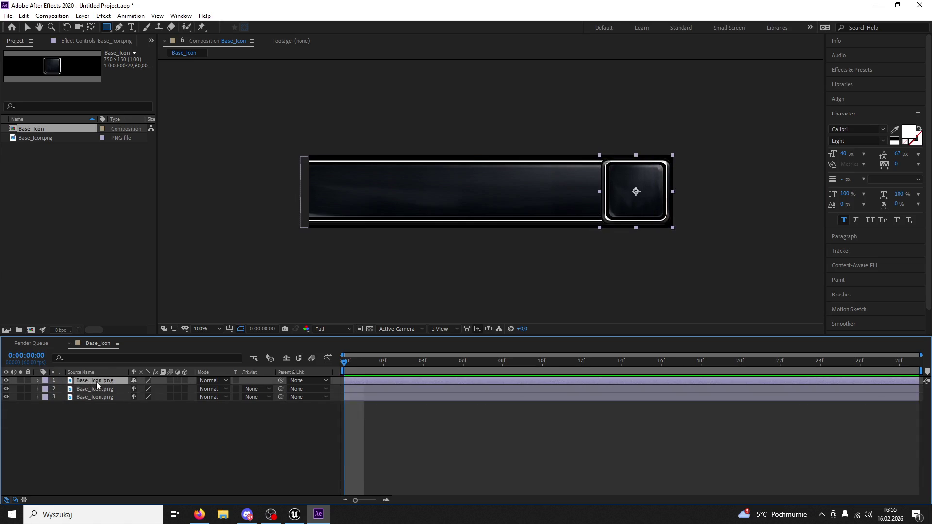
left_click(97, 383)
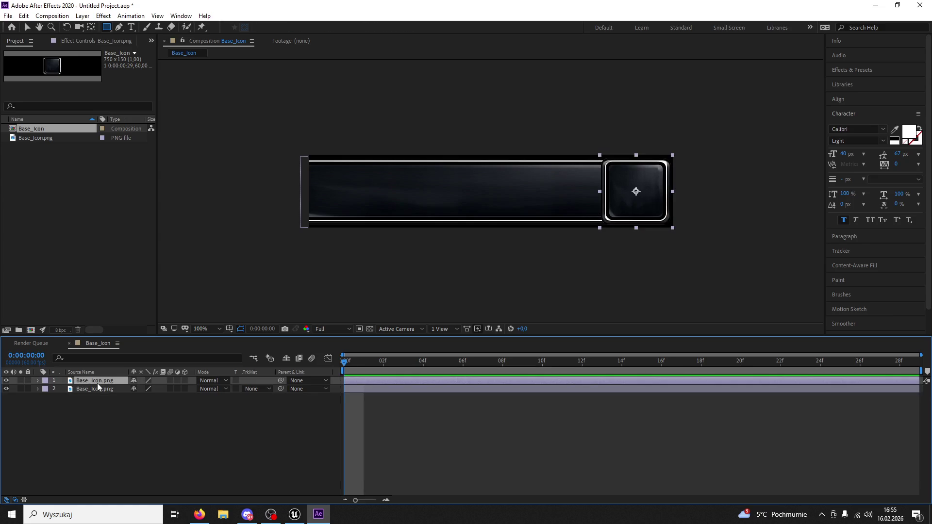
left_click(38, 381)
left_click(45, 389)
mouse_move(138, 404)
left_mouse_down()
mouse_move(76, 405)
mouse_move(86, 405)
left_mouse_up()
key("period")
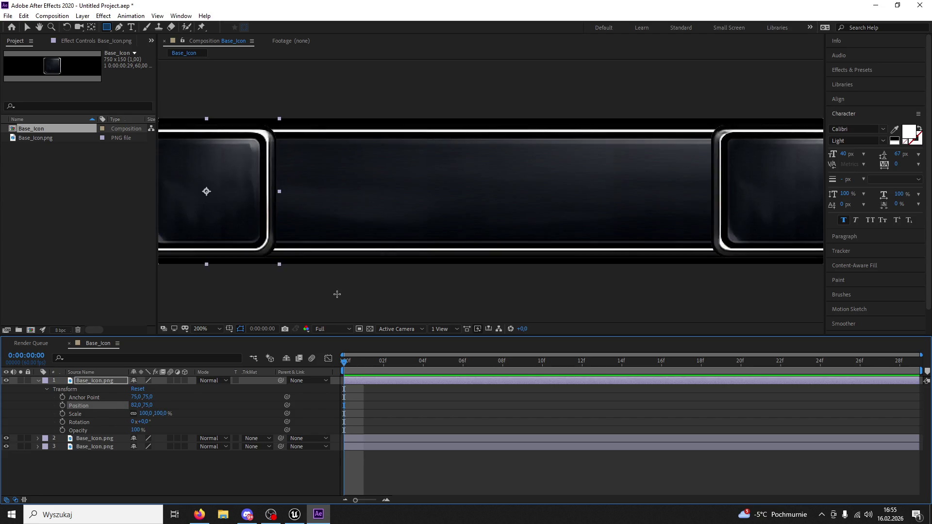
key("comma")
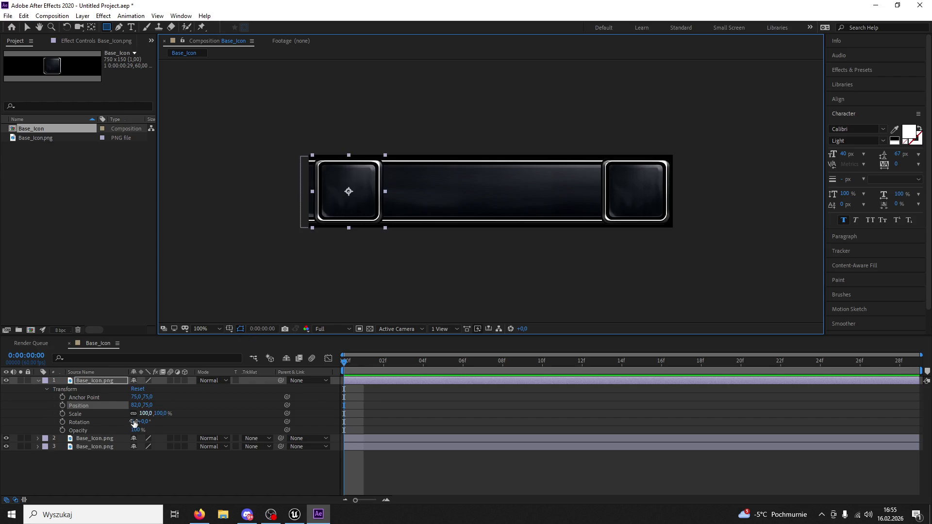
Step: Pull the stretched bar's mask left edge inward to meet the end squares
left_click(96, 446)
key("v")
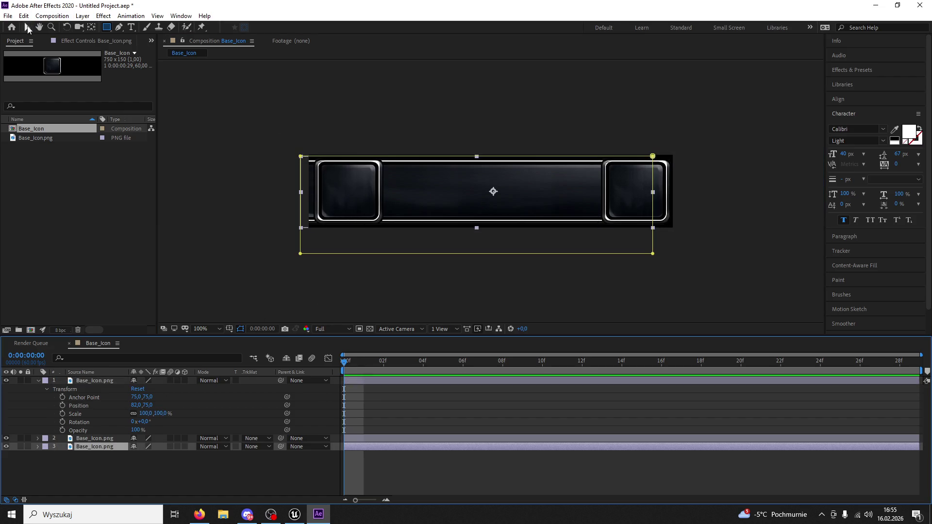
left_click(304, 162)
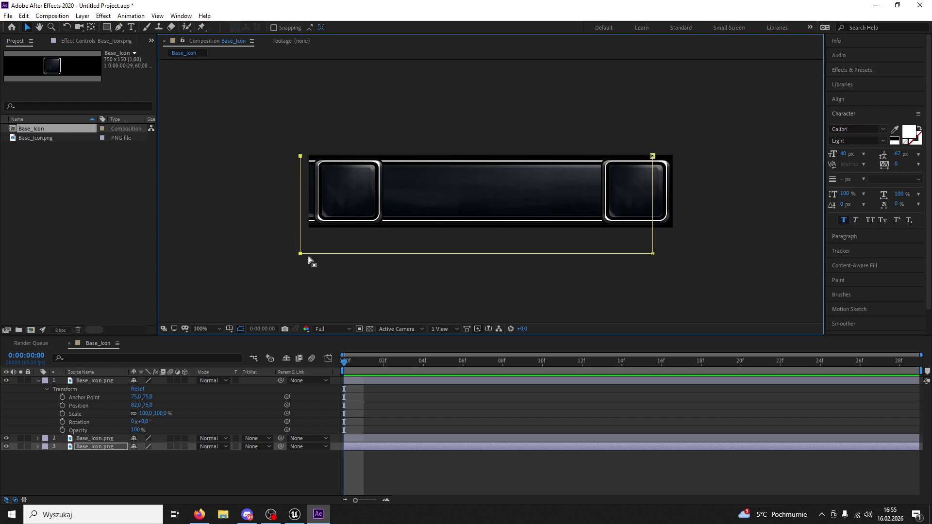
left_click_drag(300, 253, 334, 260)
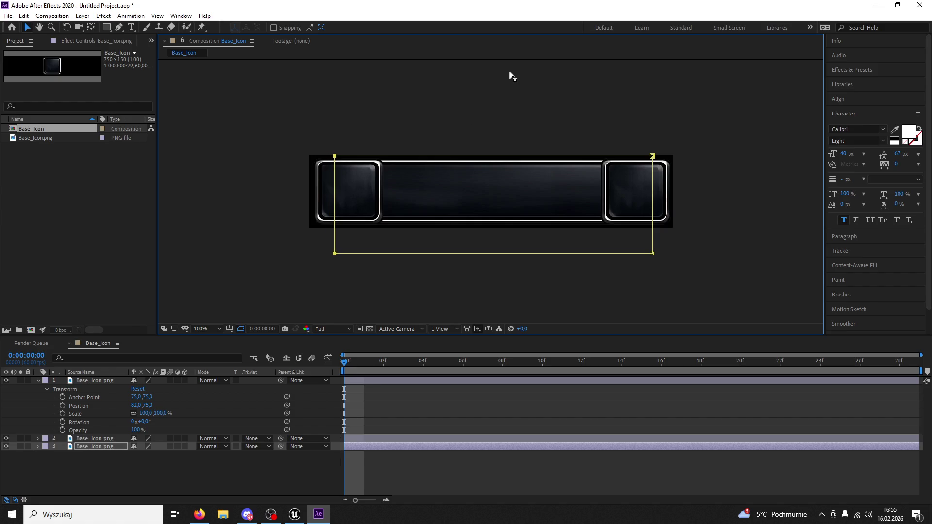
left_click(662, 200)
left_click(754, 165)
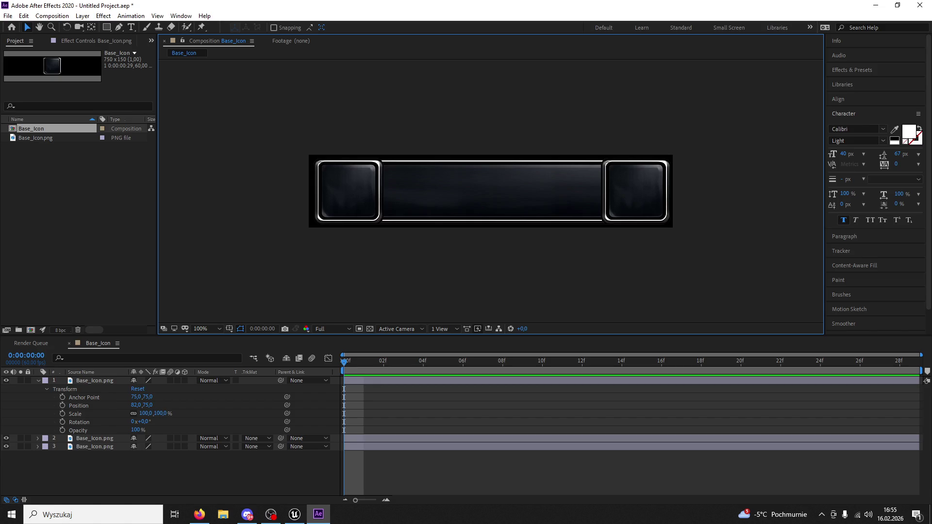
key("alt+Tab")
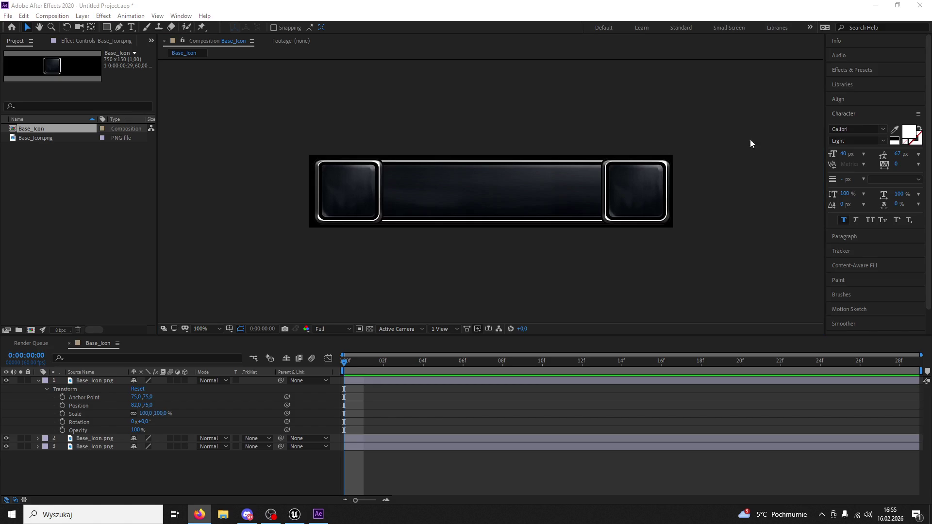
Step: Move the stretched Base_Icon.png layer to the top and check the bar at several zooms
left_click(560, 266)
key("period")
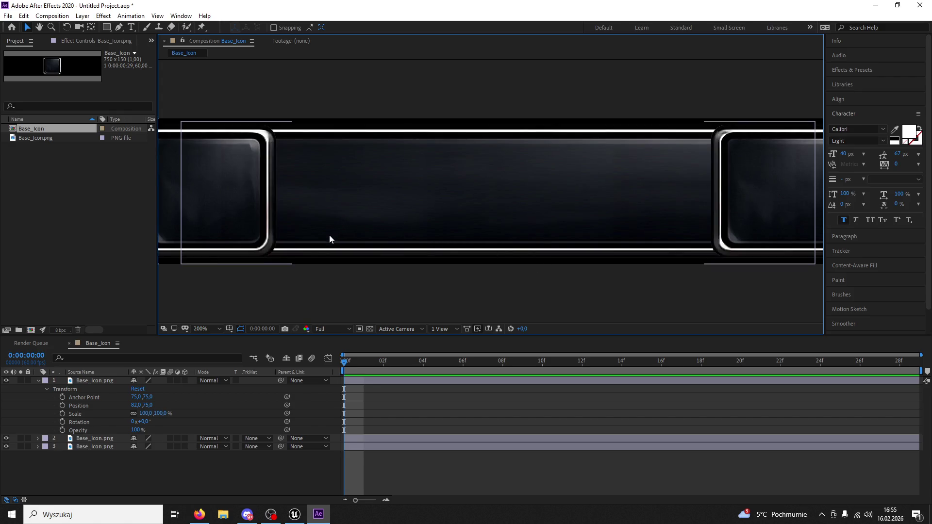
left_click(92, 438)
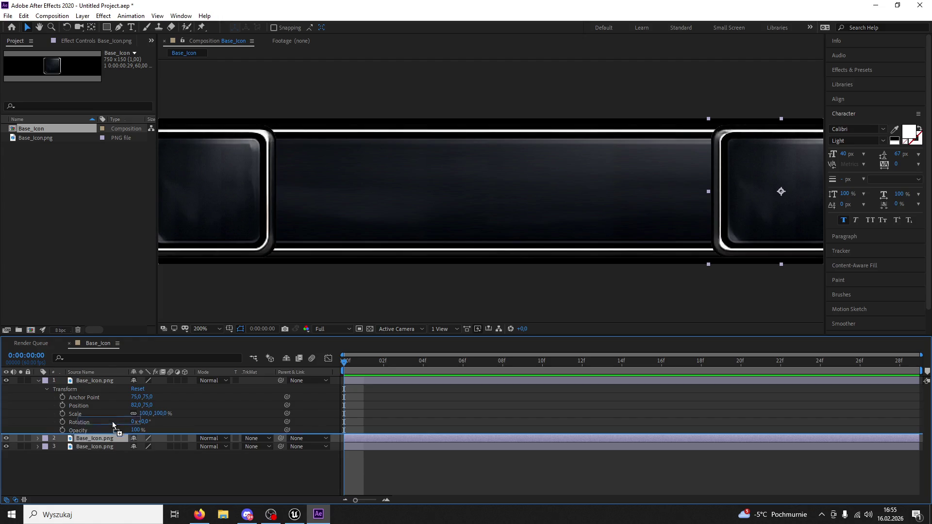
left_click_drag(95, 446, 111, 382)
key("comma")
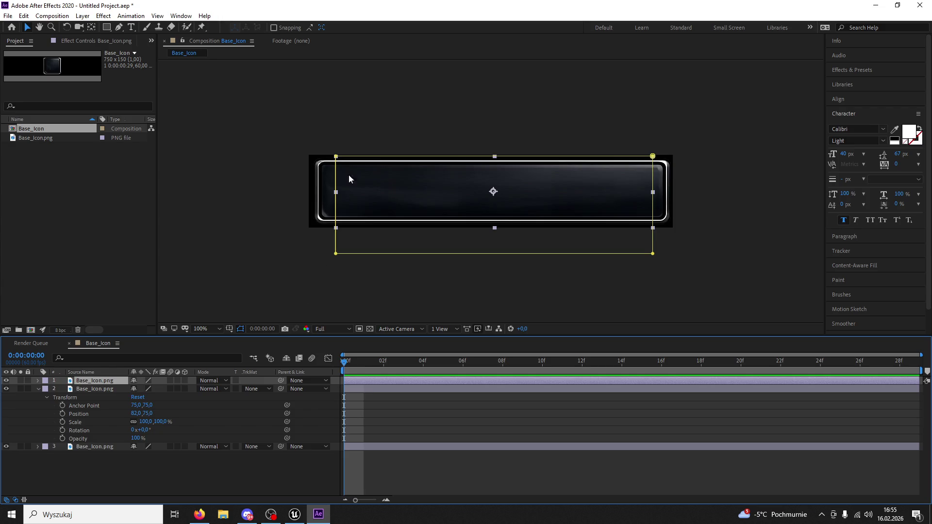
left_click(302, 94)
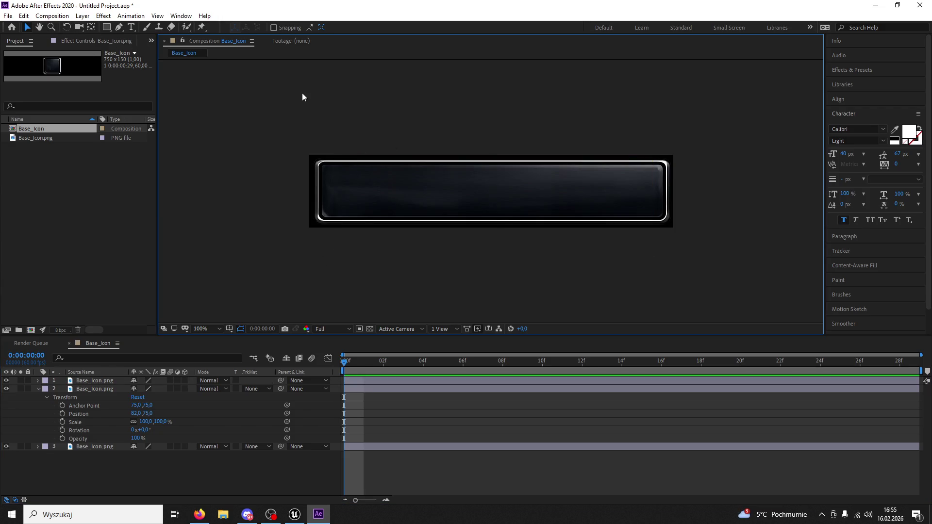
key("comma")
key("comma")
key("comma")
key("period")
key("period")
key("period")
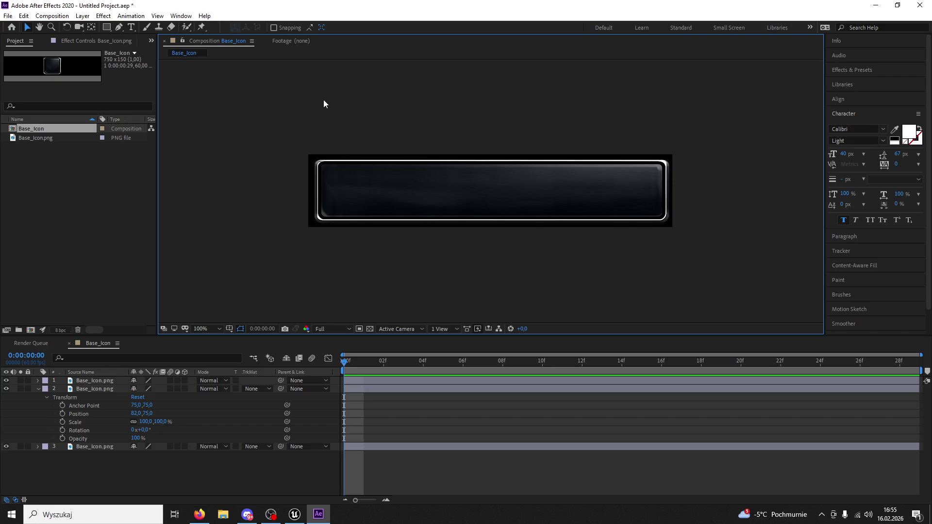
key("period")
key("comma")
key("comma")
key("comma")
key("comma")
key("period")
key("period")
key("period")
key("period")
key("comma")
left_click(39, 389)
Step: Pre-compose the three frame layers into a composition named BAR
left_click(92, 381)
left_click(85, 397, "shift")
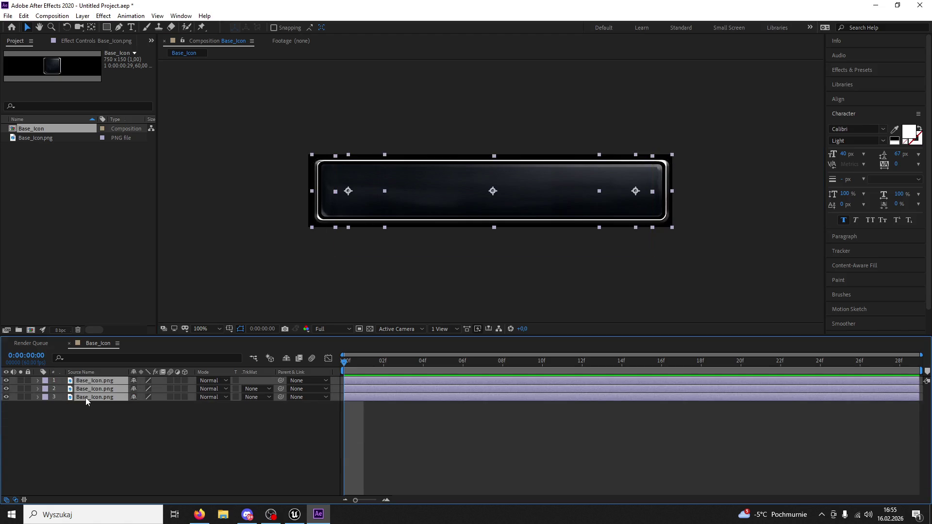
key("ctrl+shift+c")
type("BAR")
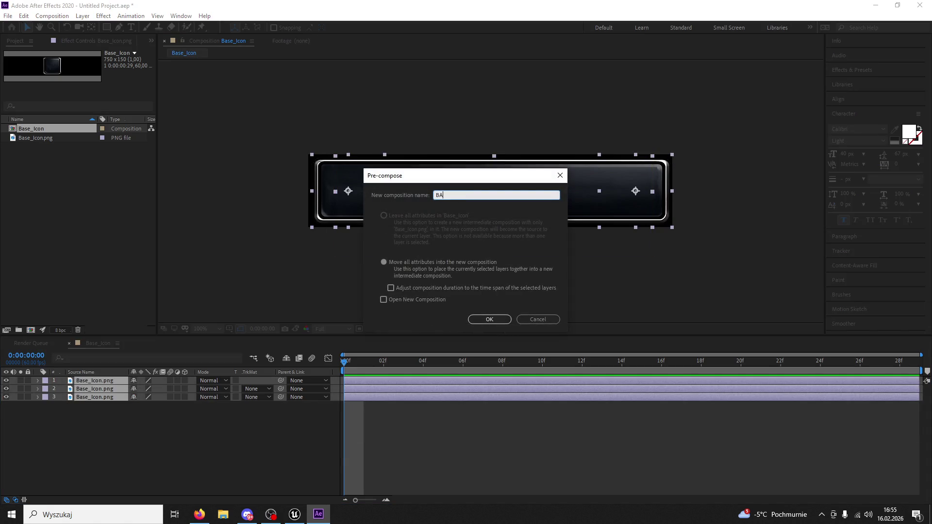
key("Return")
Step: Add a lime green solid layer and place BAR above Lime Green Solid 1
left_click(82, 16)
mouse_move(92, 27)
left_click(249, 38)
left_click(795, 273)
left_click(204, 188)
left_click(246, 131)
left_click(242, 199)
left_click(225, 188)
left_click(319, 127)
left_click(828, 301)
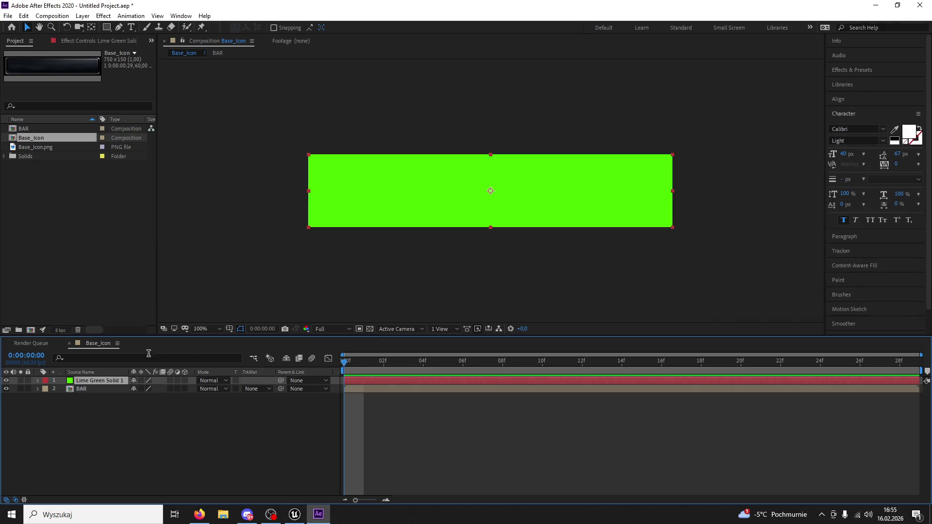
left_click_drag(79, 387, 83, 379)
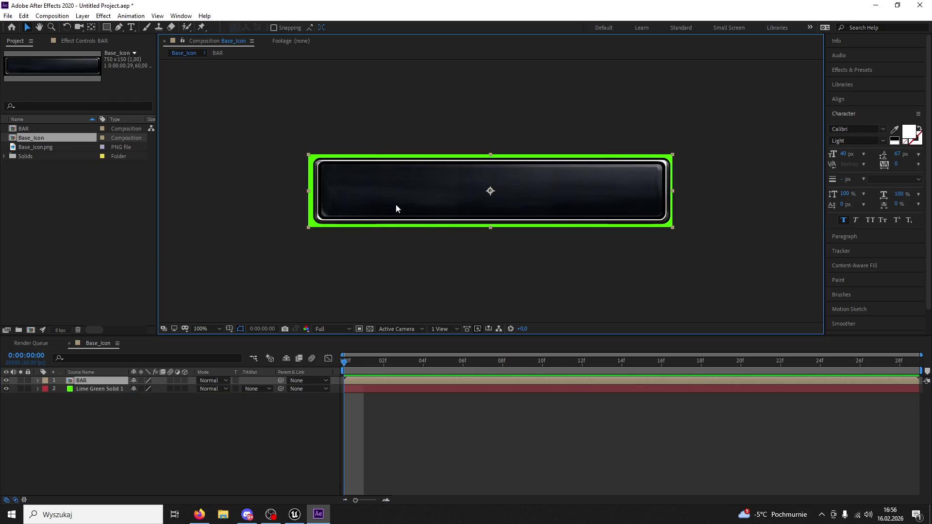
Step: Mask BAR to its bottom part and duplicate the masked layer
key("q")
left_click_drag(281, 248, 718, 194)
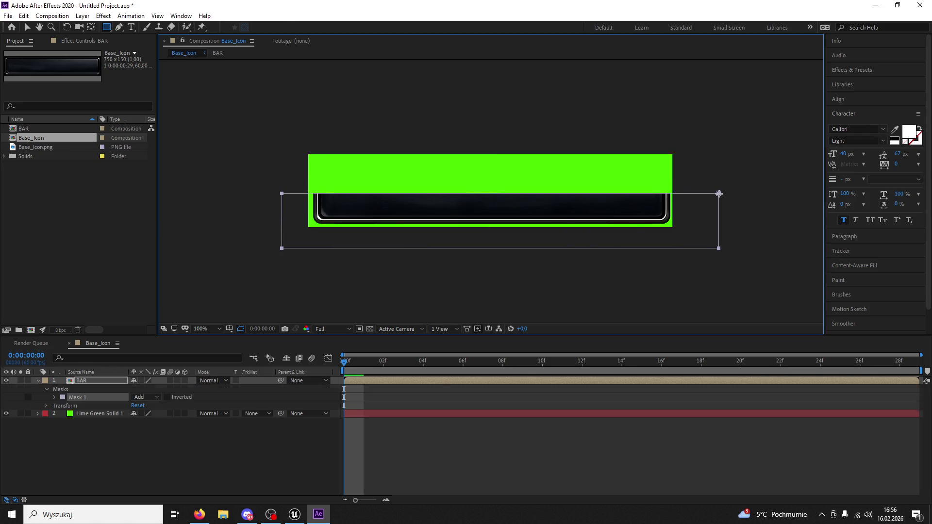
left_click(100, 380)
key("ctrl+d")
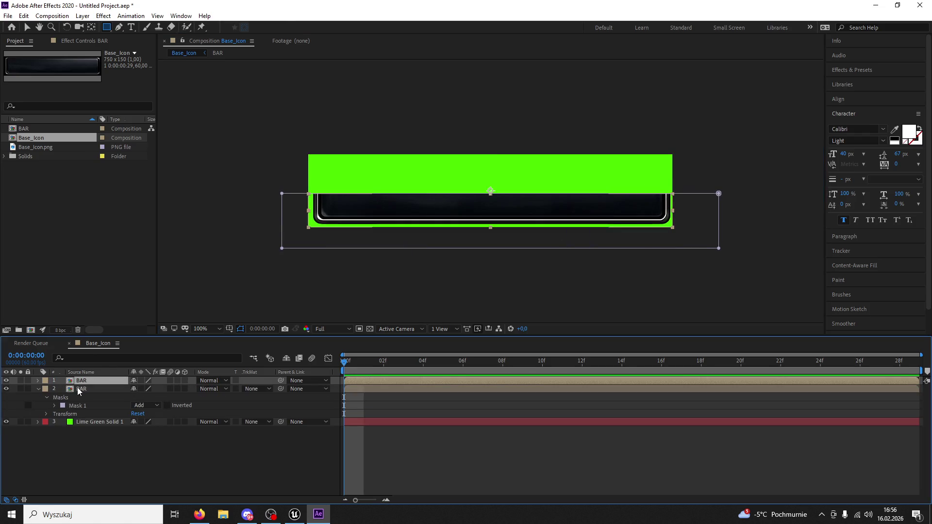
Step: Replace the duplicate BAR's mask with one showing only its upper part
left_click(38, 388)
left_click(38, 380)
left_click(56, 389)
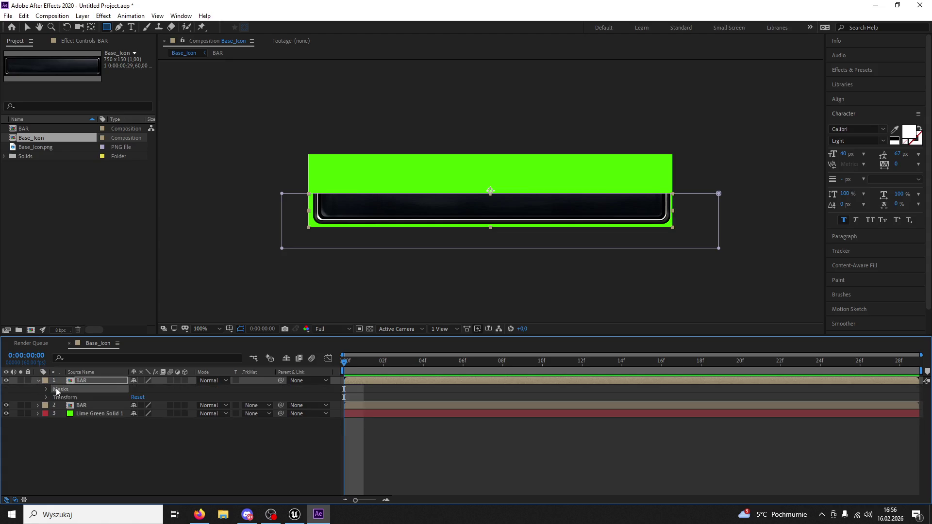
key("Delete")
mouse_move(287, 144)
left_mouse_down()
mouse_move(616, 203)
mouse_move(680, 191)
mouse_move(675, 182)
left_mouse_up()
Step: Nudge the lower BAR copy up about 13 pixels
left_click(27, 27)
left_click(79, 414)
key("Up")
key("Up")
key("Up")
key("Up")
key("Up")
key("Up")
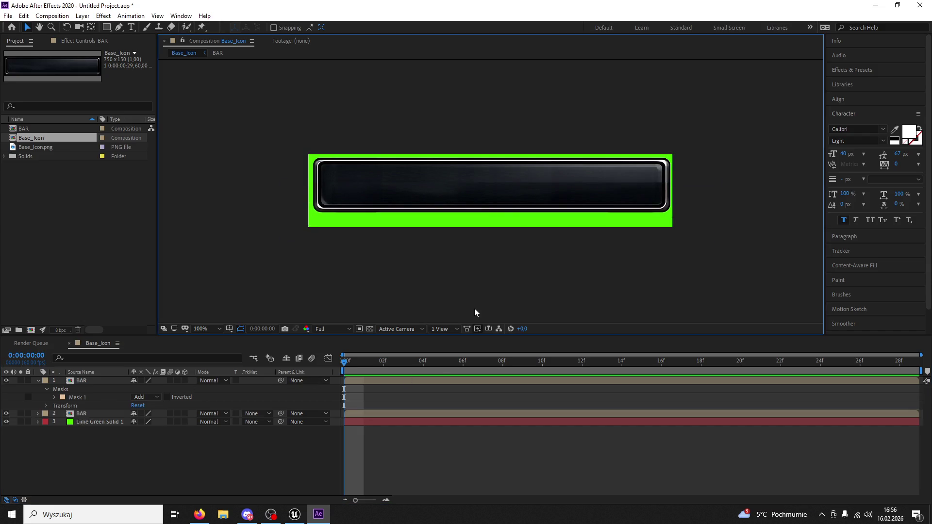
key("period")
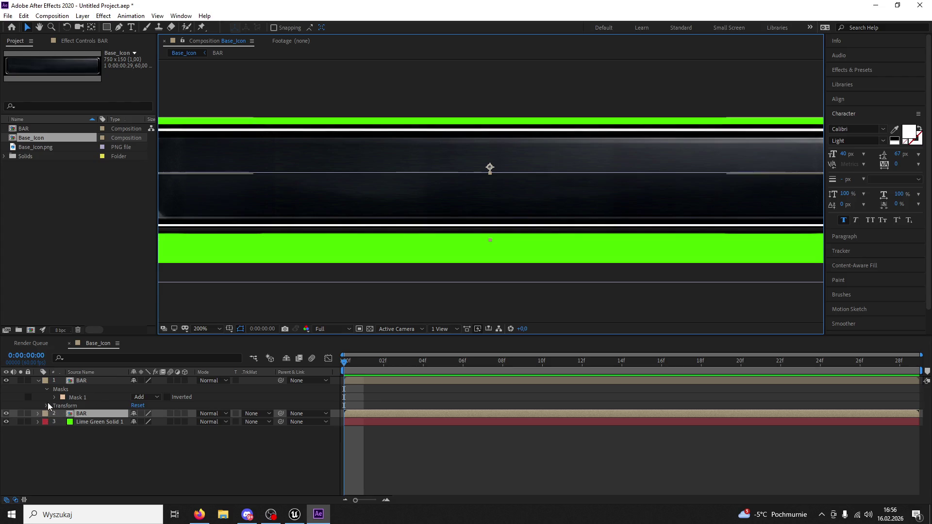
Step: Feather the top BAR copy's Mask 1 by 23 pixels and lower its bottom edge
left_click(55, 398)
left_click_drag(142, 413, 154, 413)
key("comma")
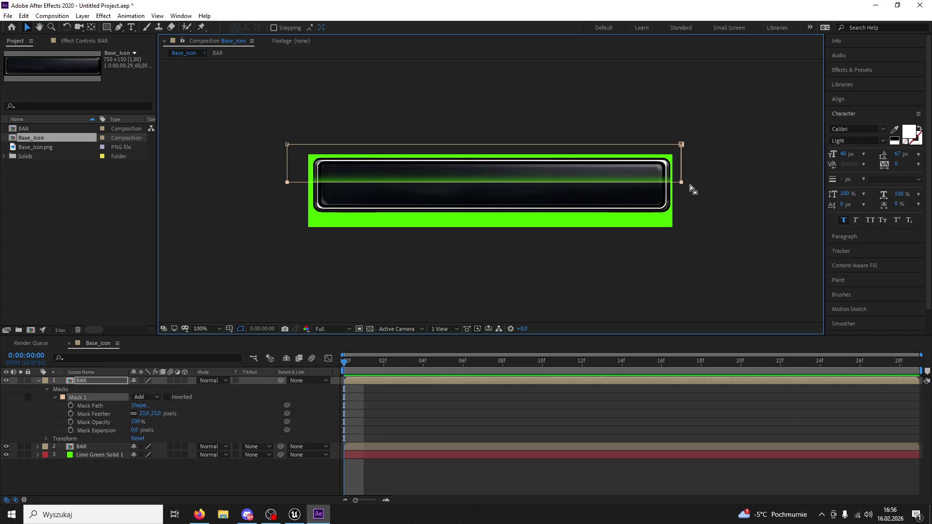
key("Down")
key("Down")
key("Down")
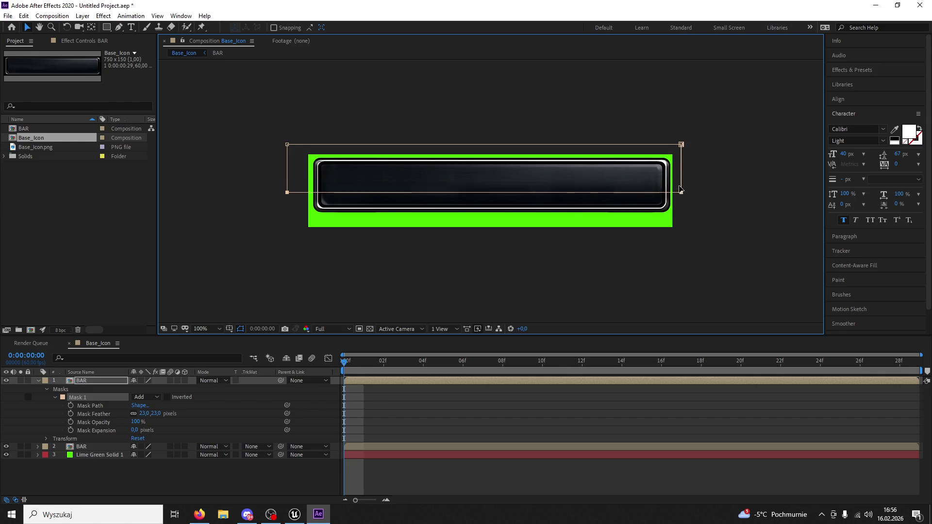
left_click(491, 266)
key("comma")
key("comma")
key("period")
key("period")
key("period")
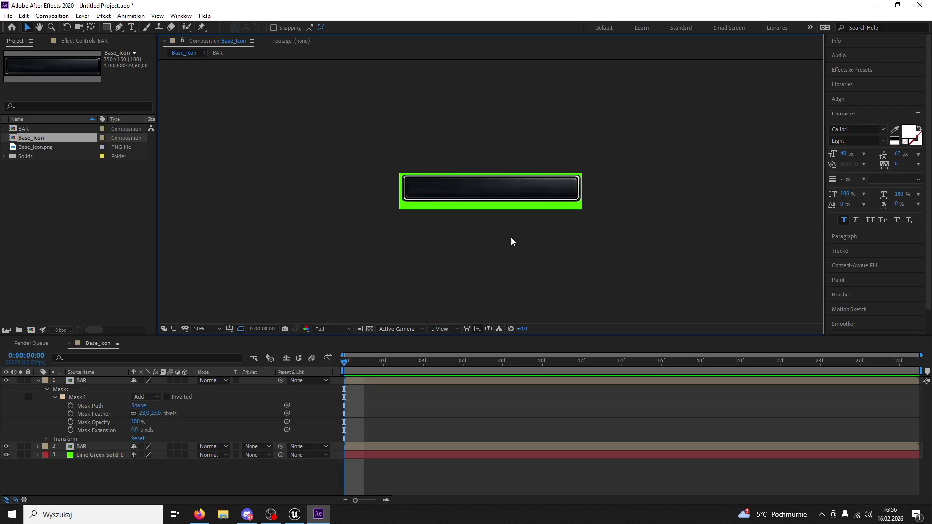
Step: Inspect the seam between the two BAR copies, panning toward the bar's left end
left_click(94, 446)
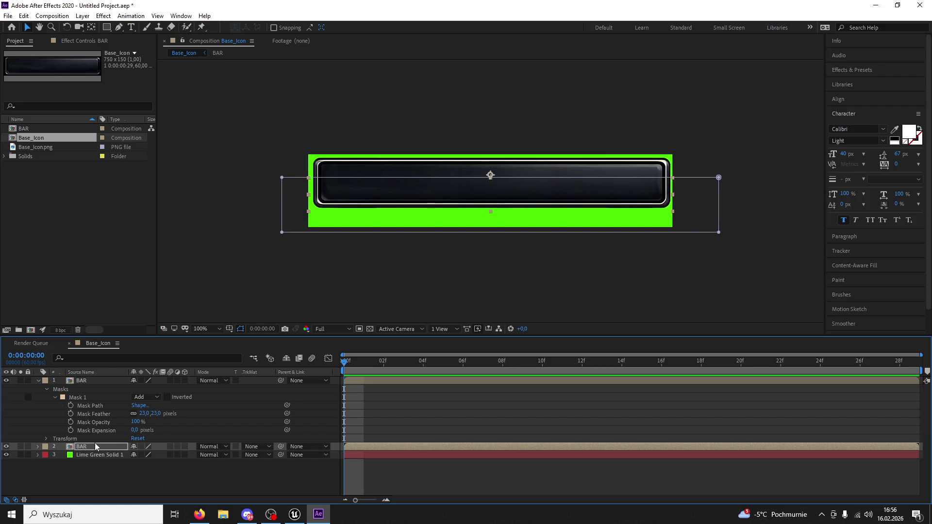
left_click(703, 269)
key("comma")
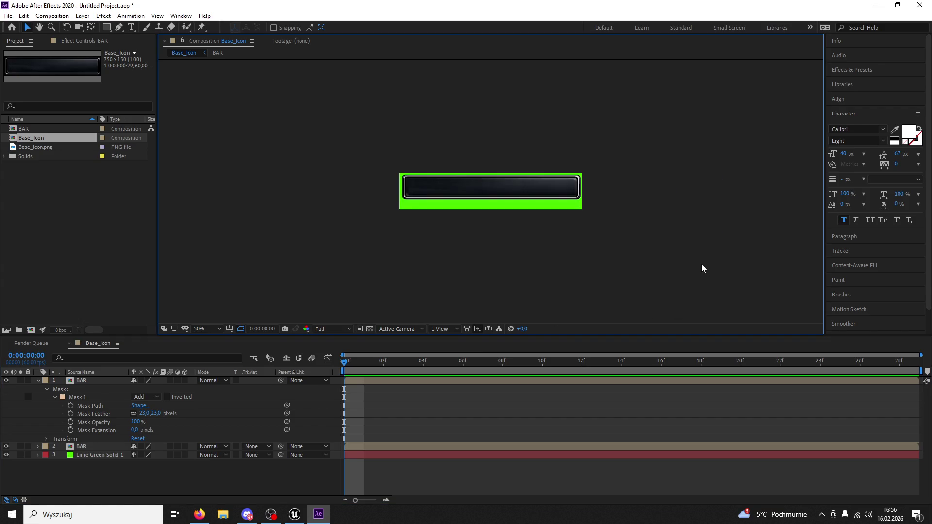
left_click(96, 387)
left_click(84, 445)
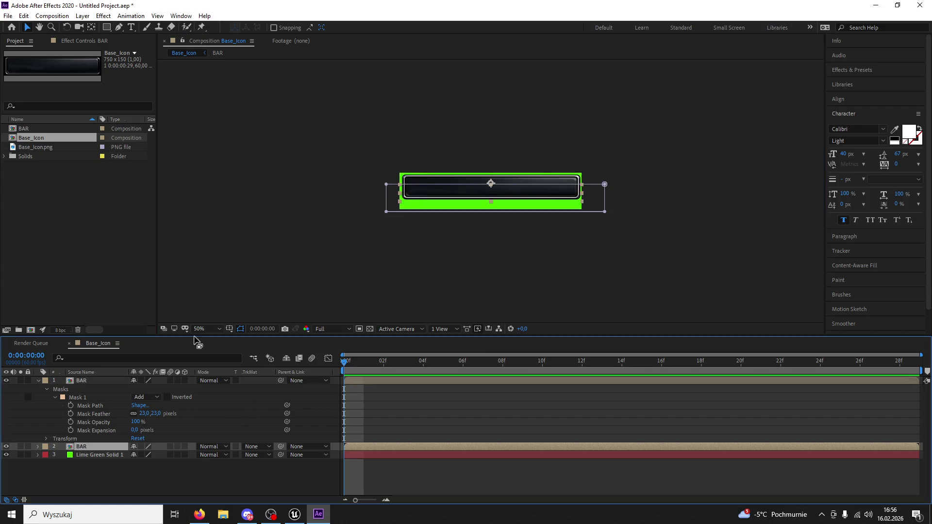
key("period")
key("period")
key("comma")
left_click(39, 27)
left_click_drag(377, 183, 515, 183)
scroll(502, 183, "up", 2)
key("v")
Step: Pre-compose both BAR copies into a new composition named BAR
left_click(90, 377)
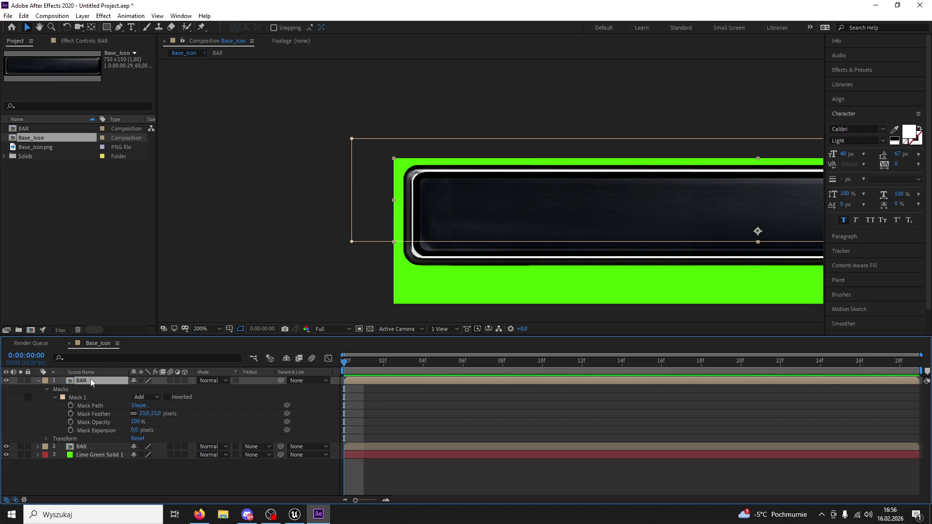
left_click(88, 446)
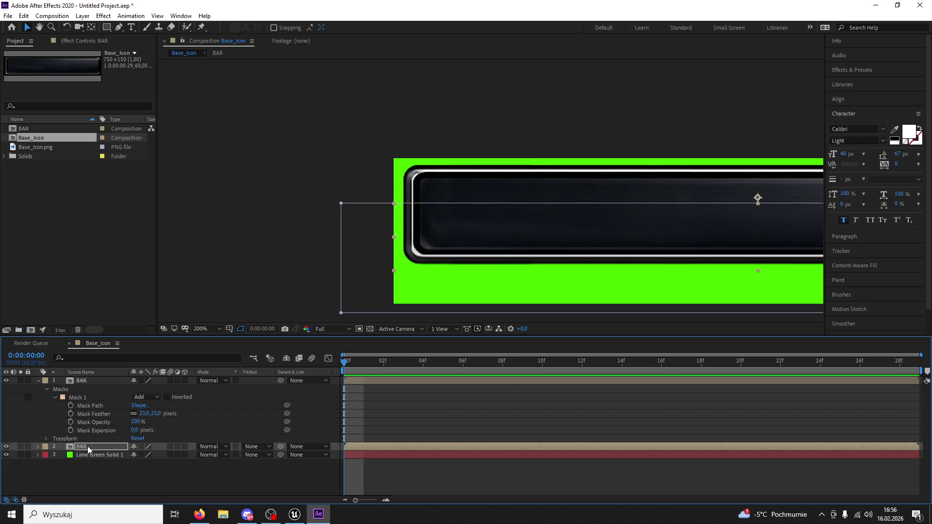
left_click(94, 423)
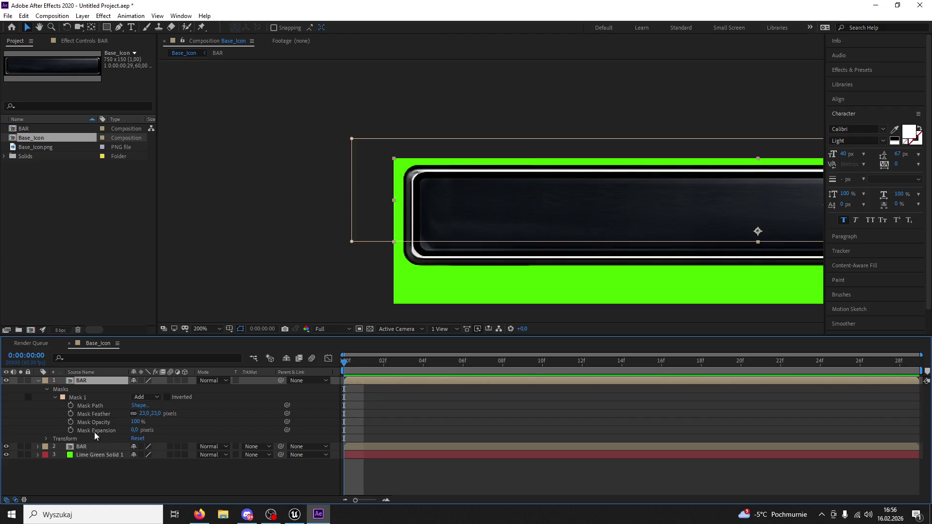
left_click(89, 445, "ctrl")
key("ctrl+shift+c")
type("BAR")
key("Return")
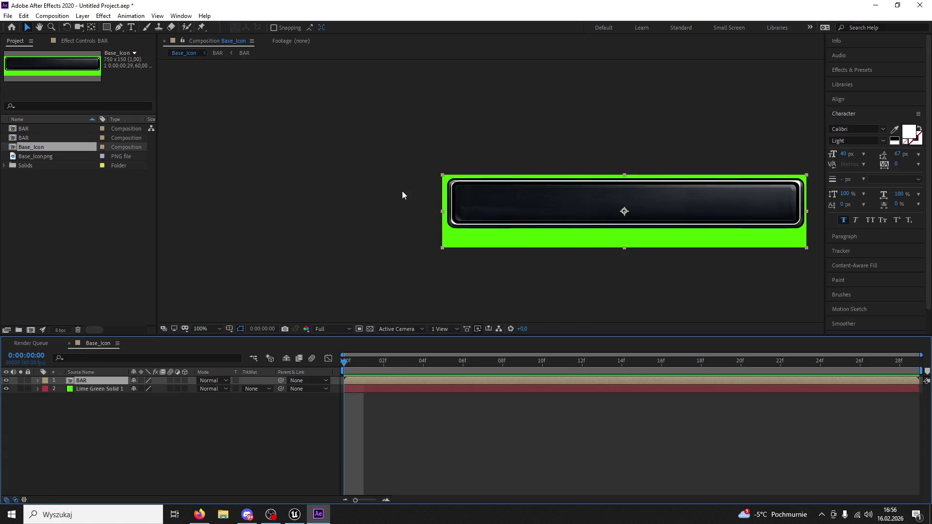
Step: Nudge the nested BAR layer down about 22 pixels and one pixel left within the solid
key("Down")
key("Down")
key("Down")
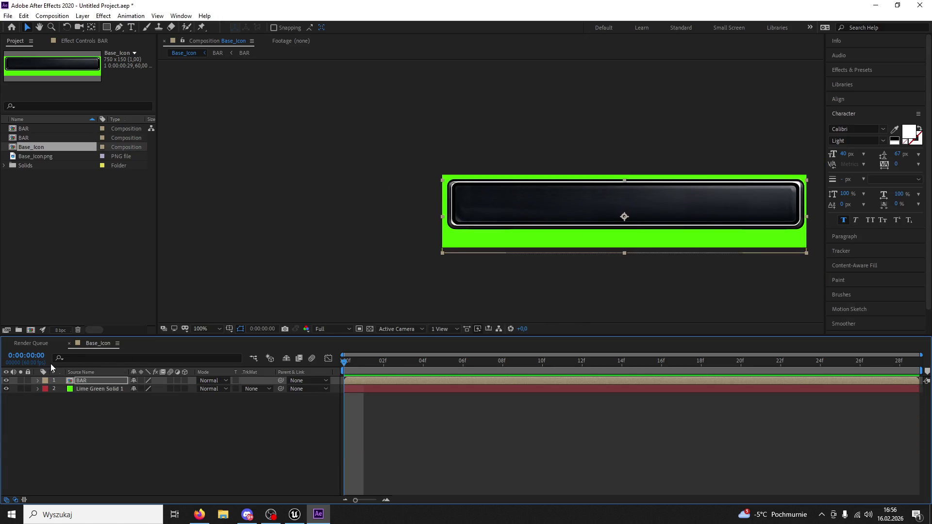
key("Down")
key("Up")
key("Up")
key("Up")
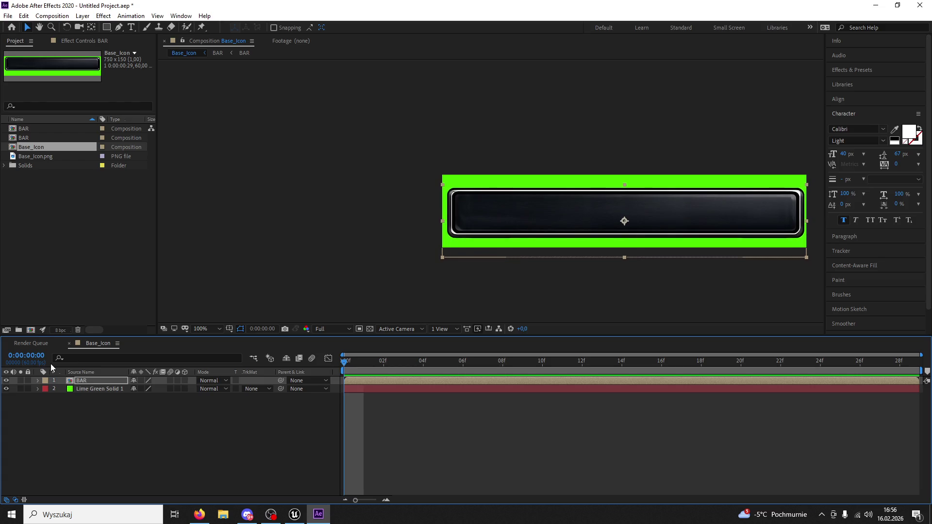
key("period")
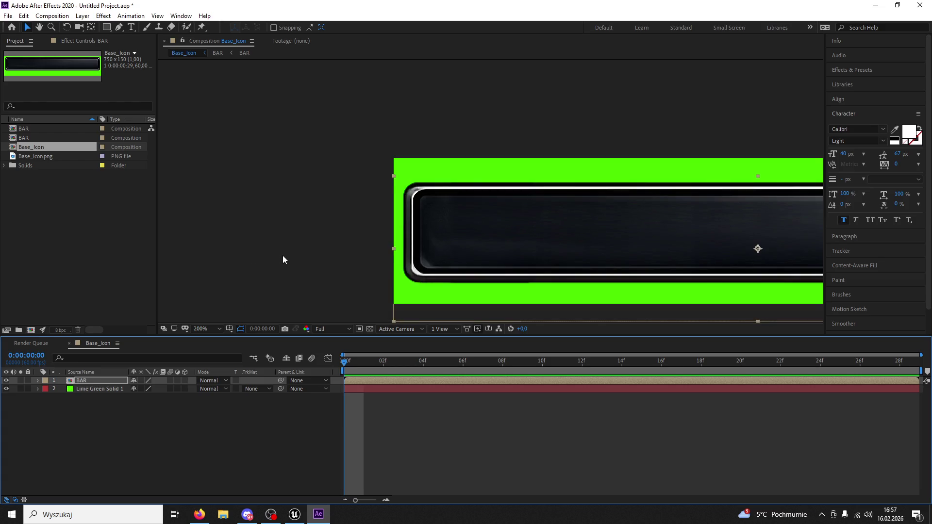
key("comma")
key("comma")
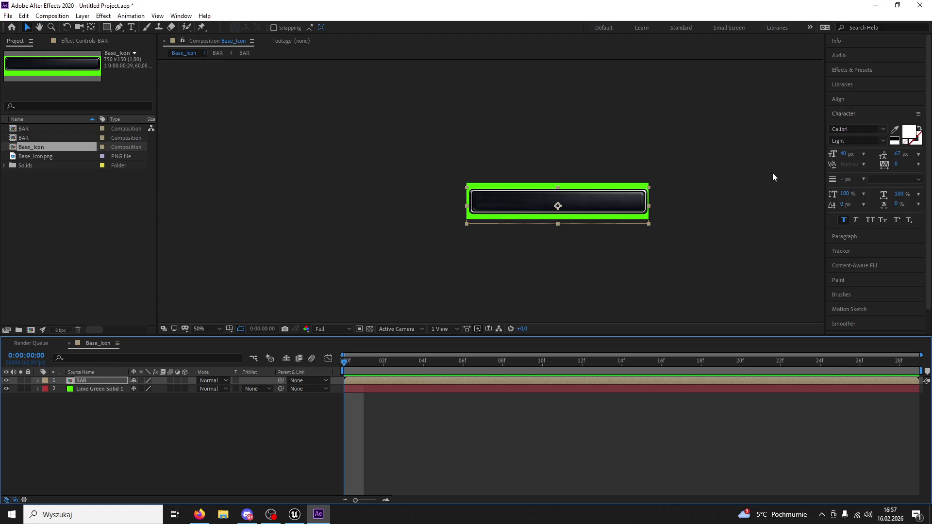
key("period")
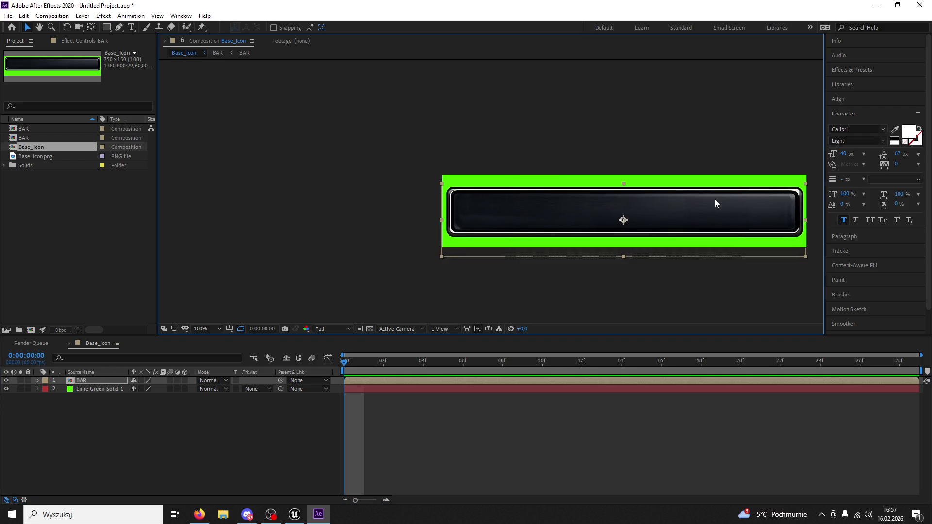
key("period")
key("Left")
key("comma")
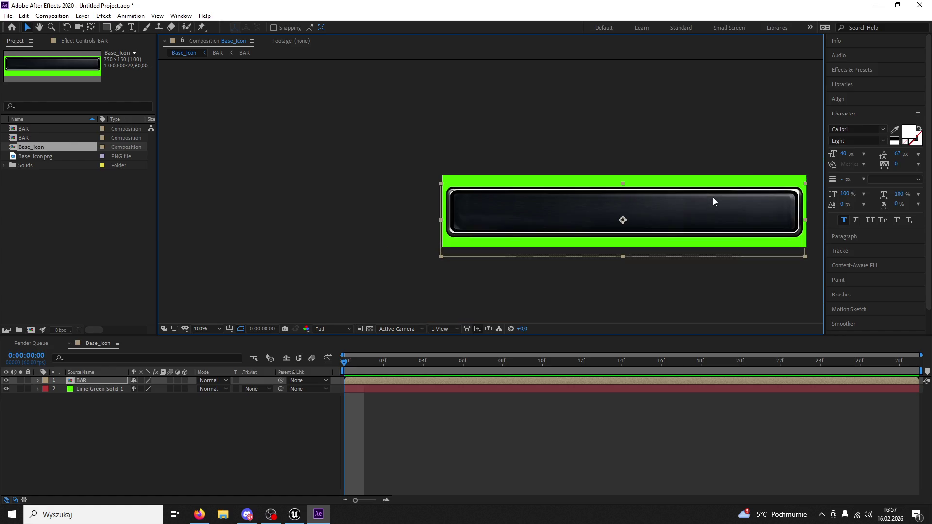
left_click(52, 16)
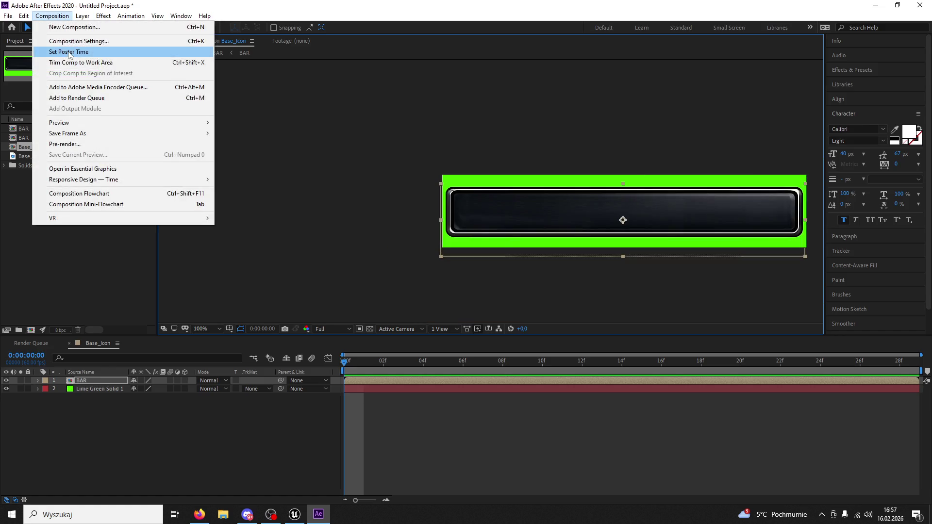
Step: Change Base_Icon's composition height to 140, then to 120 pixels, keeping width 750
left_click(73, 39)
left_click(388, 194)
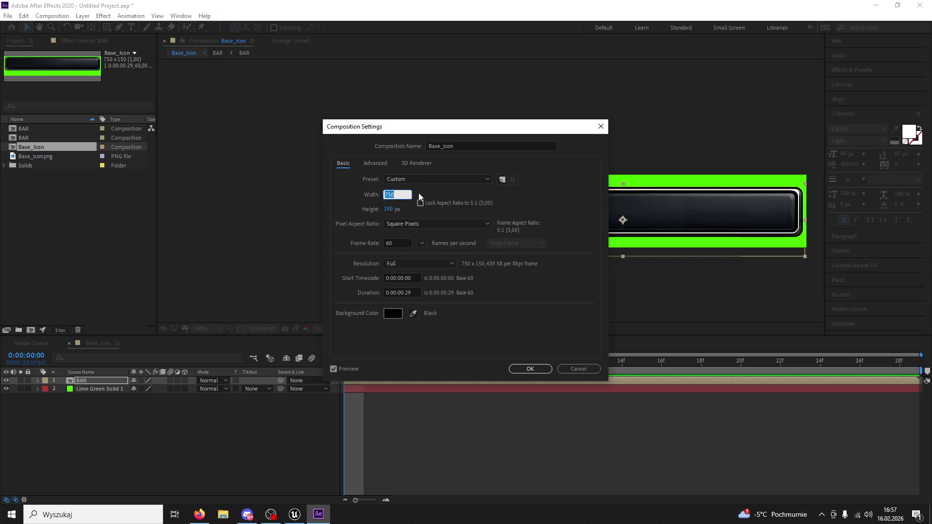
left_click(388, 209)
type("140")
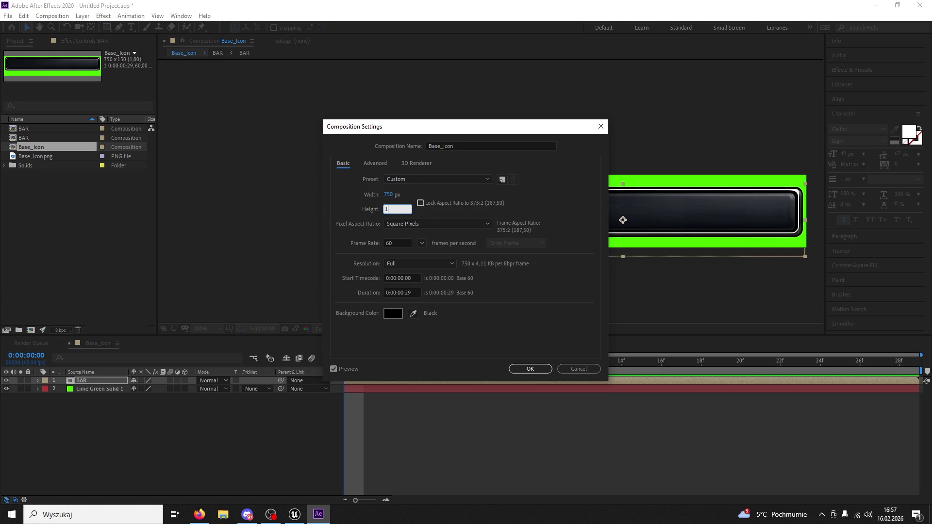
key("Return")
left_click(52, 15)
left_click(73, 40)
left_click(386, 208)
type("120")
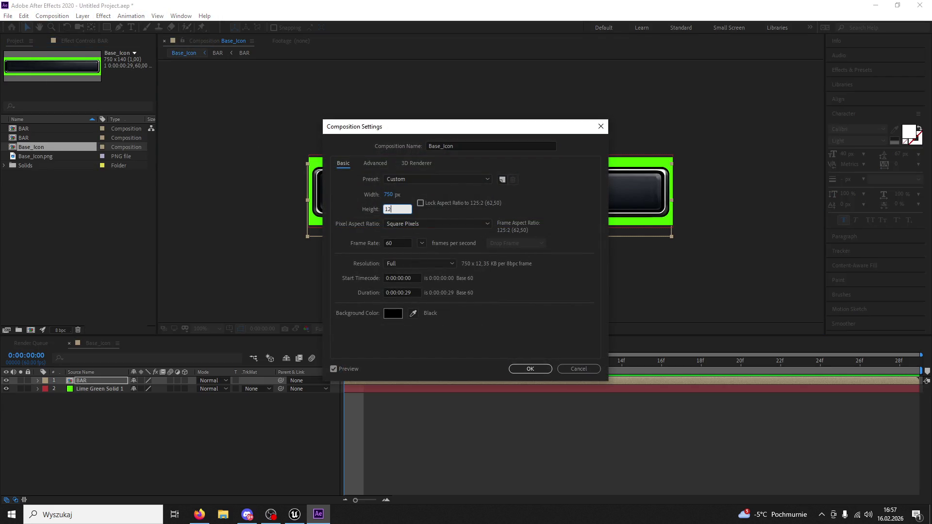
key("Return")
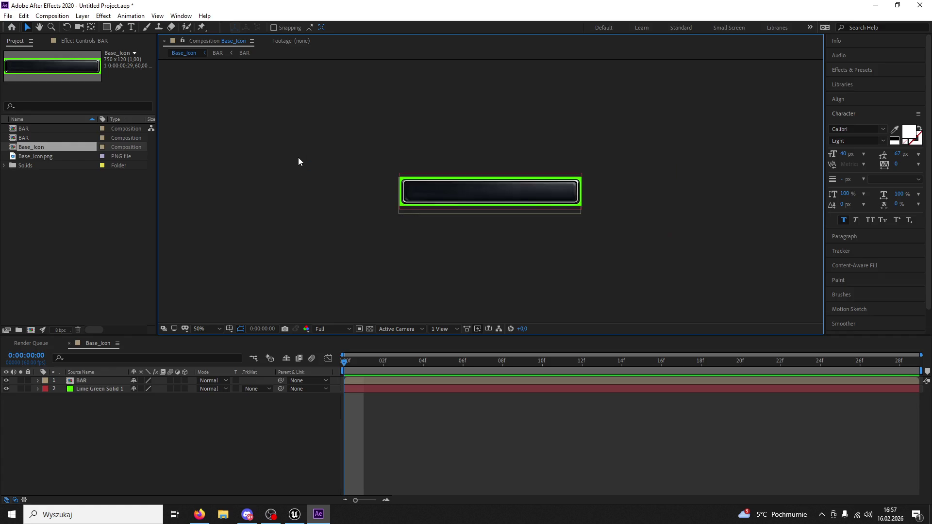
key("period")
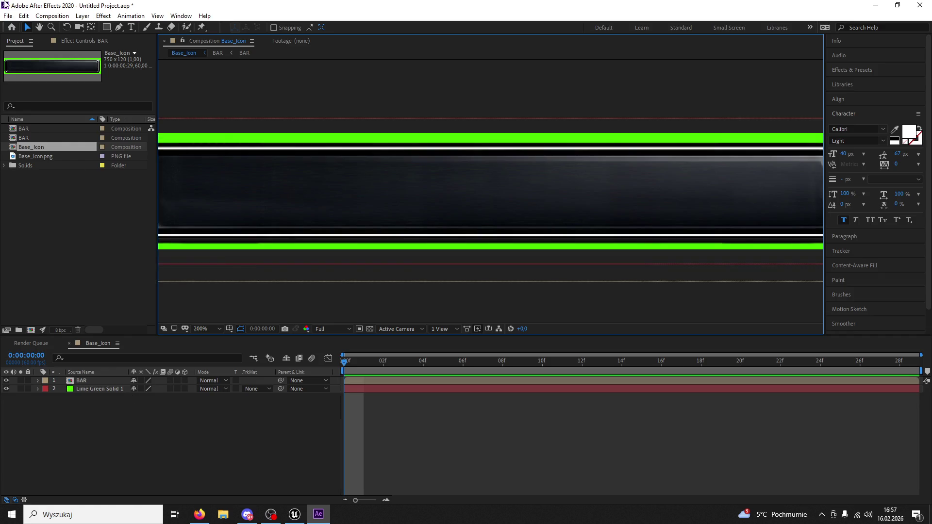
Step: Save the project as HEALTHBAR
left_click(8, 16)
left_click(24, 102)
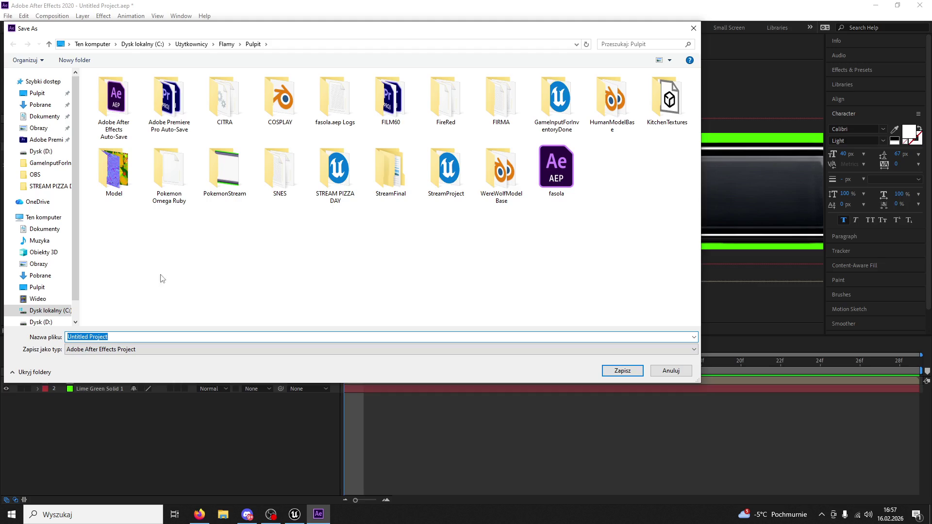
type("HEALT")
type("R")
key("Return")
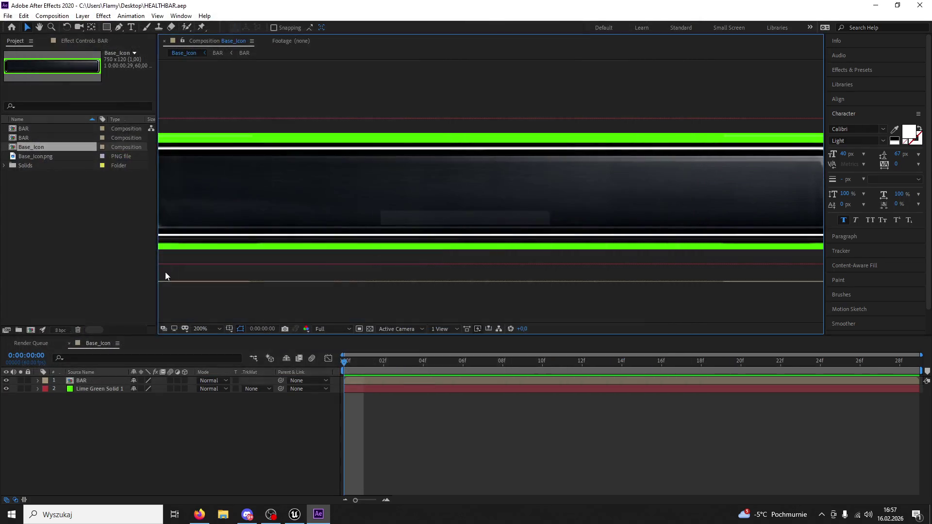
Step: Delete the Lime Green Solid 1 layer, leaving only BAR, and resave the project
scroll(476, 254, "down", 2)
left_click(92, 391)
key("Delete")
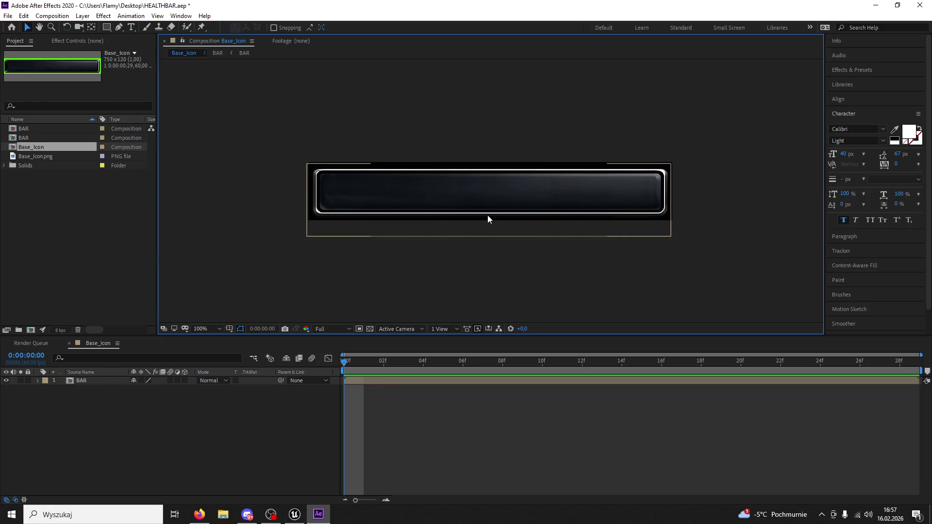
left_click(488, 216)
key("ctrl+z")
key("ctrl+shift+z")
key("ctrl+s")
scroll(292, 281, "up", 2)
scroll(292, 279, "down", 2)
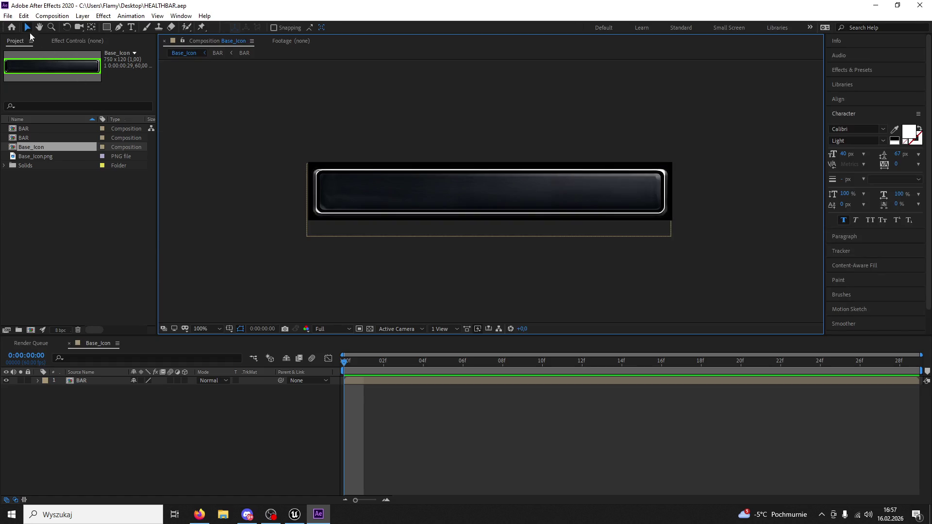
key("alt+f")
left_click(348, 223)
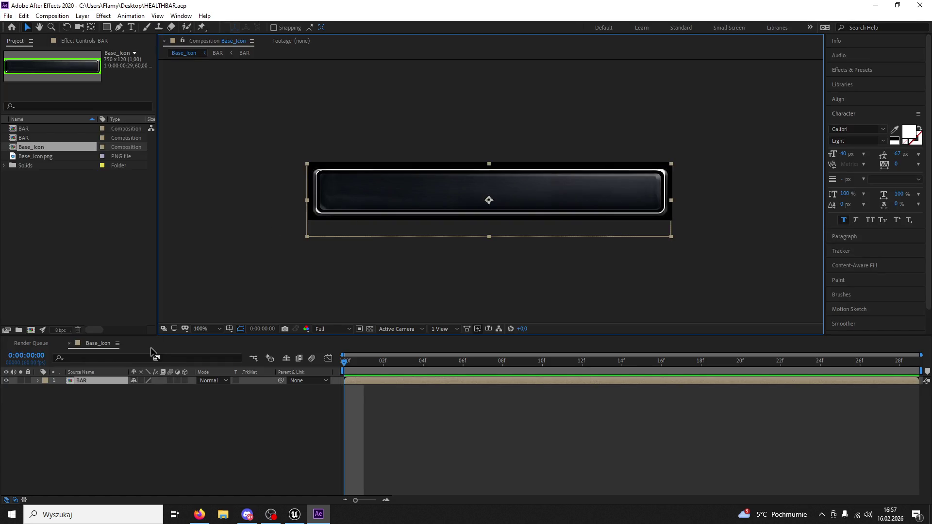
left_click(8, 16)
Step: Queue the Base_Icon frame as a still render with PNG Sequence output format
mouse_move(72, 292)
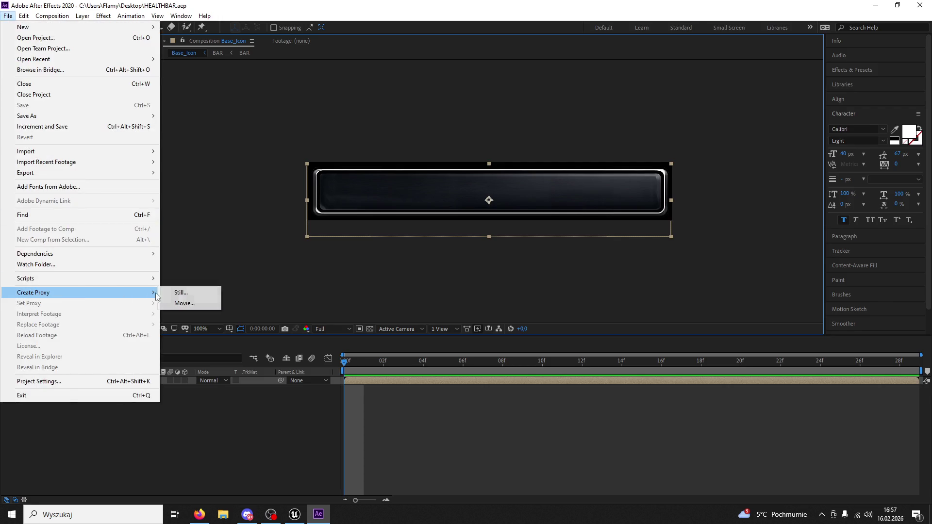
left_click(180, 292)
left_click(121, 408)
left_click(427, 136)
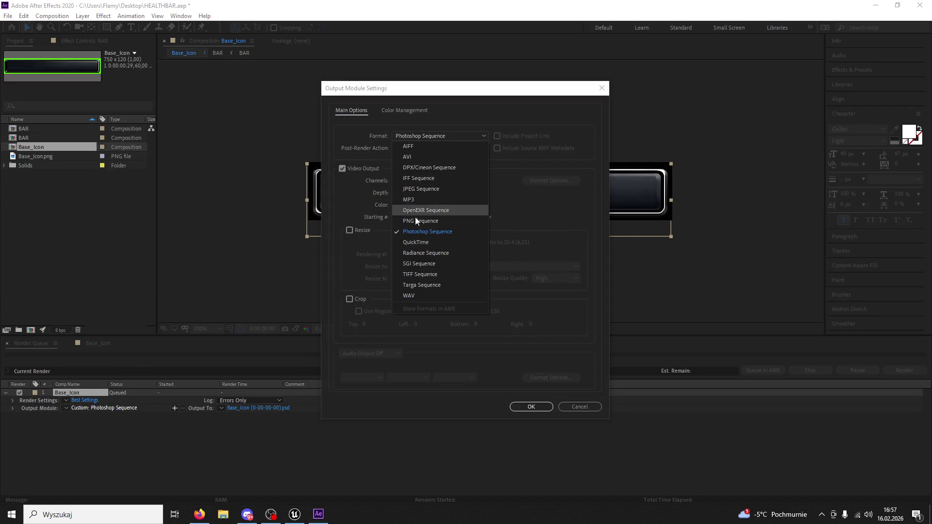
left_click(423, 222)
left_click(531, 406)
Step: Set the render output to HpBarEmpty.png on the Pulpit (Desktop) folder
left_click(272, 407)
left_click(37, 287)
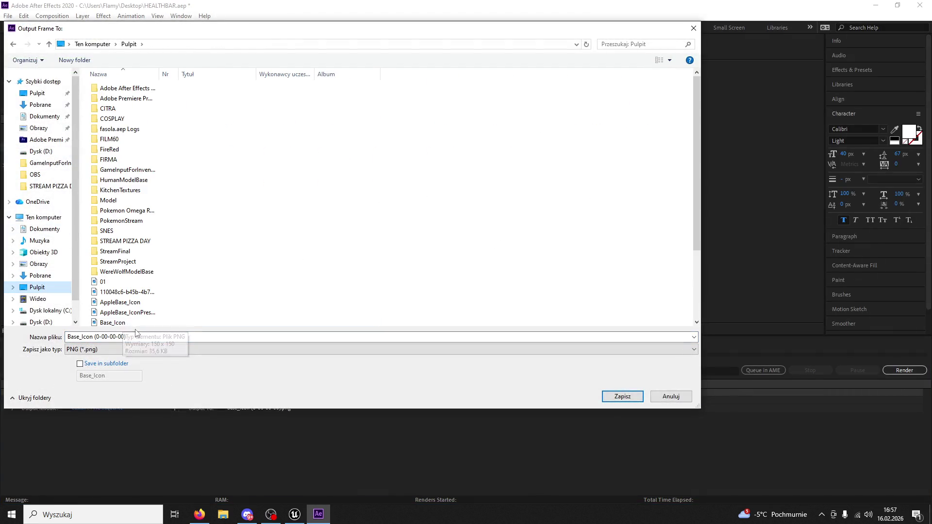
type("HP_BAR")
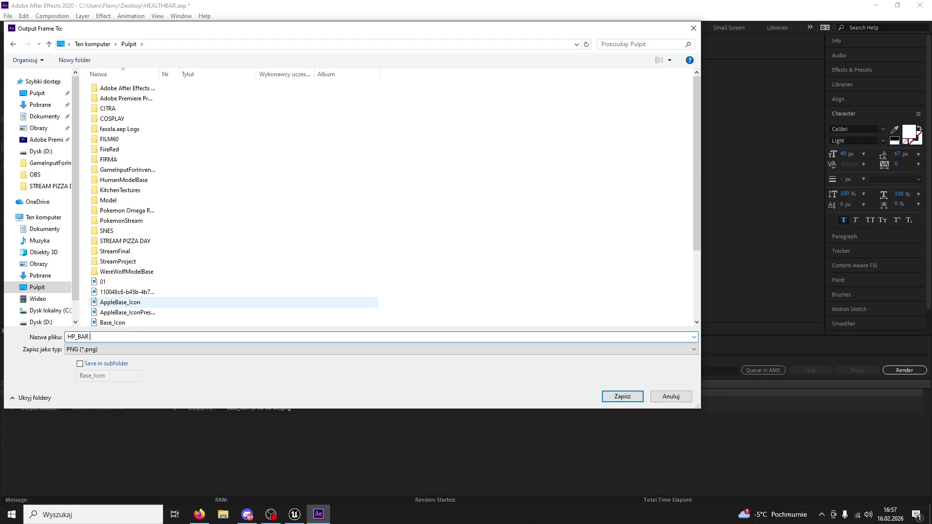
key("BackSpace")
key("BackSpace")
key("BackSpace")
type("HP")
key("BackSpace")
key("BackSpace")
key("BackSpace")
type("pBarEmpty")
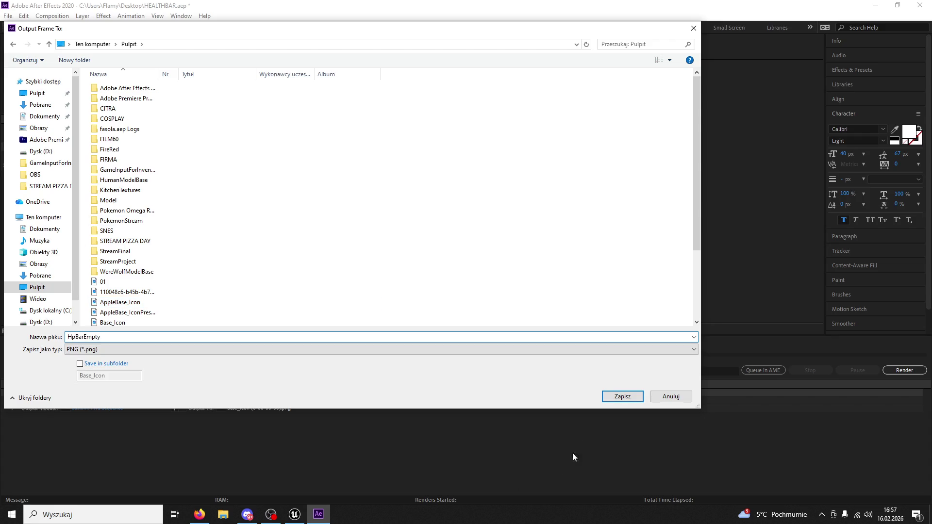
left_click(622, 397)
Step: Render the frame, then quit After Effects without saving the project
left_click(921, 368)
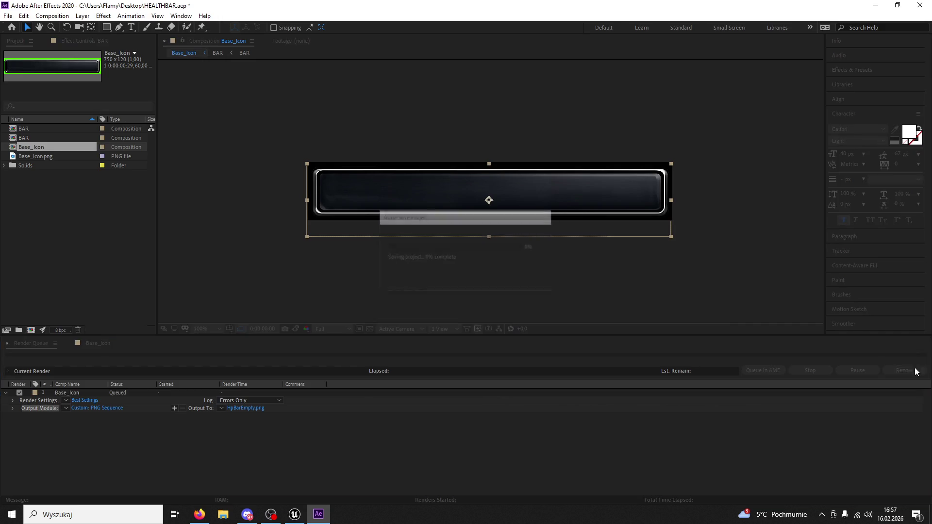
left_click(912, 6)
left_click(465, 270)
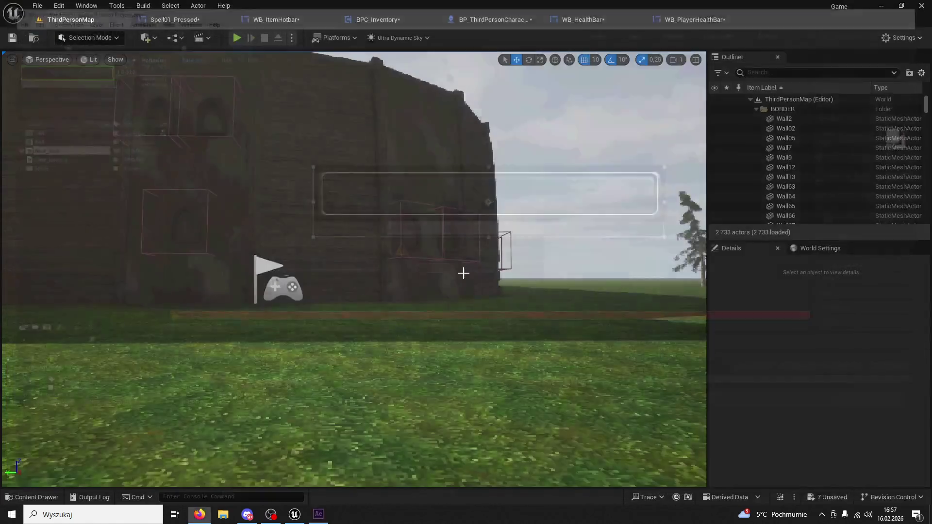
Step: From the desktop, reopen HEALTHBAR.aep and check HpBarEmpty.png shows the 750×120 empty bar in Photos
left_click(879, 5)
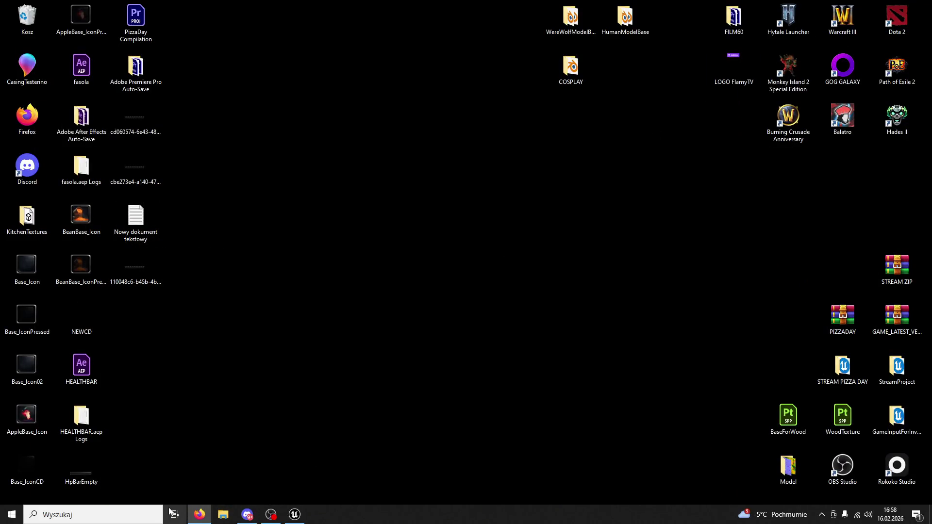
left_click(111, 514)
key("Escape")
double_click(81, 366)
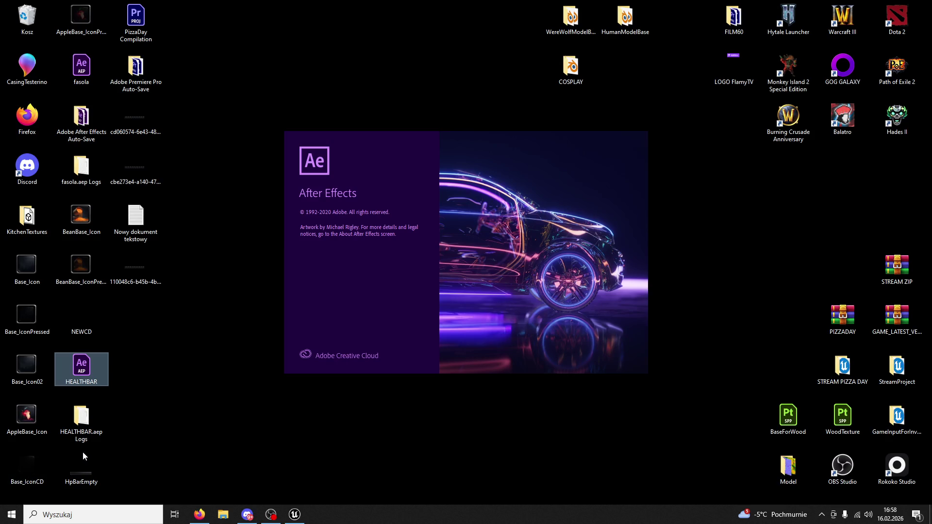
double_click(89, 465)
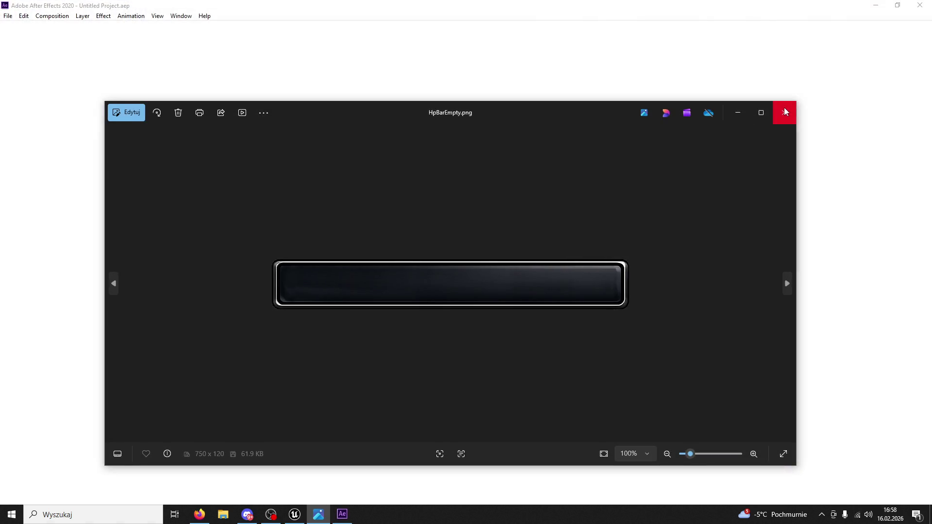
left_click(784, 108)
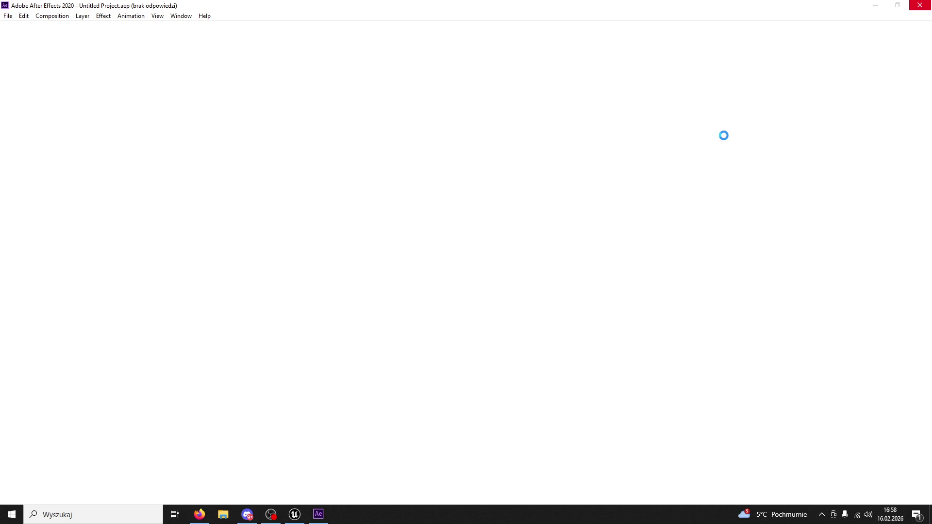
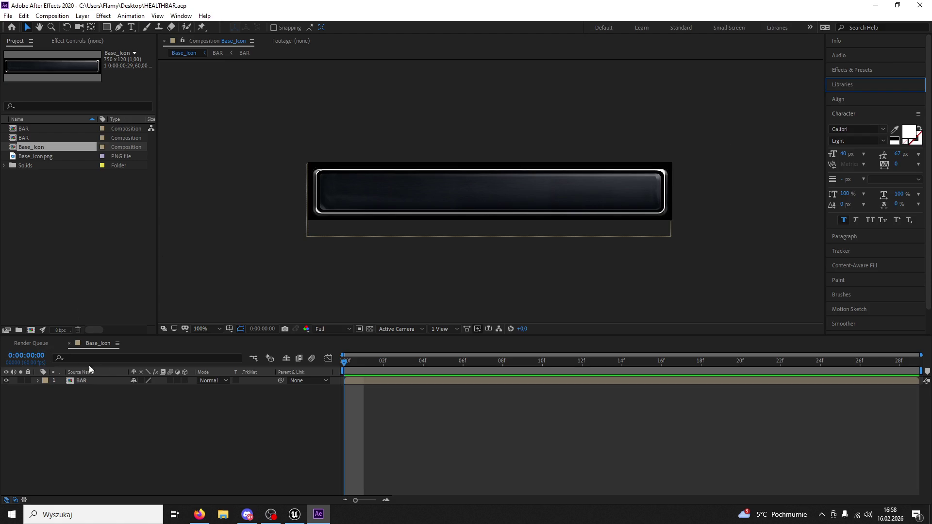
Step: Duplicate the BAR layer, briefly try and remove a Curves effect, and show Effects & Presets
left_click(100, 380)
key("ctrl+d")
left_click(104, 16)
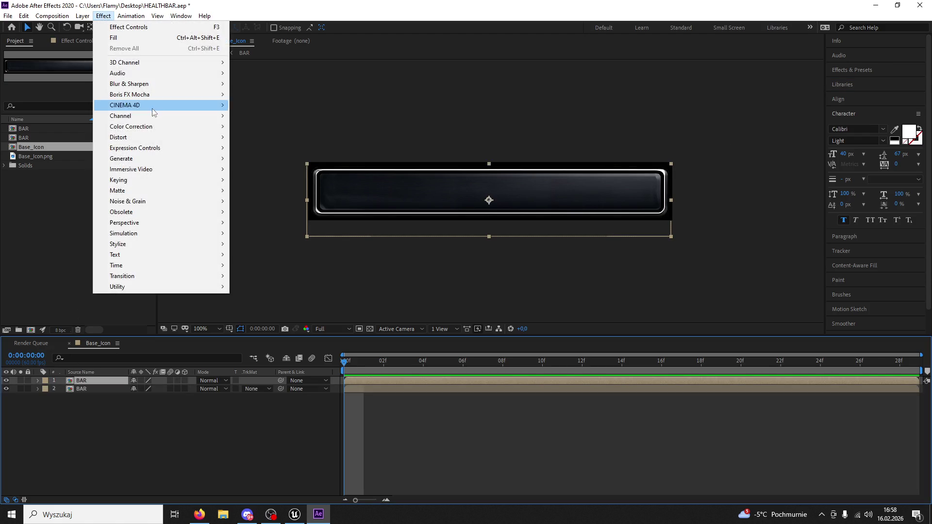
mouse_move(152, 130)
left_click(257, 319)
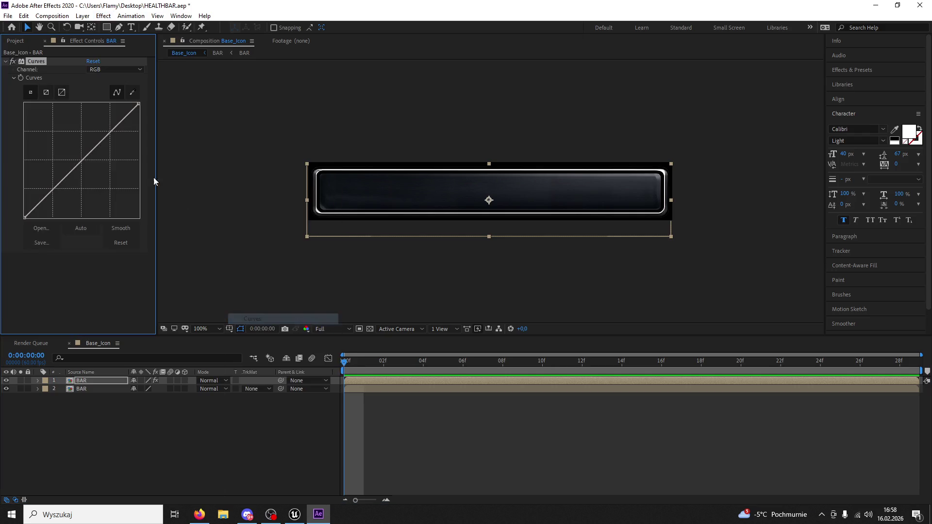
key("Delete")
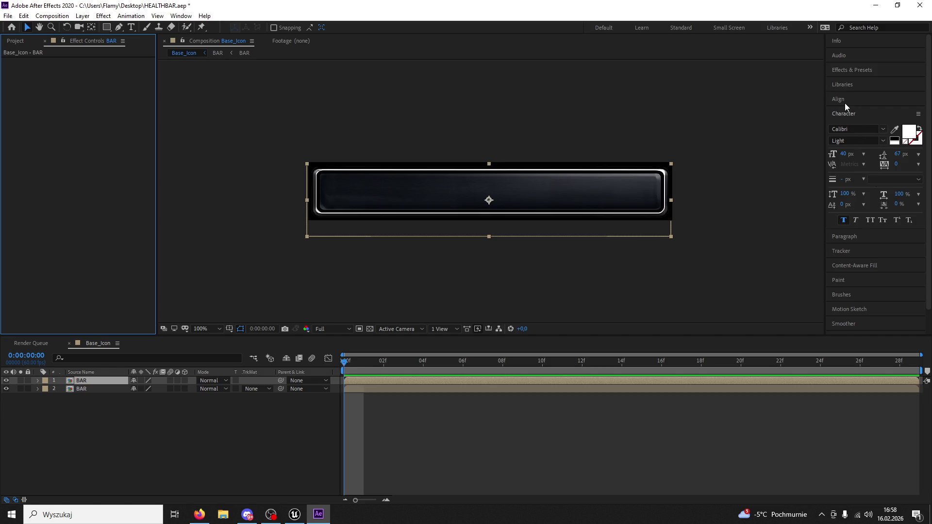
left_click(851, 68)
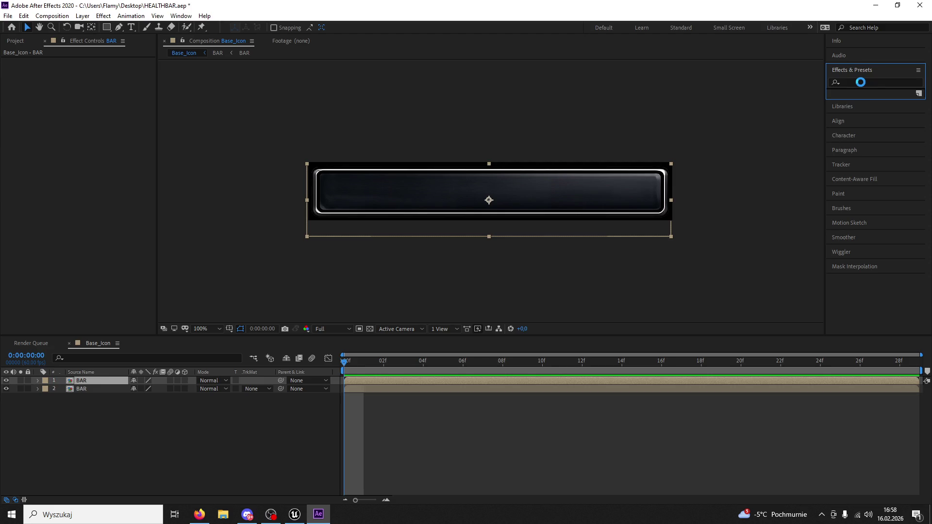
Step: Apply the Tint effect to the top BAR layer and set Map White To pure red FF0000
left_click(860, 82)
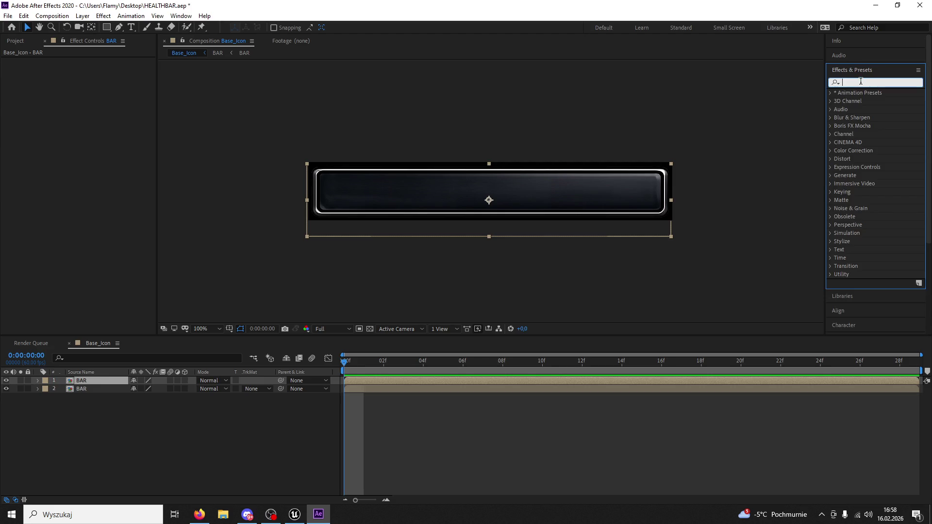
type("tint")
left_click_drag(870, 128, 573, 189)
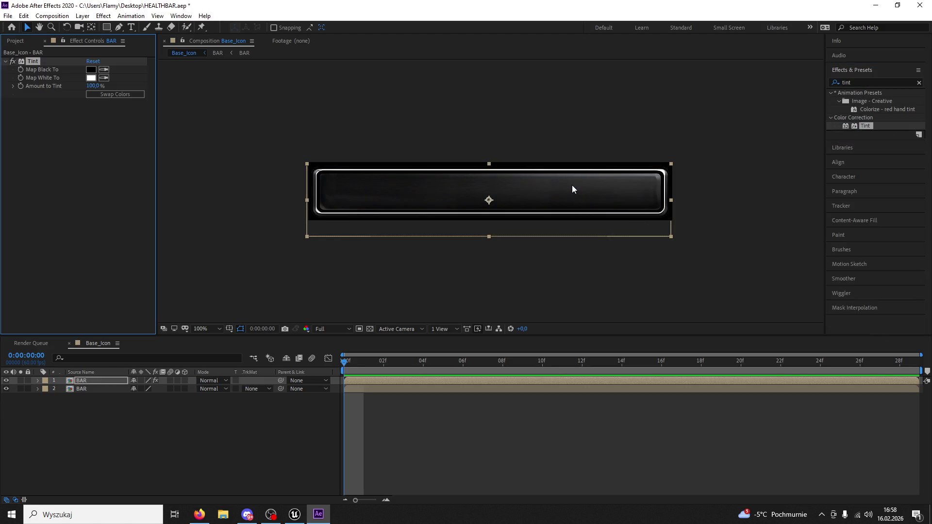
left_click(92, 78)
left_click(220, 138)
left_click_drag(220, 138, 246, 128)
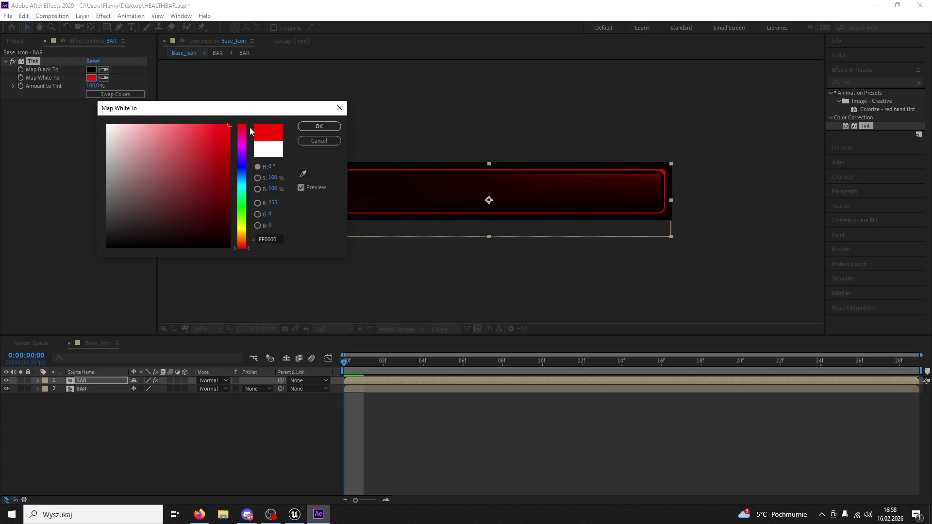
left_click(319, 126)
Step: Set the Tint's Map Black To a deep dark red (290000)
left_click(91, 70)
left_click(165, 168)
mouse_move(165, 167)
left_mouse_down()
mouse_move(235, 208)
mouse_move(246, 203)
mouse_move(193, 172)
mouse_move(257, 213)
mouse_move(250, 242)
mouse_move(236, 228)
left_mouse_up()
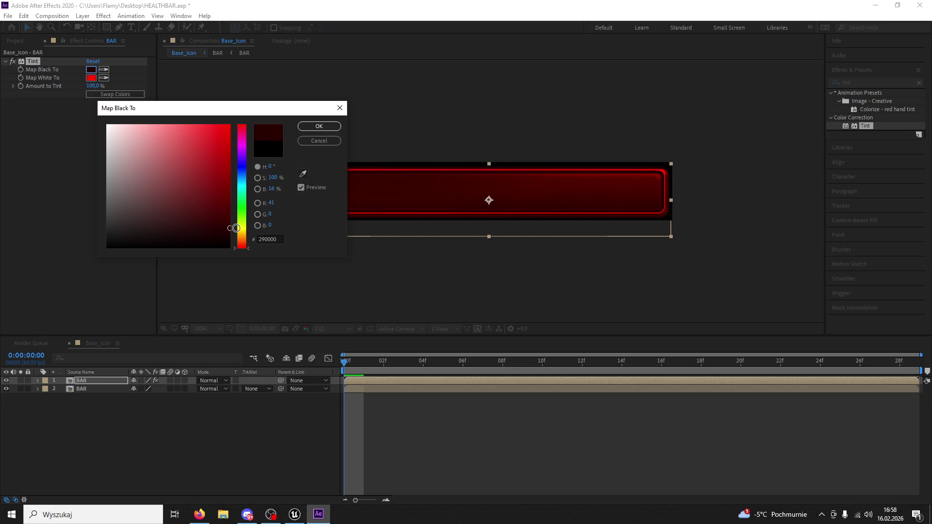
left_click(325, 127)
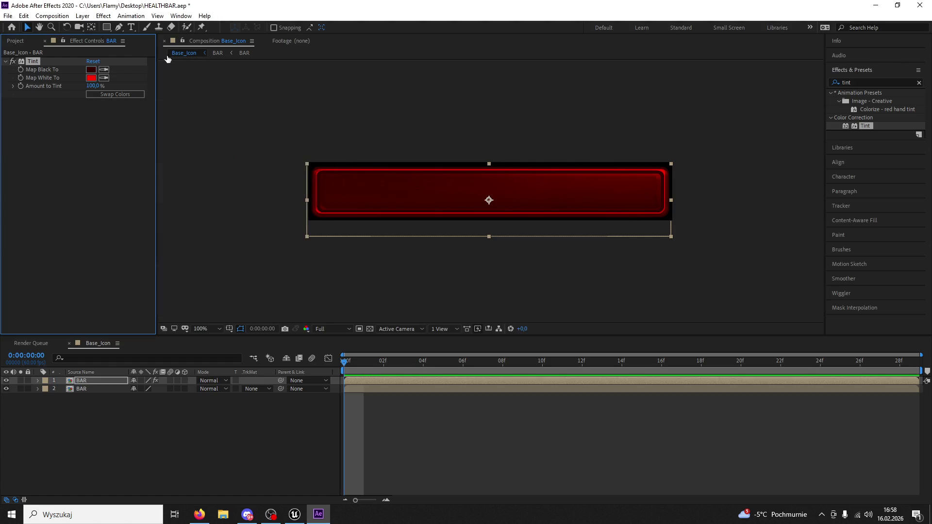
mouse_move(109, 29)
left_mouse_down()
mouse_move(144, 60)
mouse_move(141, 40)
left_mouse_up()
mouse_move(319, 172)
left_mouse_down()
mouse_move(464, 207)
mouse_move(663, 212)
left_mouse_up()
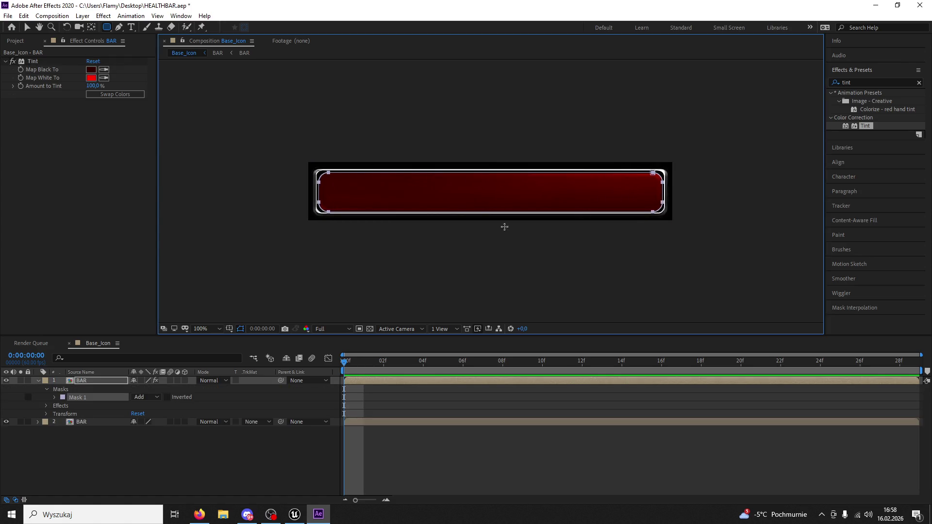
key("v")
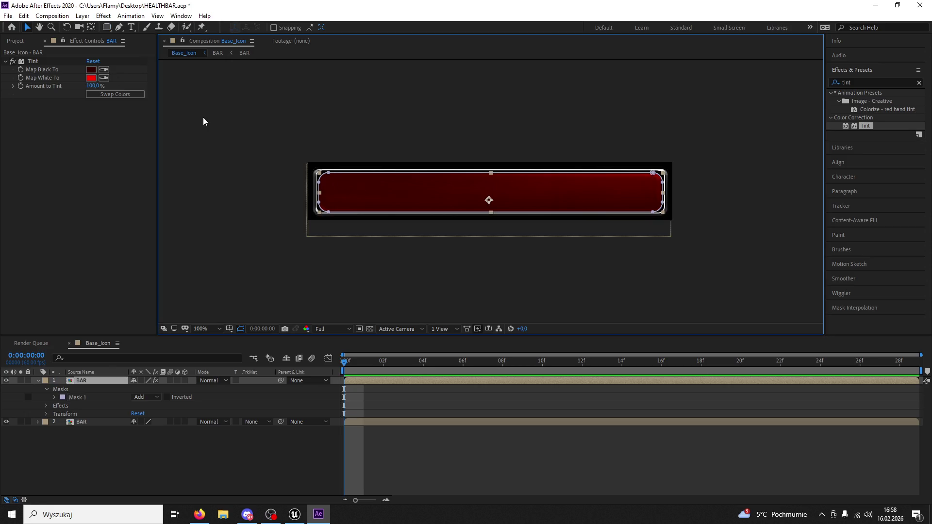
left_click(203, 117)
key("period")
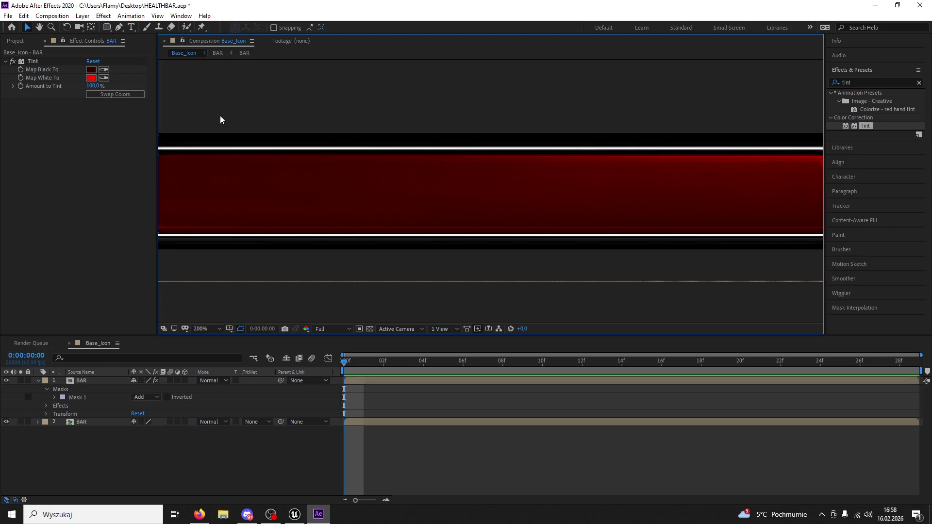
left_click(39, 26)
mouse_move(237, 115)
left_mouse_down()
mouse_move(476, 119)
mouse_move(467, 126)
left_mouse_up()
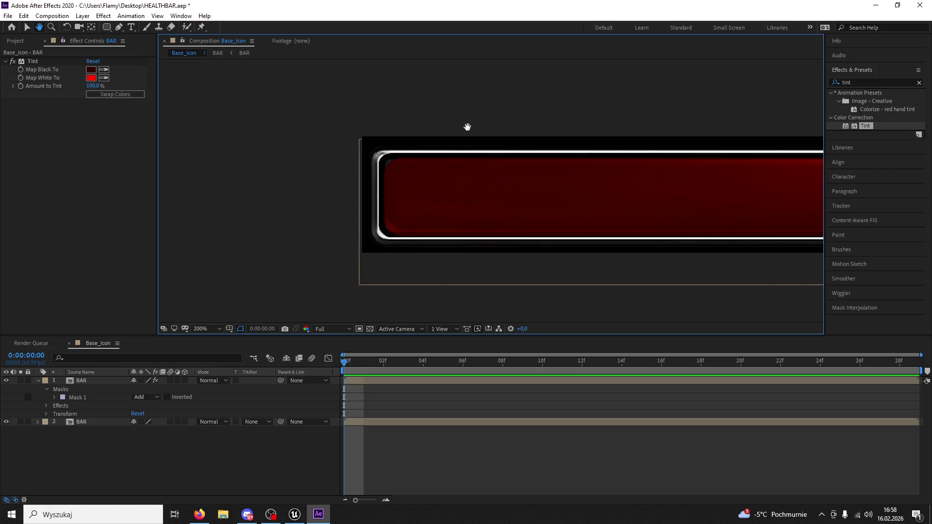
key("comma")
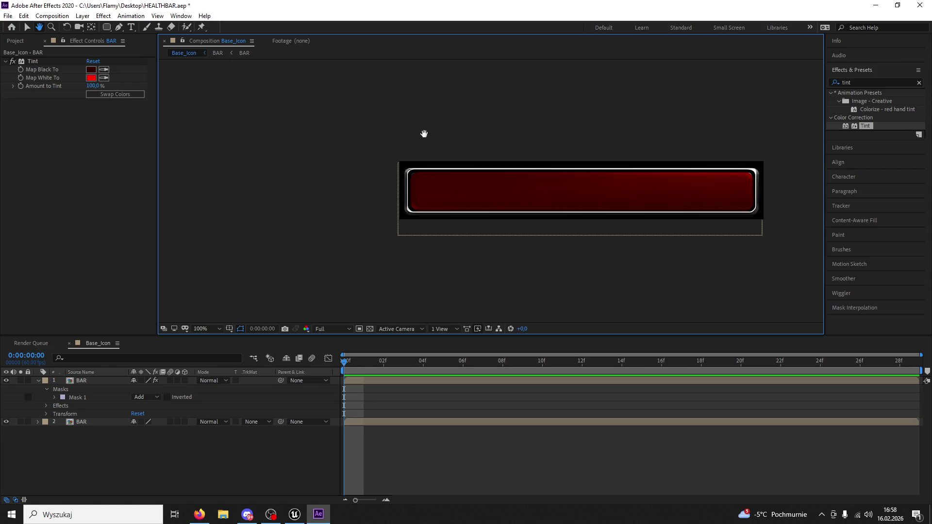
key("ctrl+z")
key("period")
key("period")
left_click_drag(416, 137, 499, 150)
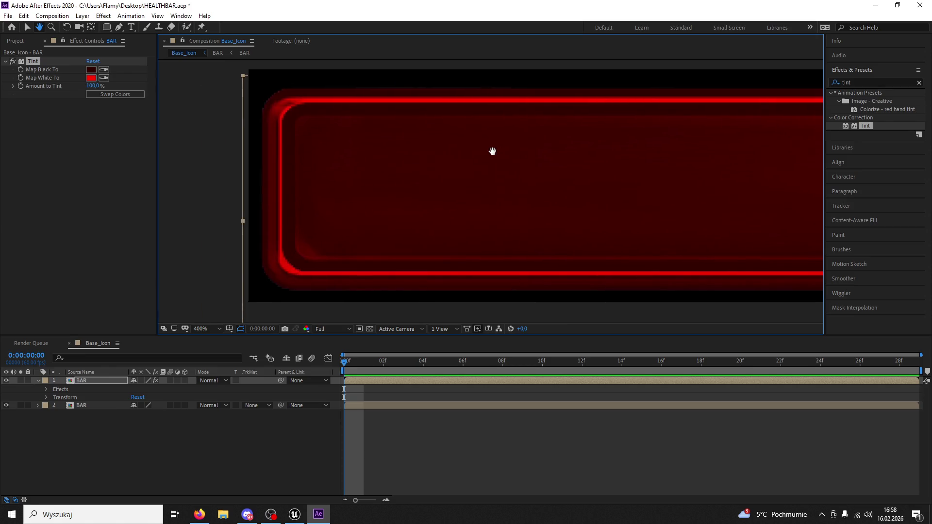
key("period")
key("comma")
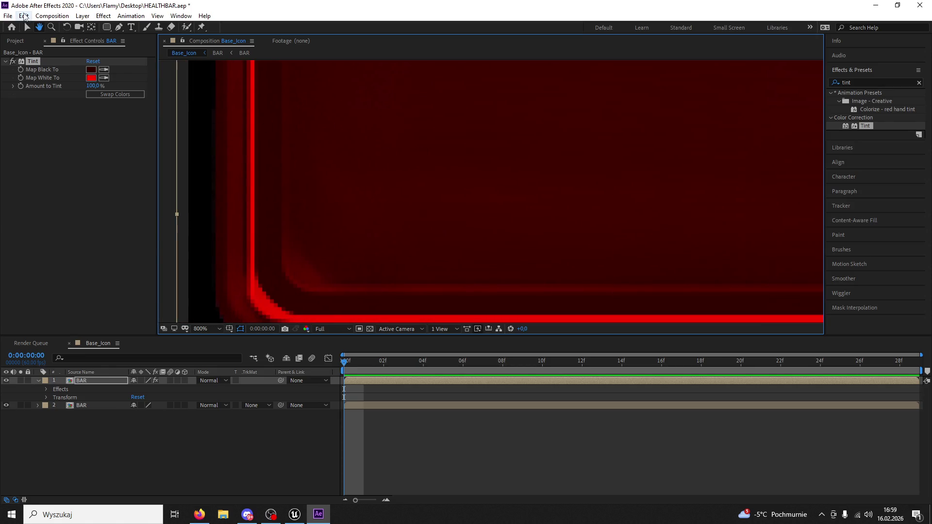
key("comma")
key("comma")
key("comma")
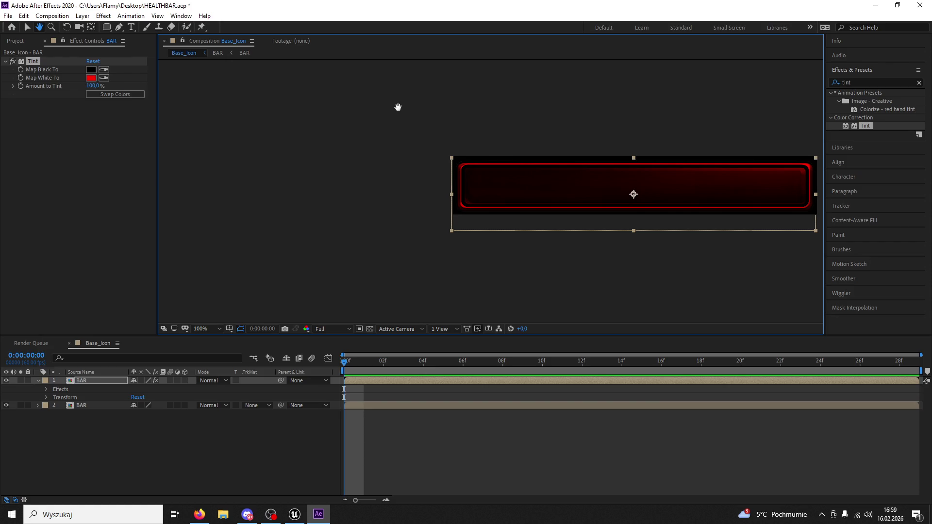
mouse_move(424, 112)
left_mouse_down()
mouse_move(365, 116)
mouse_move(260, 103)
left_mouse_up()
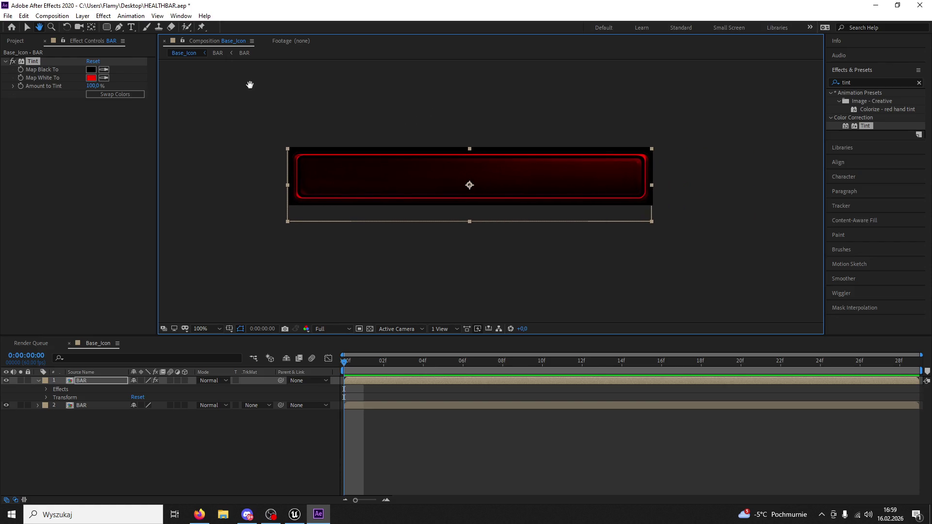
Step: Draw a rounded-rectangle mask over the bar's inner area, redoing a first misplaced attempt
left_click(109, 29)
key("period")
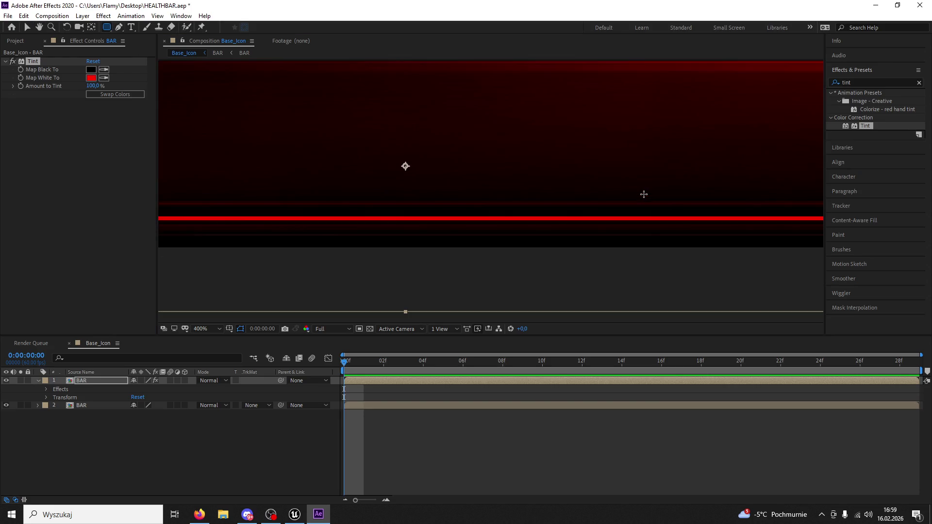
mouse_move(792, 199)
left_mouse_down()
mouse_move(641, 146)
mouse_move(540, 124)
mouse_move(242, 133)
mouse_move(77, 124)
mouse_move(151, 126)
left_mouse_up()
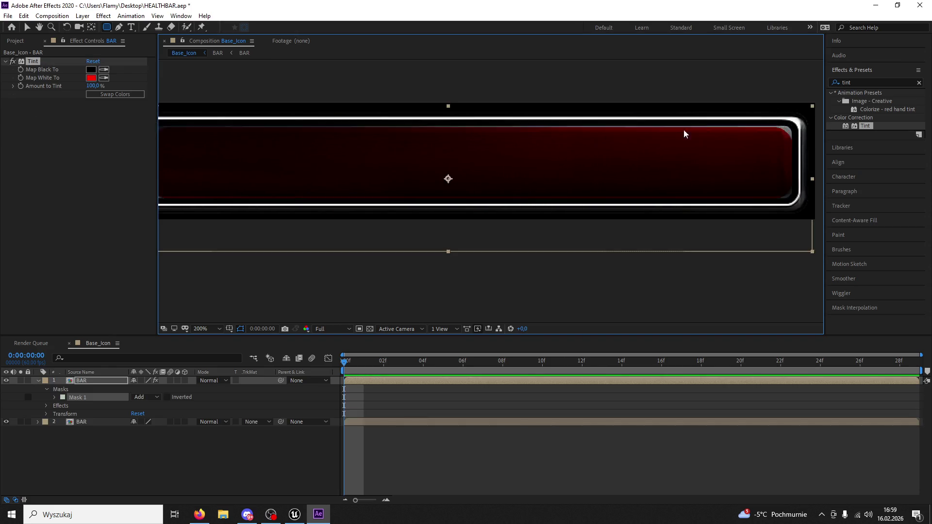
key("ctrl+z")
key("comma")
key("comma")
key("period")
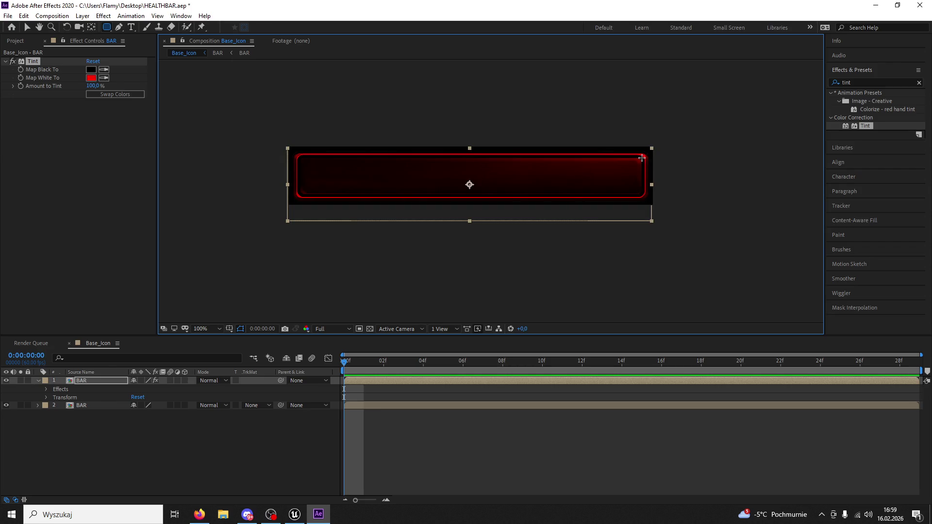
mouse_move(643, 157)
left_mouse_down()
mouse_move(427, 197)
mouse_move(297, 196)
left_mouse_up()
Step: Zoom in on the bar's right corner and select Mask 1's top-right point to check its path
key("v")
key("period")
key("period")
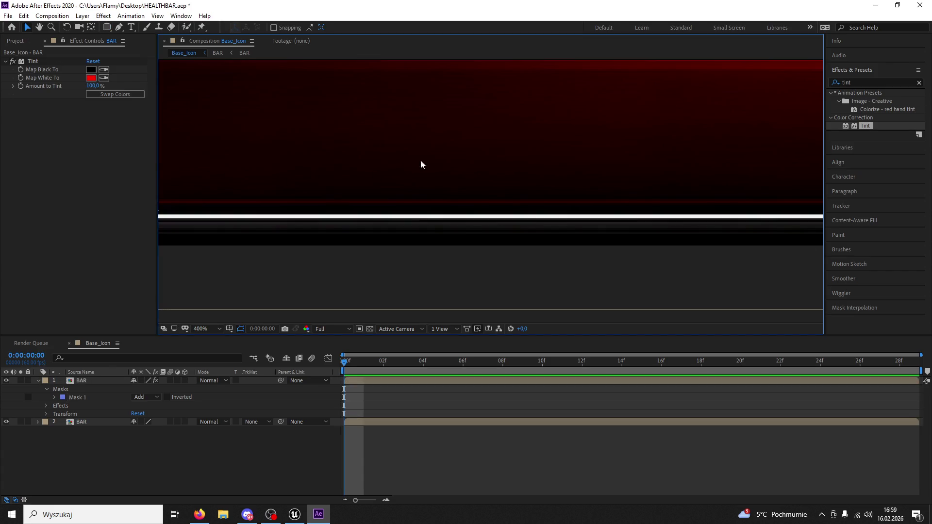
key("h")
mouse_move(537, 136)
left_mouse_down()
mouse_move(471, 162)
mouse_move(399, 153)
left_mouse_up()
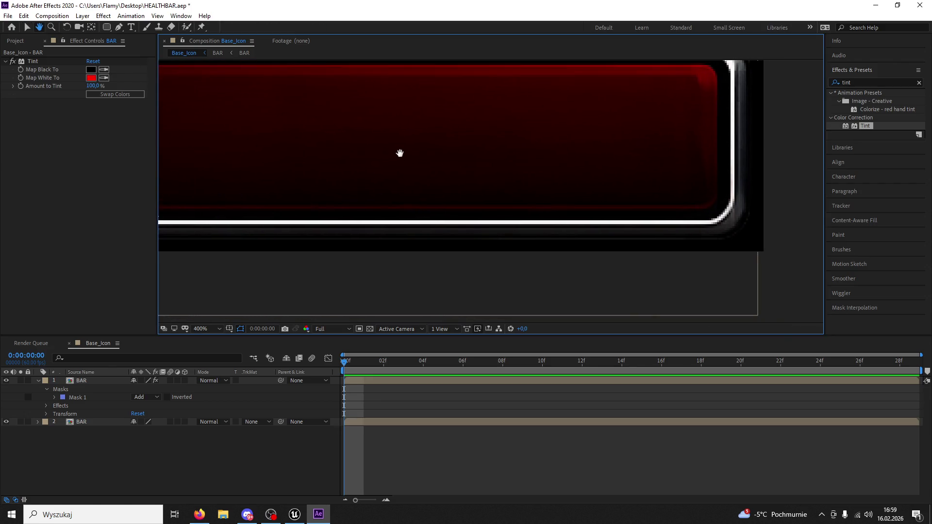
left_click(27, 27)
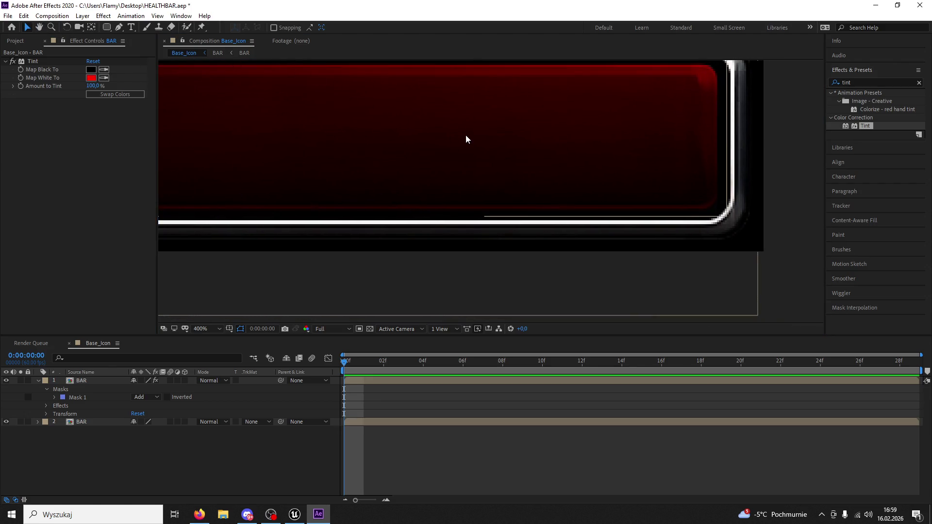
key("h")
left_click_drag(339, 169, 424, 216)
key("v")
left_click(100, 380)
left_click(772, 107)
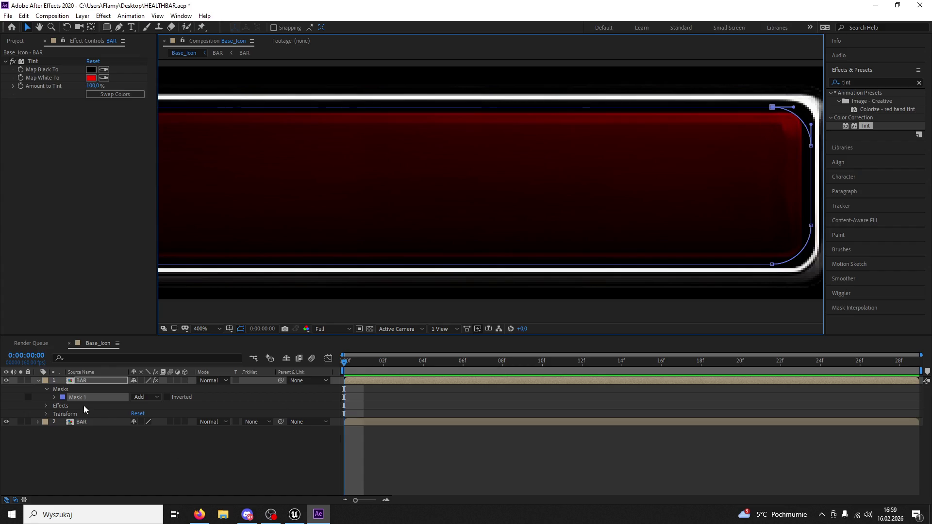
left_click(55, 397)
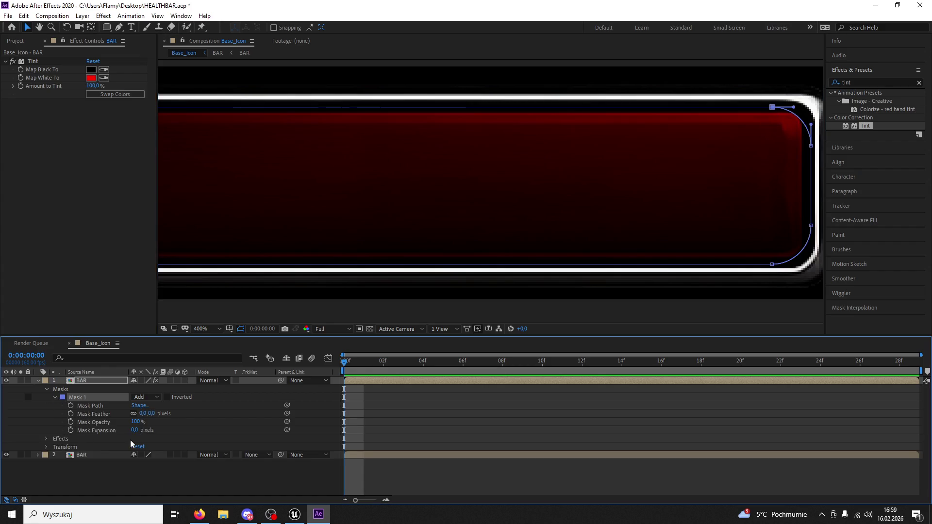
Step: Adjust Mask 1's expansion and nudge its right-end vertices to fit inside the white frame
left_click_drag(133, 430, 135, 429)
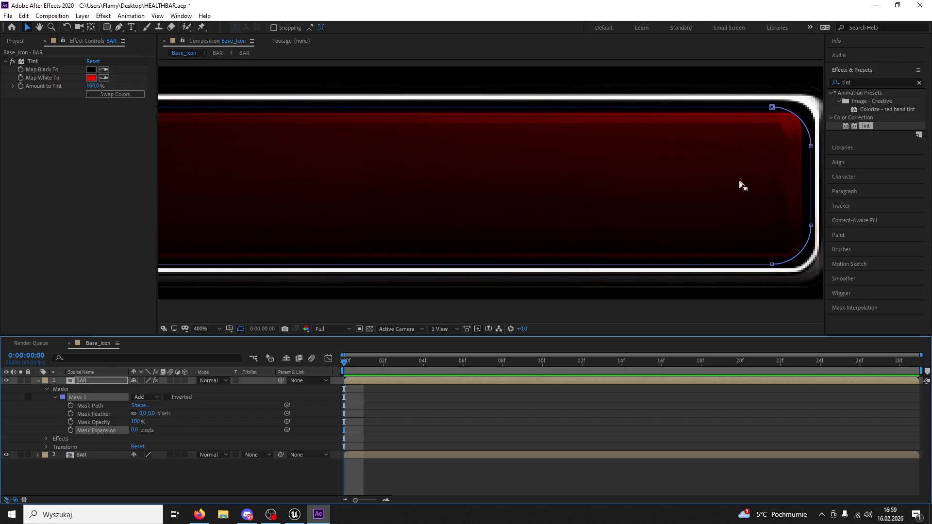
left_click_drag(772, 107, 776, 107)
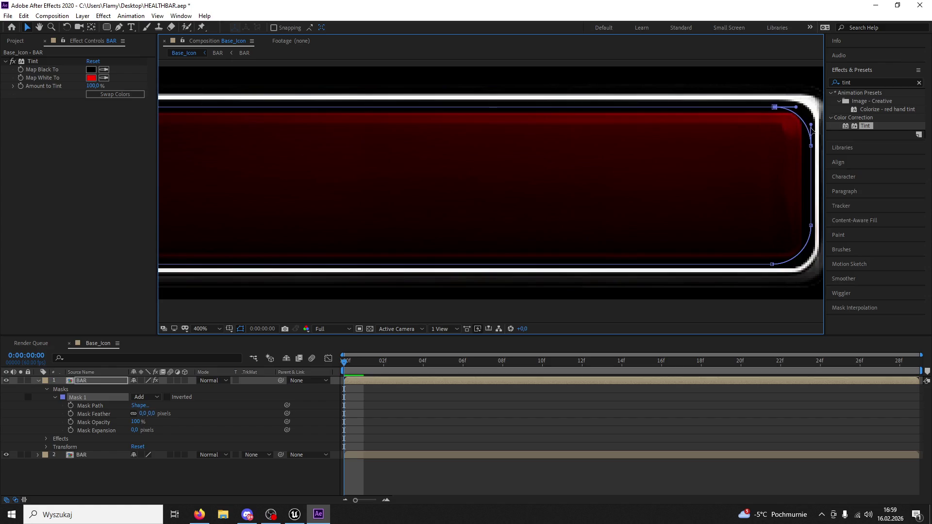
key("Right")
key("Right")
key("Right")
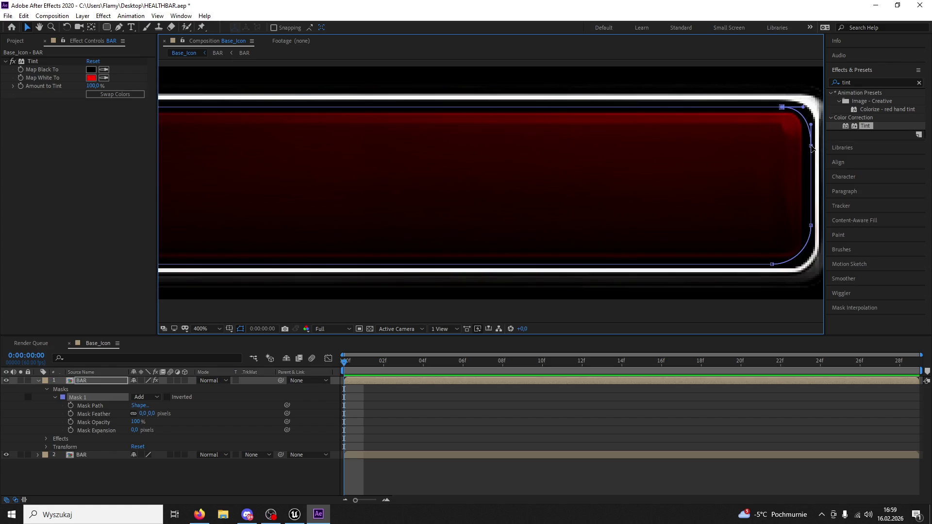
left_click_drag(774, 264, 797, 265)
left_click(811, 146)
key("Left")
key("Left")
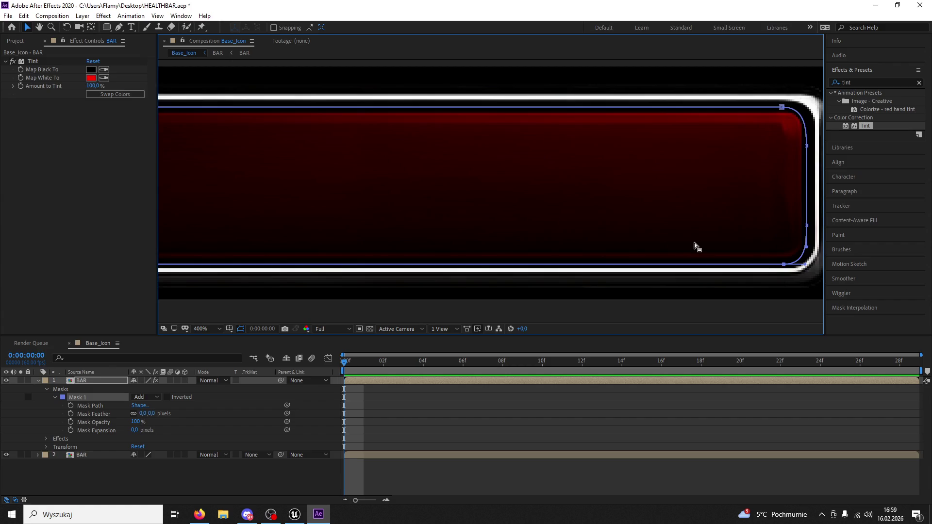
Step: Zoom and pan the view to bring the bar's left rounded end into view
key("comma")
left_click(40, 28)
left_click_drag(202, 89, 394, 87)
key("comma")
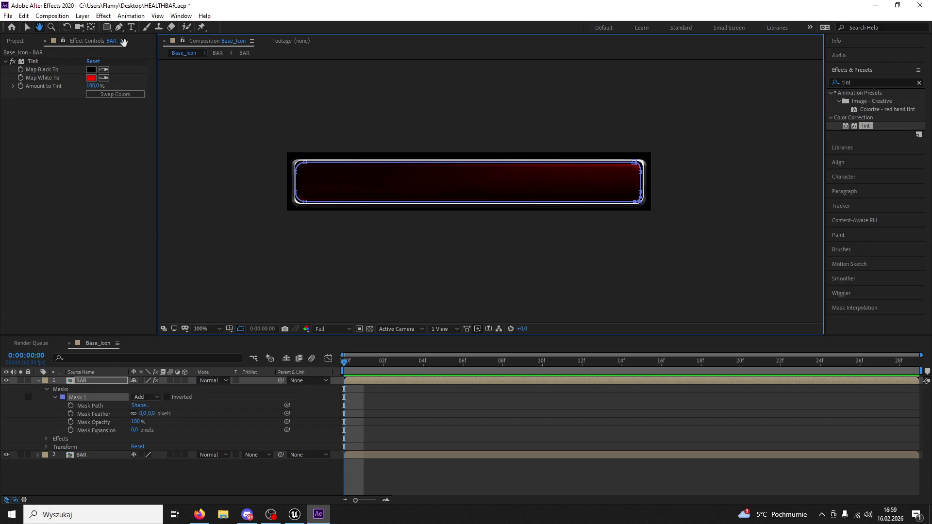
left_click(27, 27)
left_click(306, 206)
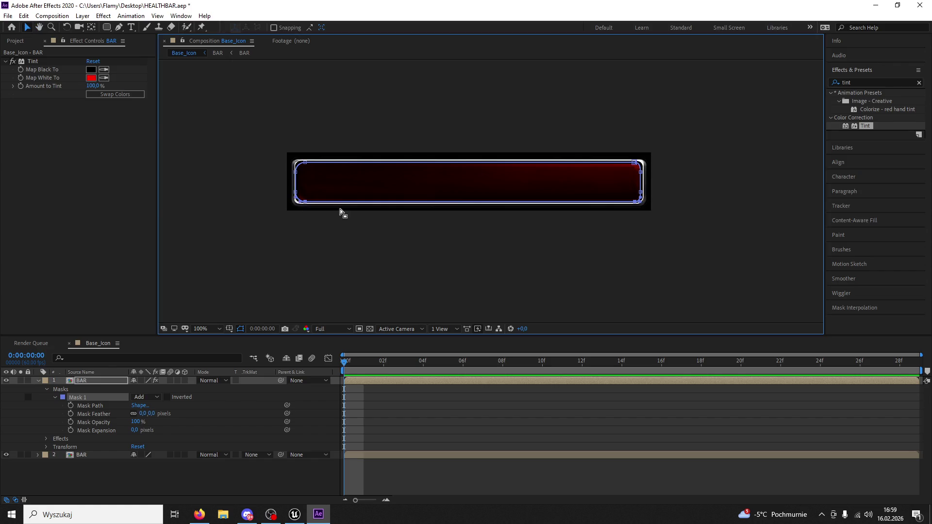
key("period")
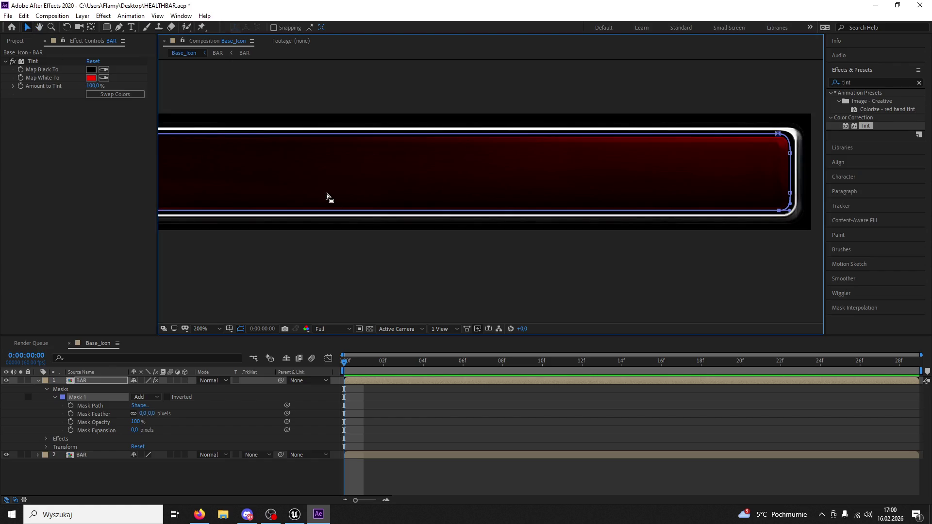
left_click(40, 28)
left_click_drag(204, 183, 514, 195)
scroll(465, 187, "up", 1)
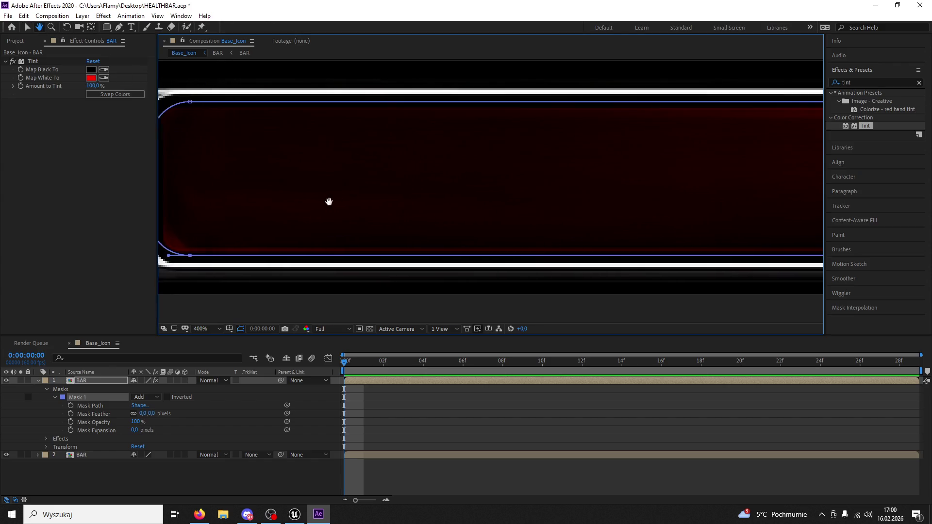
scroll(305, 160, "left", 3)
Step: Pan to the bar's right end and select the mask's top-right vertex up close
key("v")
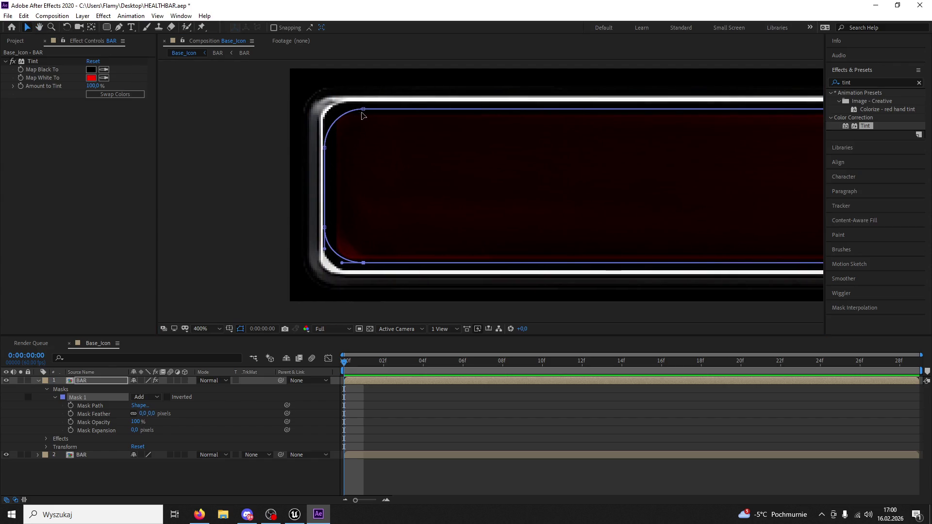
key("comma")
left_click(40, 30)
mouse_move(445, 120)
left_mouse_down()
mouse_move(171, 112)
mouse_move(107, 95)
left_mouse_up()
left_click(26, 28)
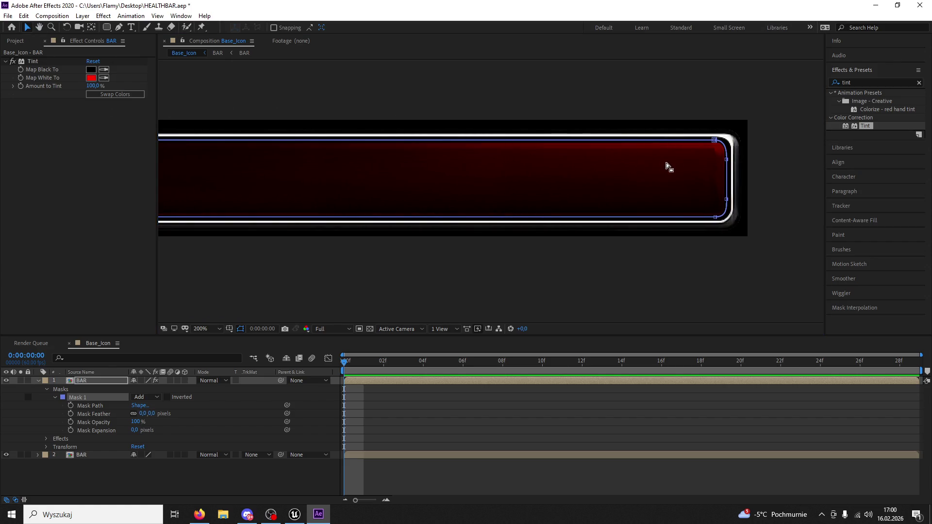
left_click(719, 139)
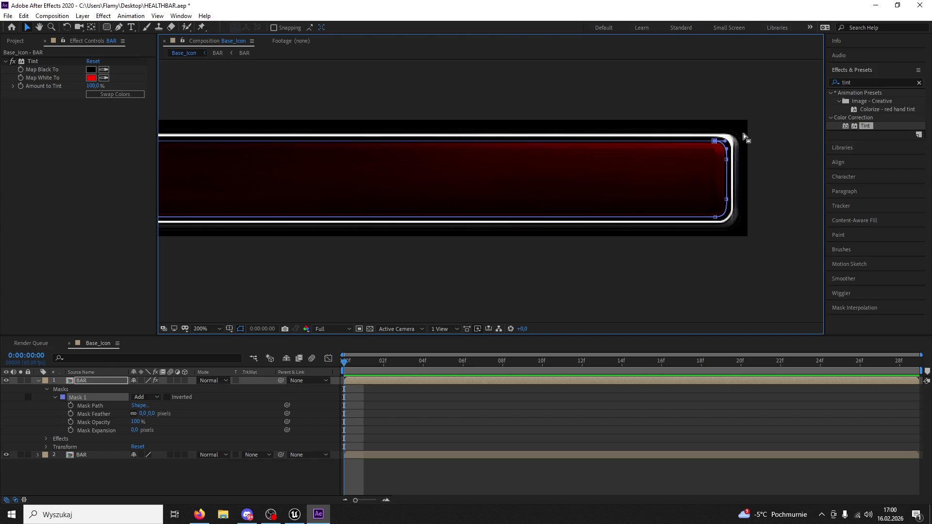
key("h")
scroll(488, 205, "up", 4)
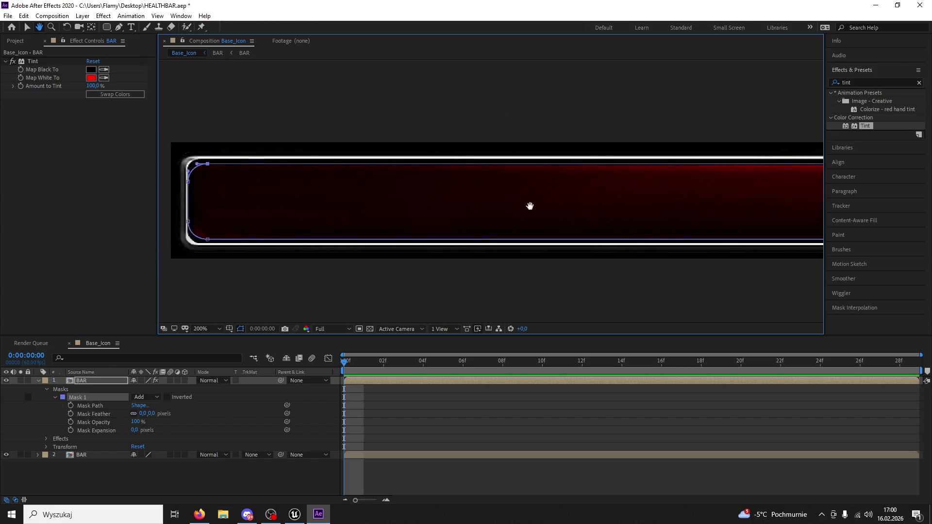
left_click_drag(427, 198, 665, 173)
scroll(594, 174, "down", 2)
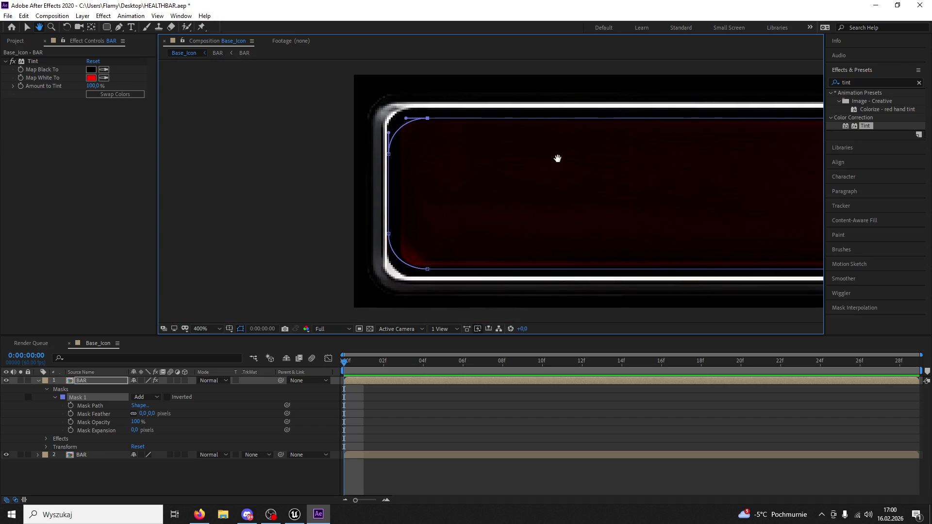
Step: Nudge the left-end mask vertices up, down and inward inside the white rim, then zoom out
left_click(28, 27)
left_click(389, 153)
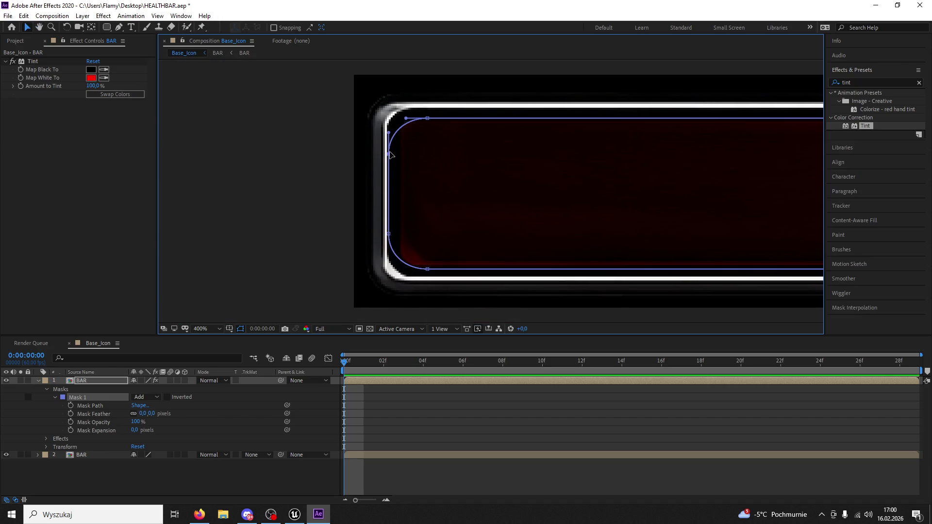
key("Up")
key("Up")
key("Up")
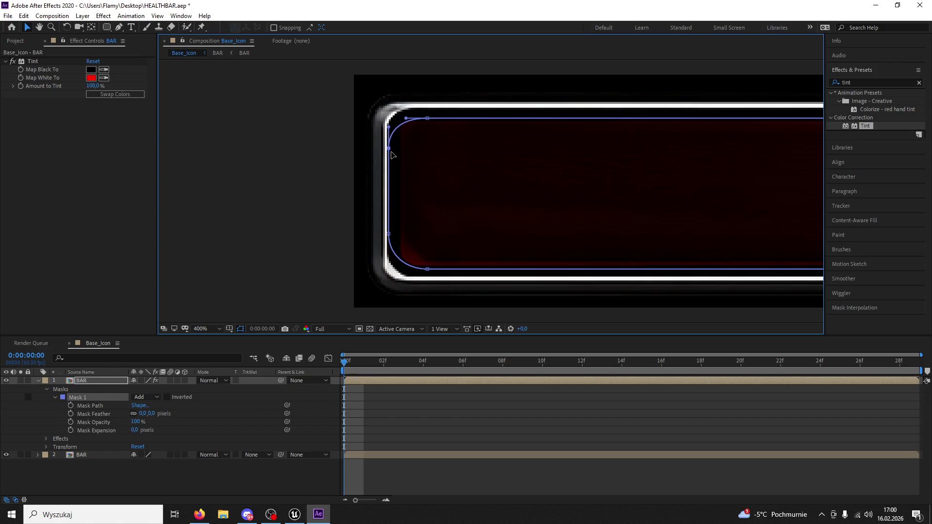
key("Up")
key("Up")
left_click(389, 235)
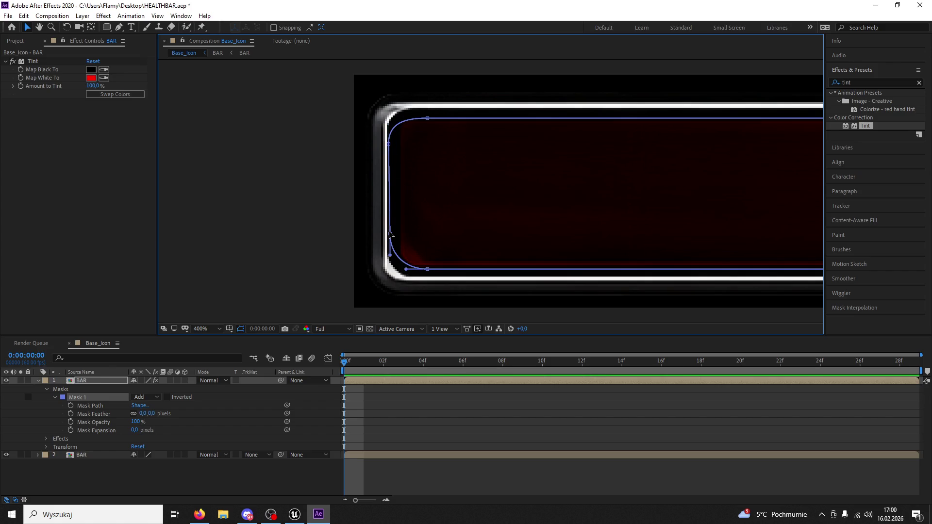
key("Down")
key("Down")
key("Down")
key("Down")
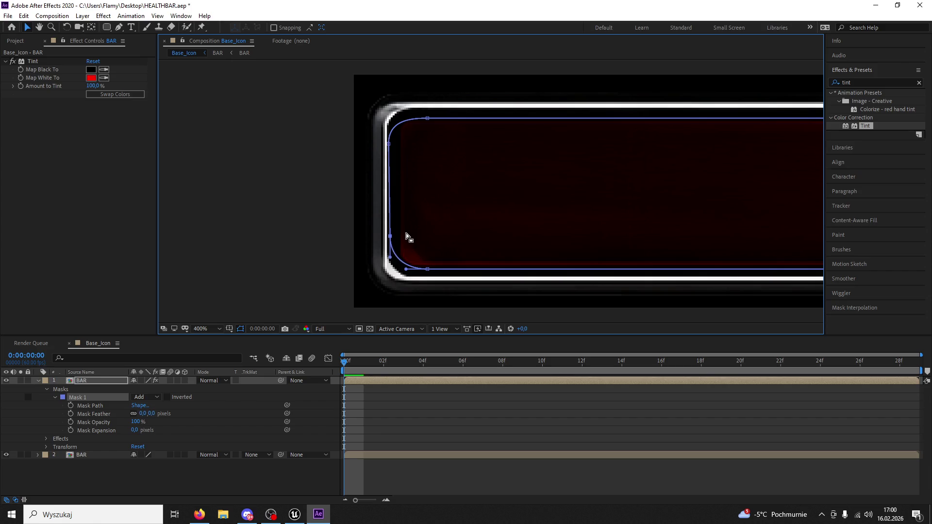
left_click(389, 144)
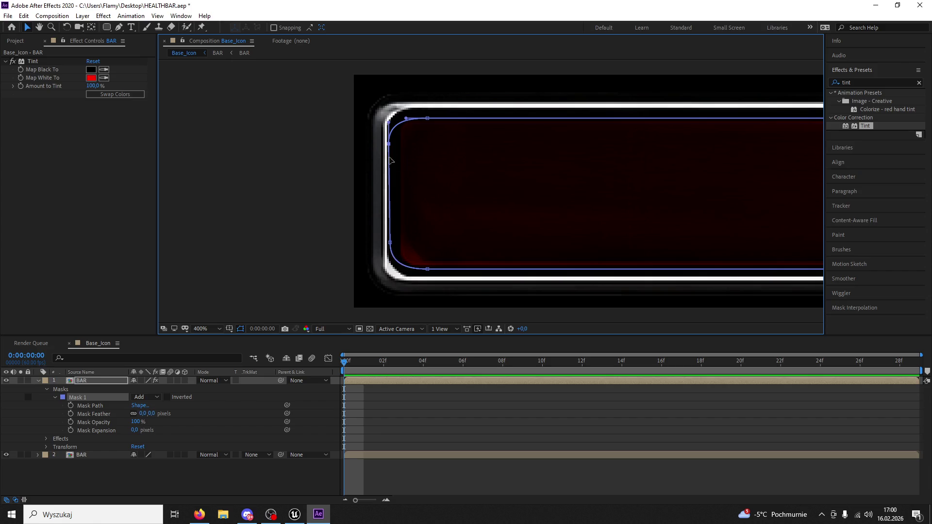
key("Right")
key("Right")
key("Right")
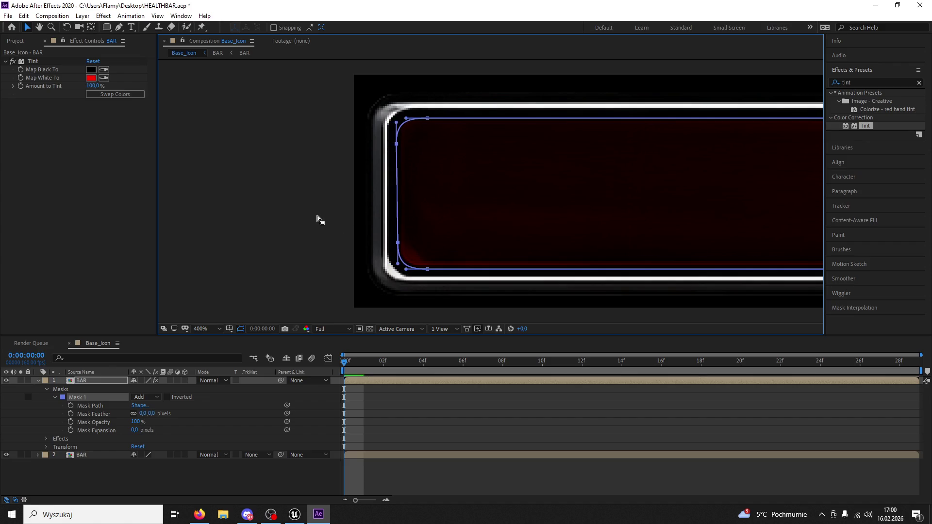
left_click(309, 210)
key("comma")
key("comma")
key("comma")
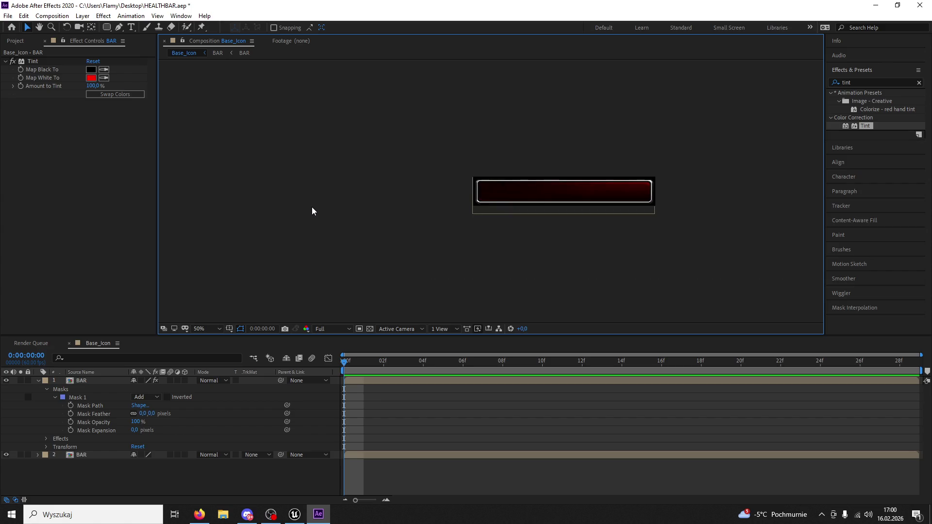
key("period")
Step: Add a Curves effect to the BAR layer and bend the curve upward to brighten the red
left_click(517, 193)
left_click(103, 16)
mouse_move(145, 127)
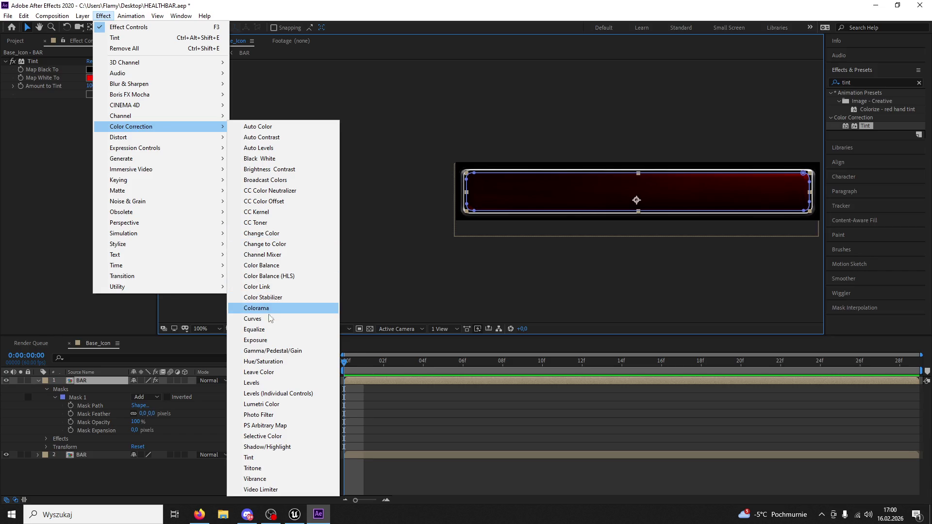
left_click(264, 319)
left_click_drag(93, 191, 66, 183)
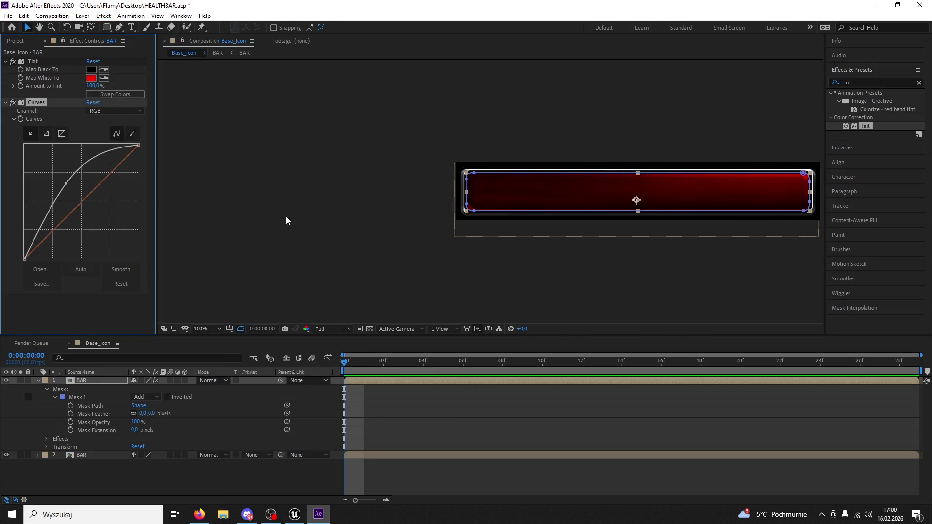
left_click(378, 214)
key("comma")
key("period")
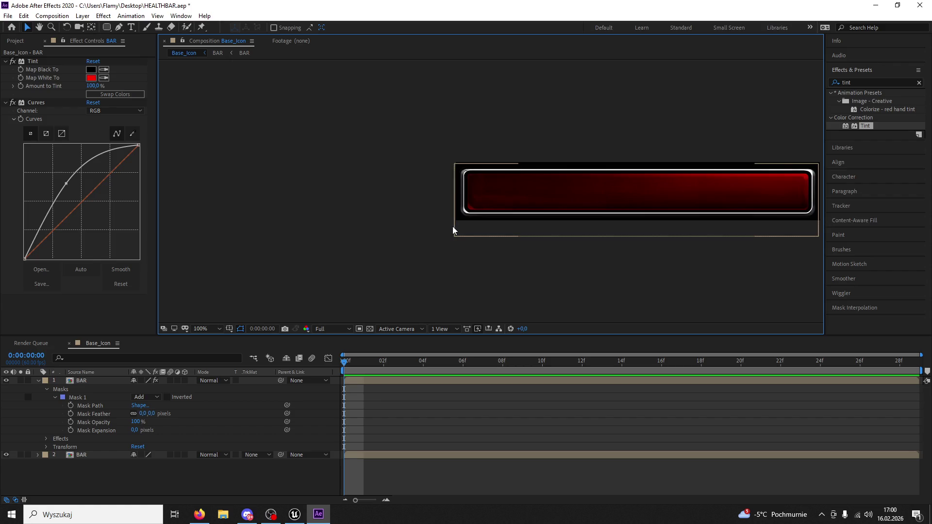
Step: Set Mask 1's Mask Feather to 4 px and save the project
left_click(38, 380)
left_click(35, 381)
left_click(38, 381)
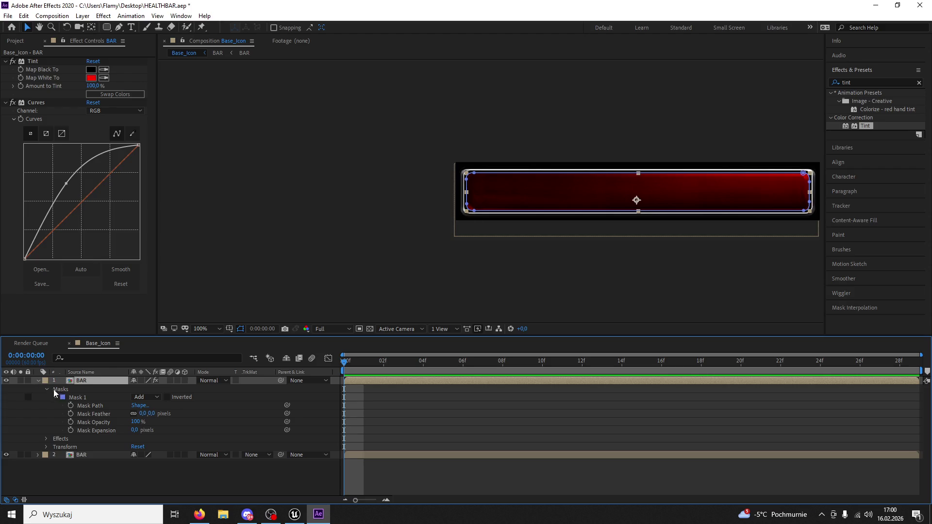
left_click(143, 414)
type("4")
key("Return")
left_click(272, 290)
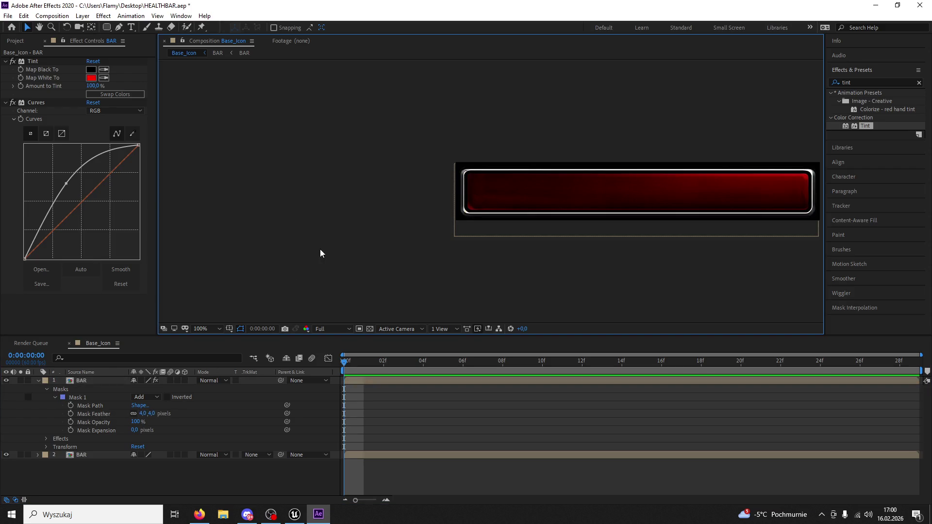
key("ctrl+s")
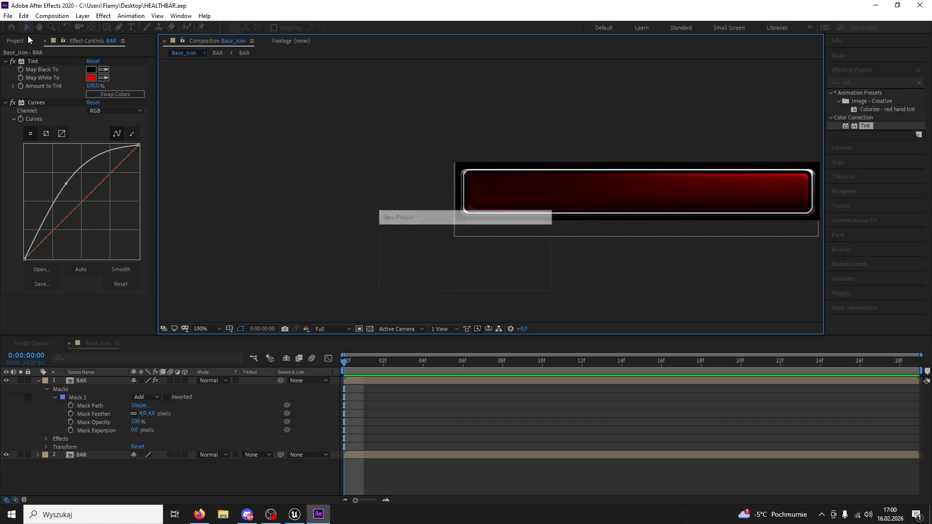
Step: Queue the current frame as a still render with PNG Sequence as the output format
left_click(7, 15)
mouse_move(62, 292)
left_click(188, 291)
left_click(117, 408)
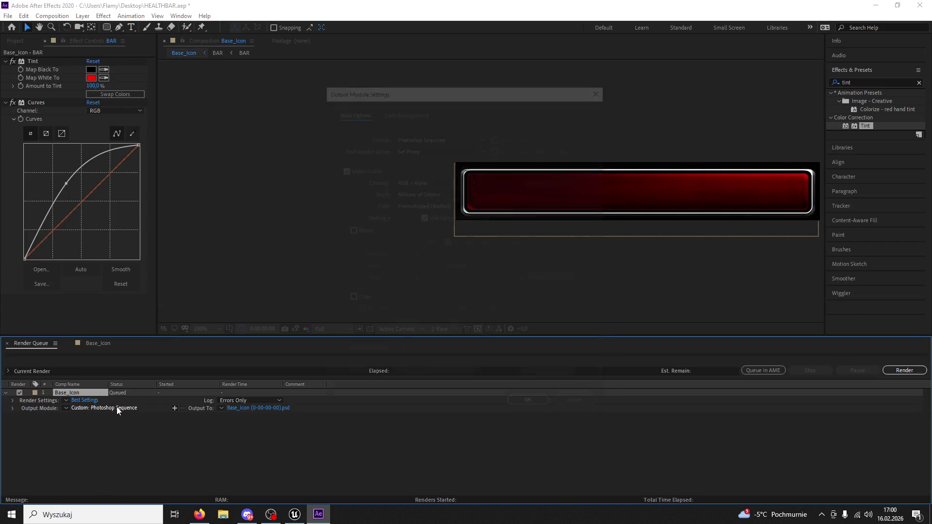
left_click(417, 136)
left_click(415, 221)
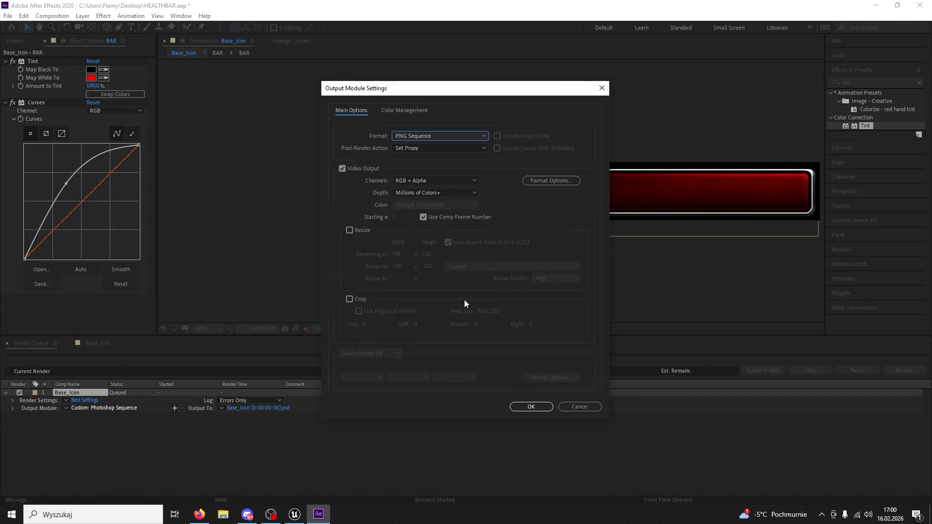
left_click(531, 406)
Step: Save the output as HpBarFull.png, render it, and quit After Effects without saving
left_click(285, 408)
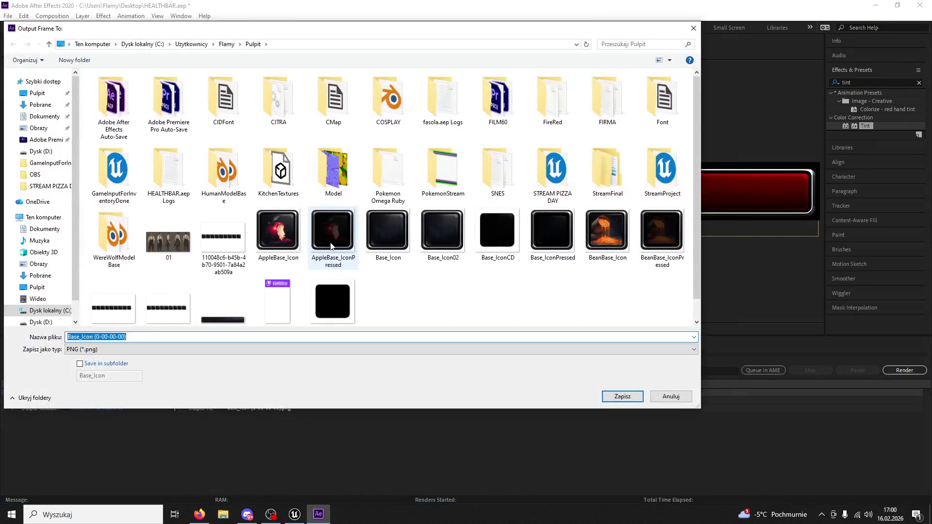
left_click(236, 299)
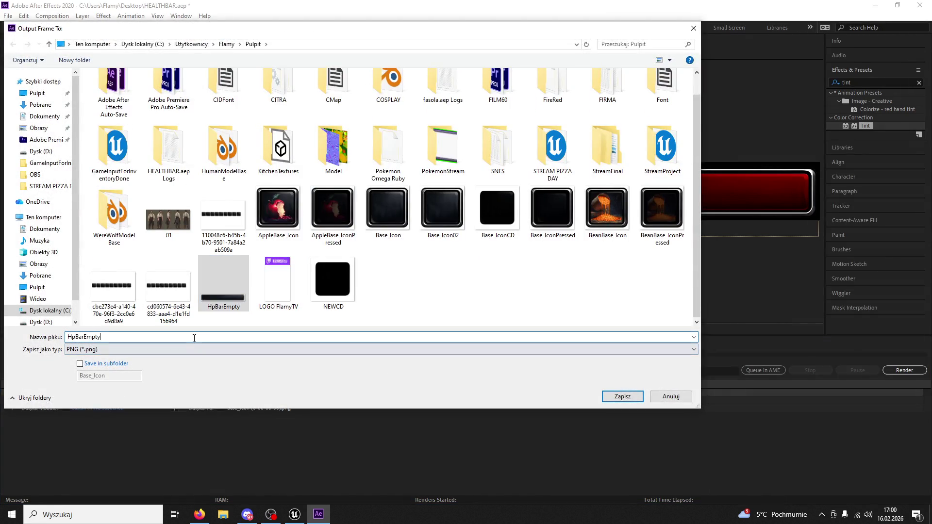
key("BackSpace")
key("BackSpace")
key("BackSpace")
type("Full")
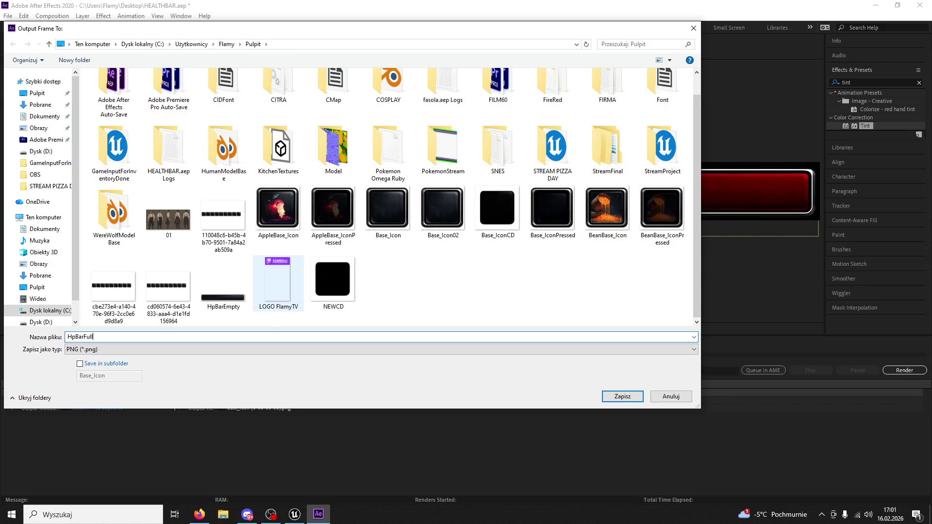
left_click(625, 396)
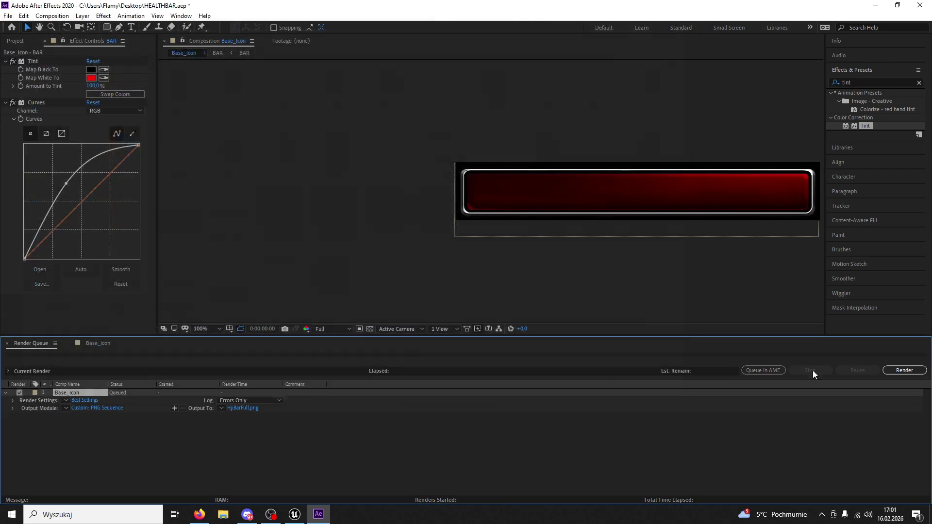
left_click(906, 371)
left_click(919, 6)
left_click(473, 270)
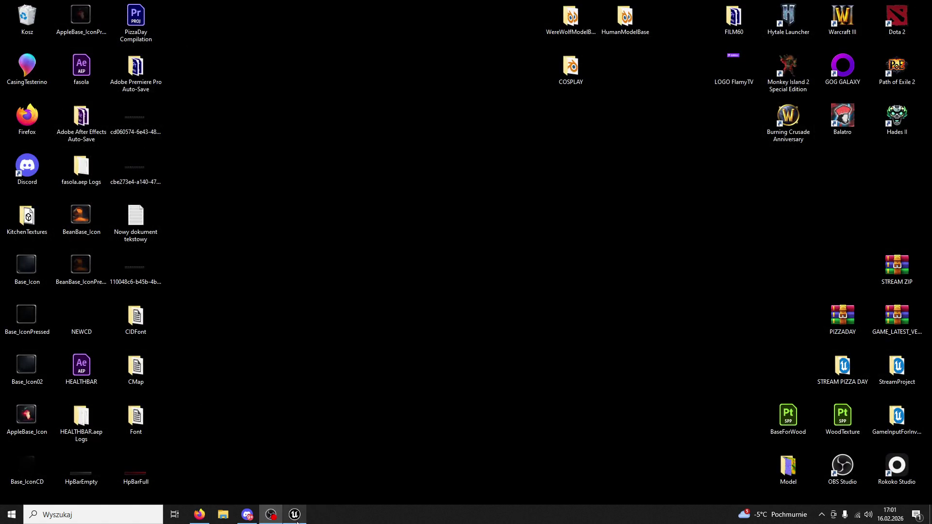
Step: Open WB_PlayerHealthBar in Unreal's widget editor and select ProgressBar_Health
left_click(295, 514)
left_click(32, 500)
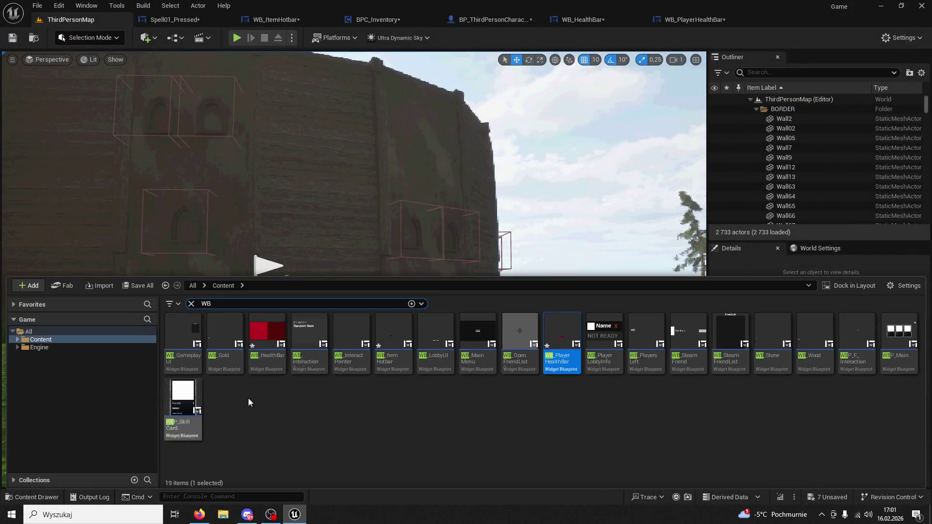
double_click(564, 339)
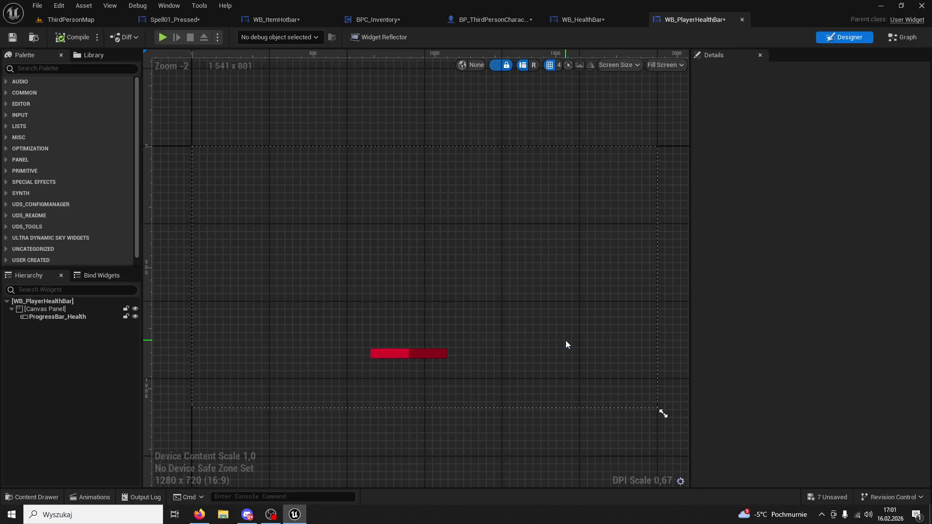
left_click(72, 318)
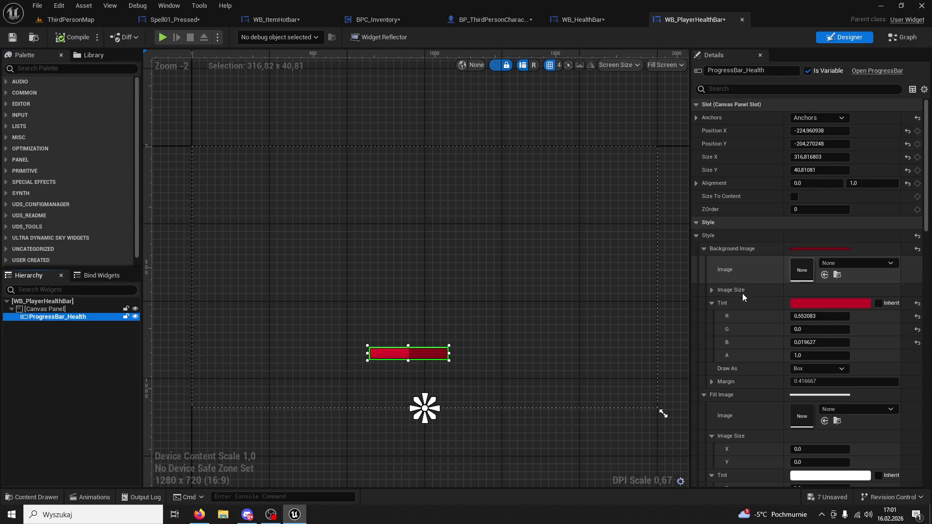
Step: Clear the content browser's WB filter and browse to the Content > UI > HealthBar folder
left_click(32, 497)
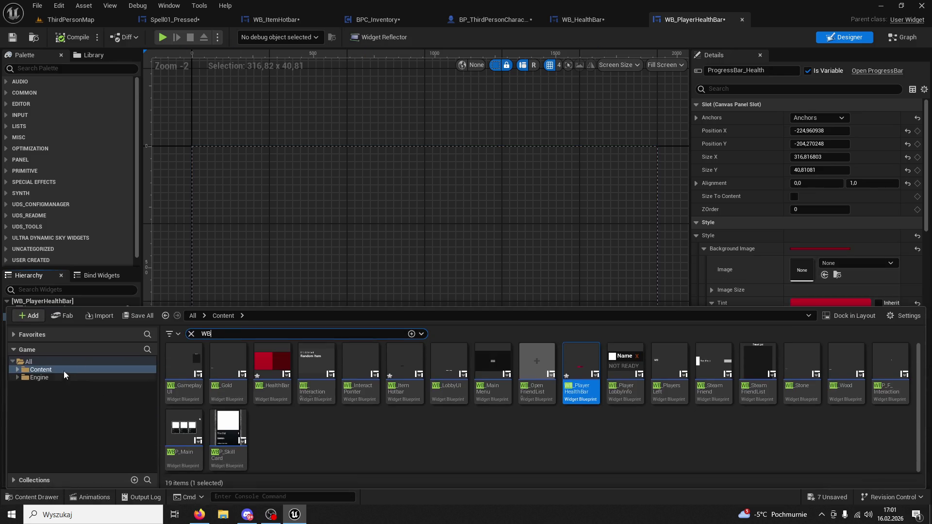
left_click(190, 334)
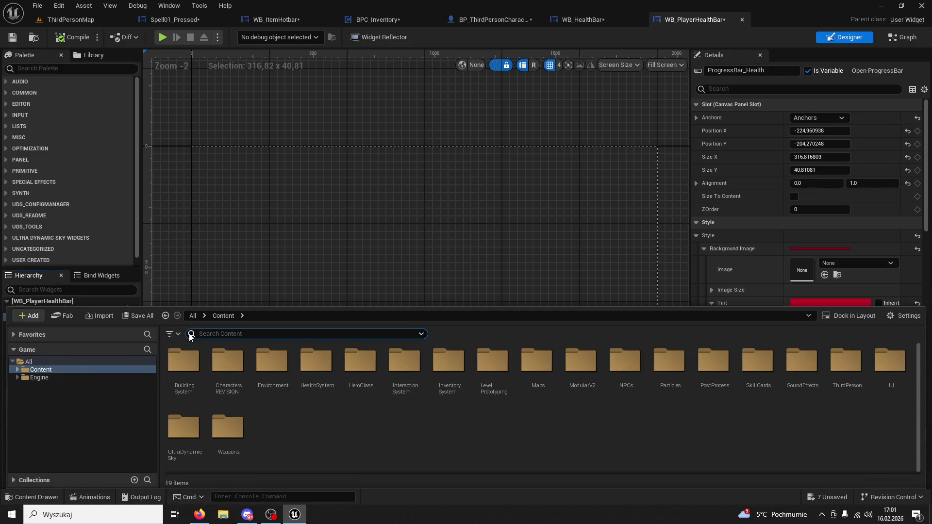
left_click(17, 370)
left_click(22, 423)
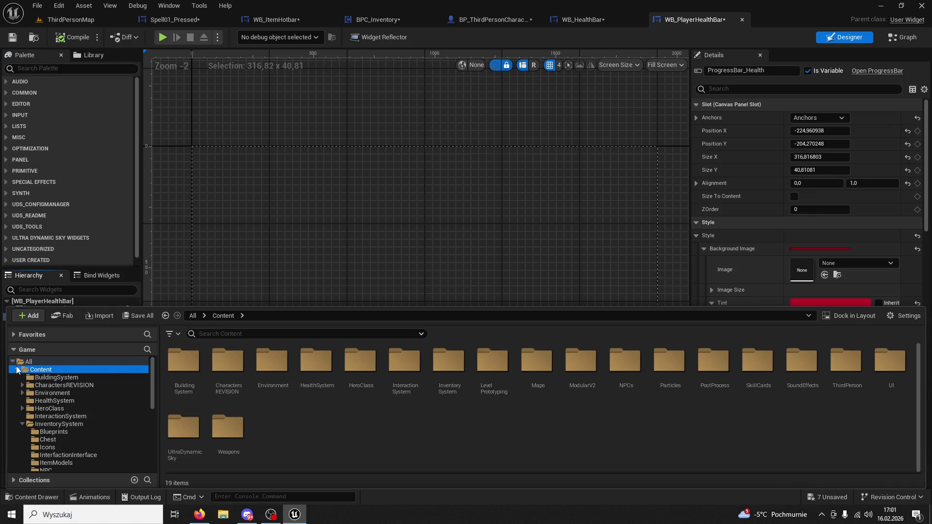
left_click(51, 425)
left_click(22, 423)
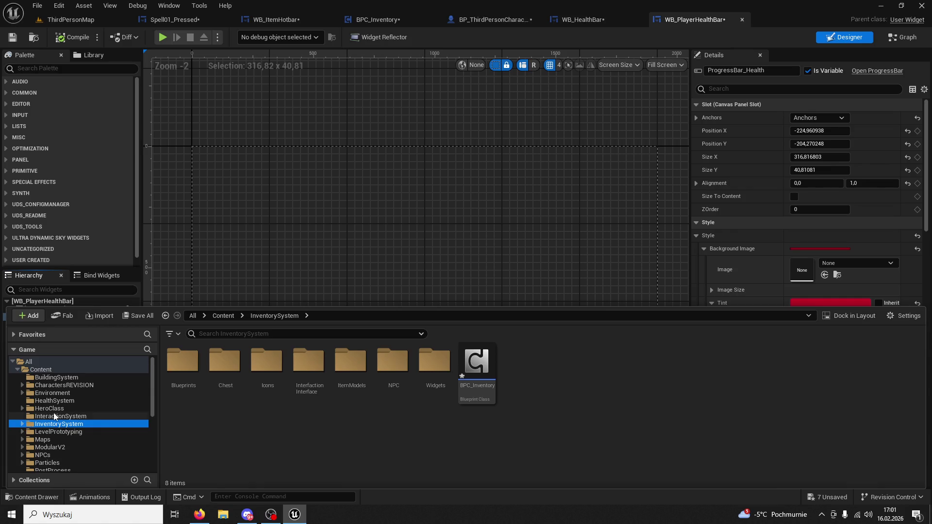
left_click(58, 409)
left_click(60, 400)
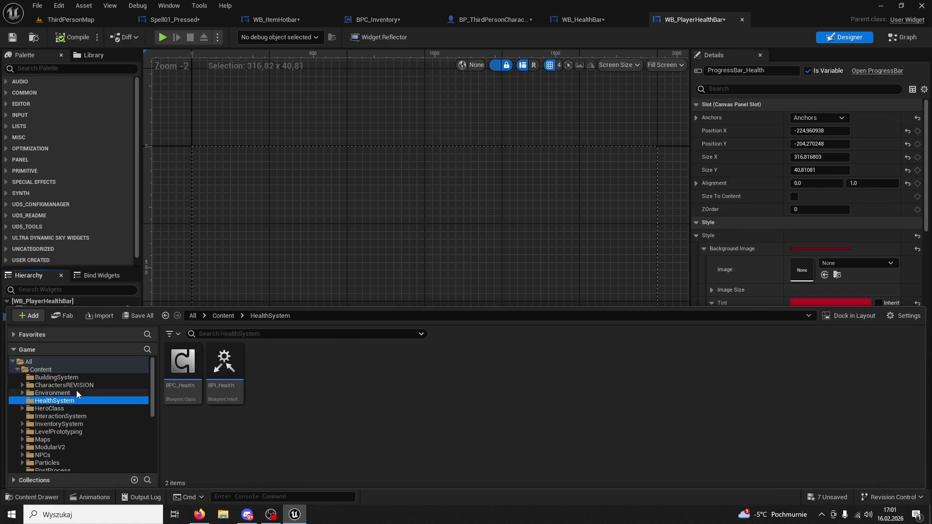
left_click(77, 391)
scroll(63, 408, "down", 6)
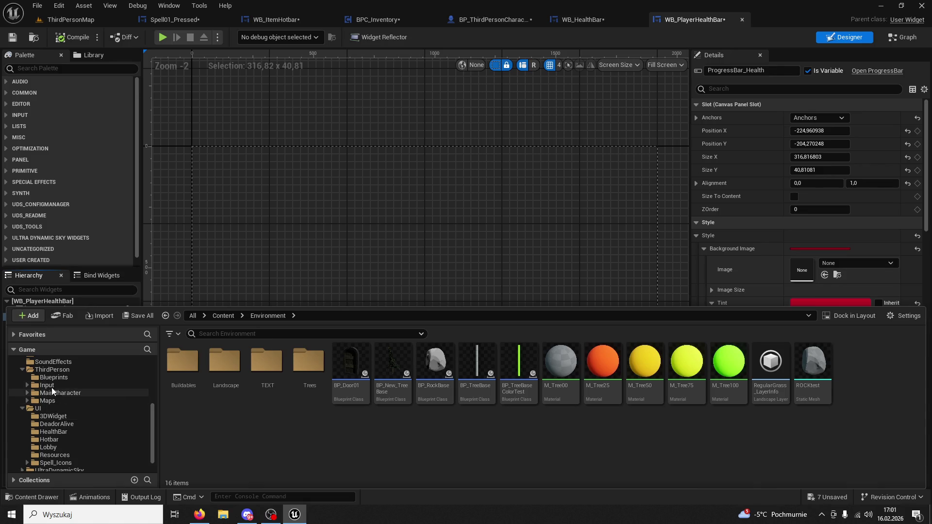
left_click(43, 409)
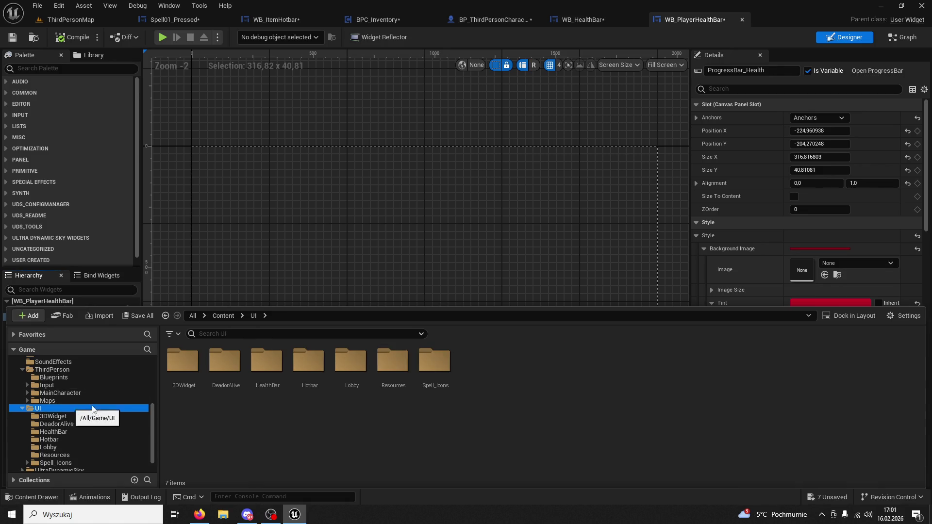
double_click(265, 361)
double_click(264, 14)
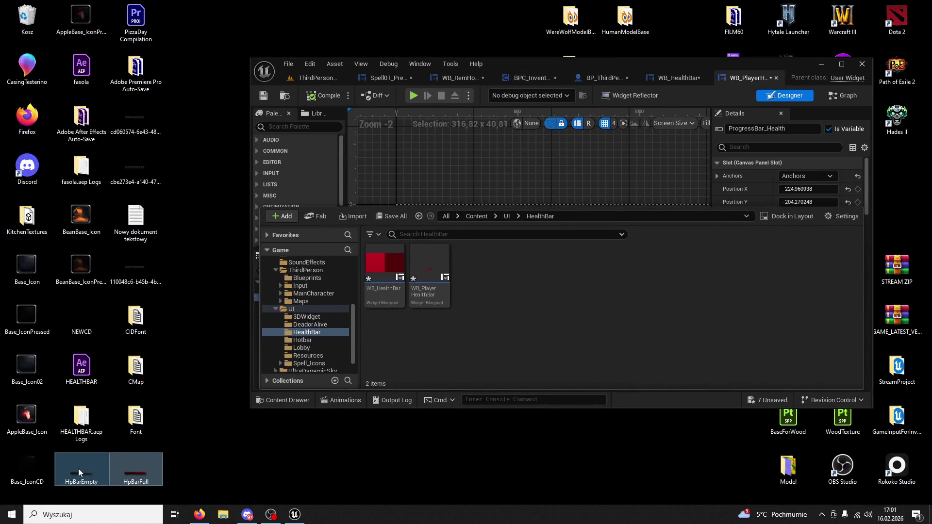
Step: Import the HpBar textures and set the bar's background image to HpBarEmpty
left_click_drag(545, 310, 545, 311)
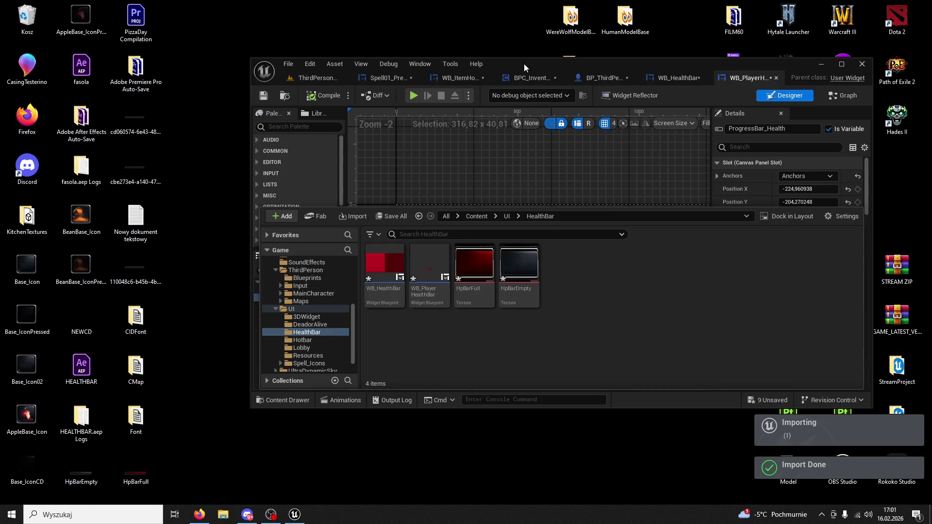
double_click(523, 63)
scroll(420, 226, "down", 1)
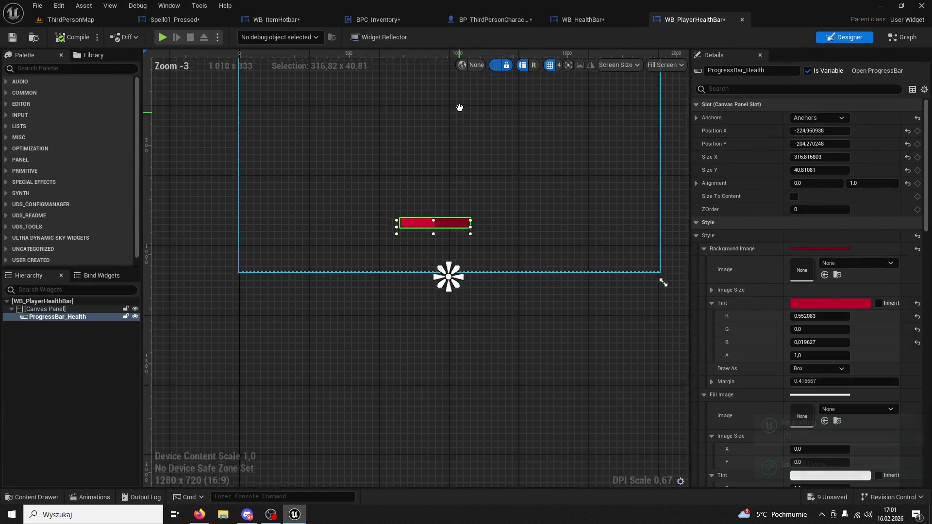
scroll(469, 211, "up", 3)
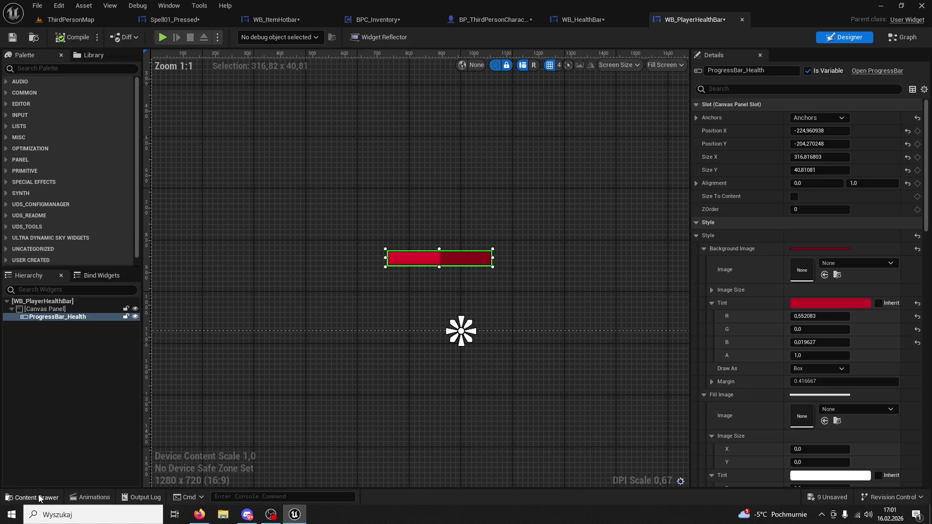
left_click(40, 497)
left_click(309, 364)
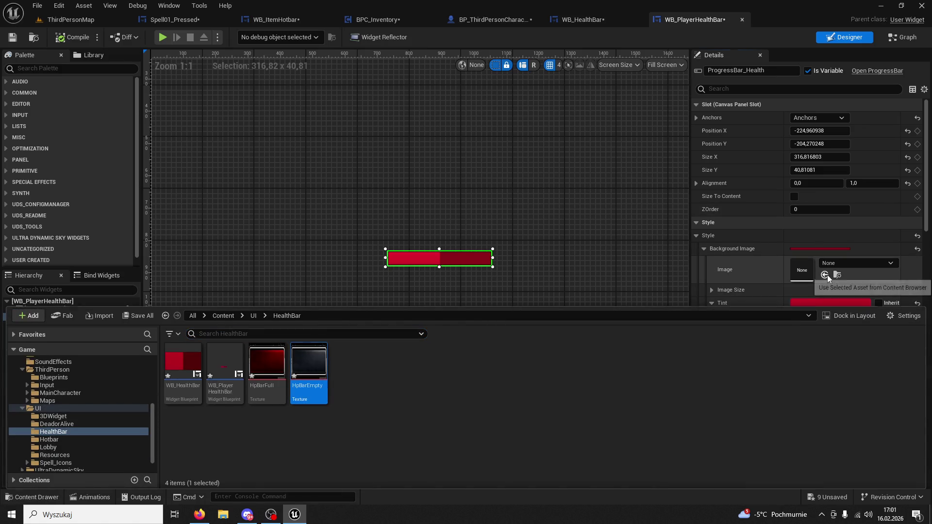
left_click(824, 275)
Step: Apply HpBarFull to the bar from the HealthBar folder, then preview the HpBarEmpty texture
scroll(554, 289, "up", 3)
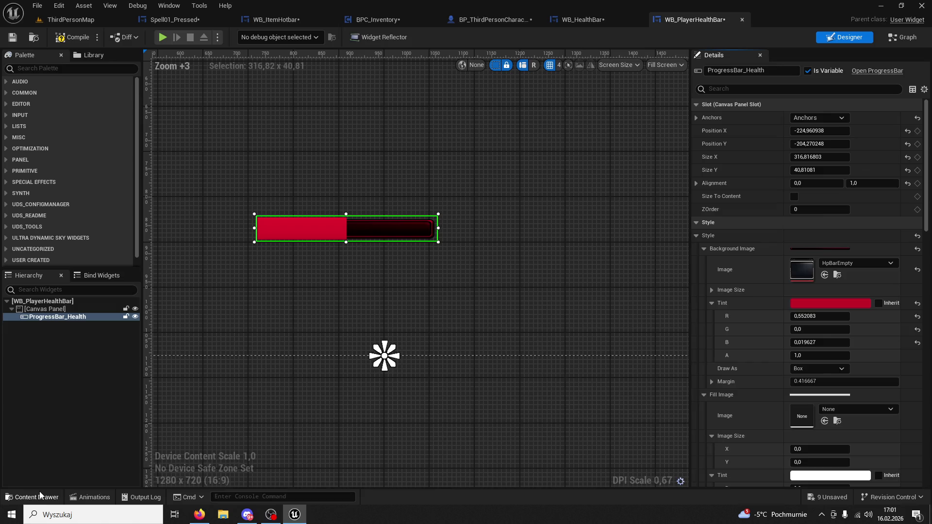
left_click(39, 495)
left_click(267, 364)
left_click(824, 274)
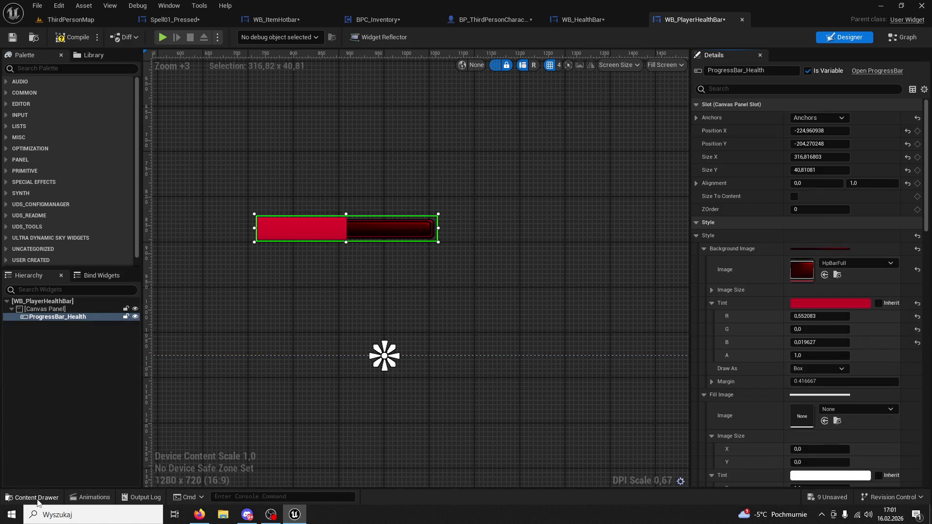
left_click(37, 500)
double_click(315, 373)
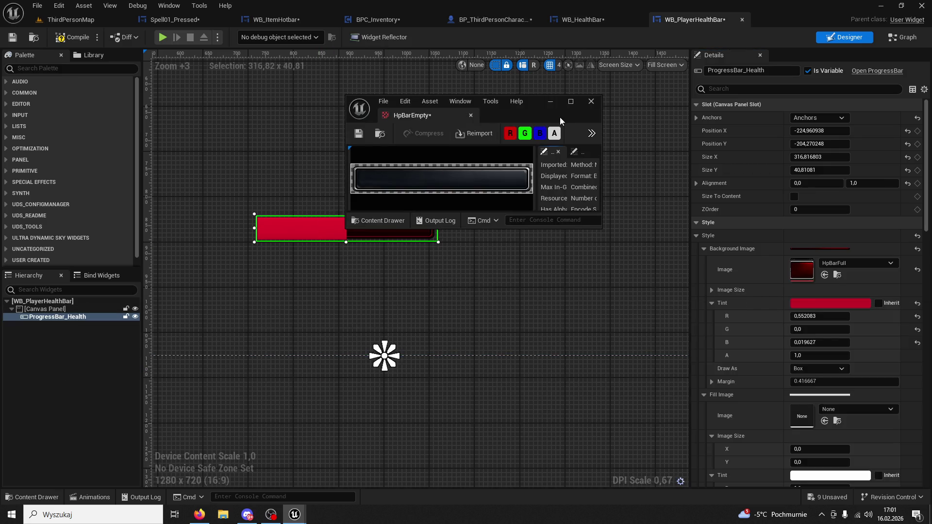
left_click(470, 115)
left_click(37, 497)
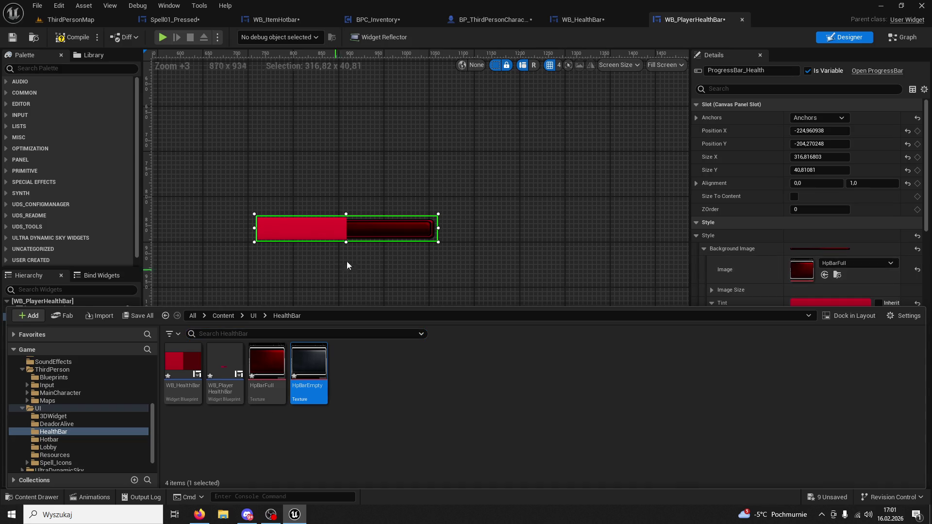
Step: Inspect the background image's size settings in the Details panel
scroll(815, 246, "down", 3)
left_click(859, 287)
scroll(859, 291, "down", 1)
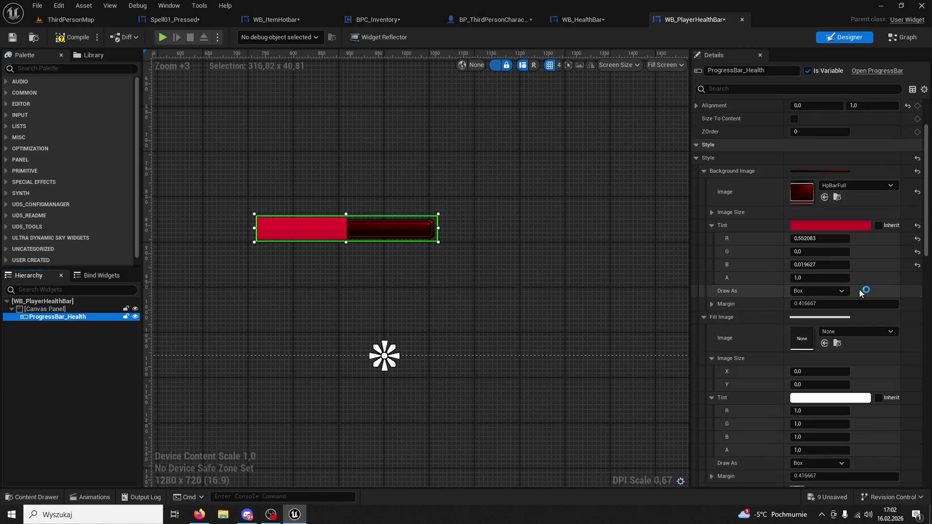
scroll(844, 306, "down", 2)
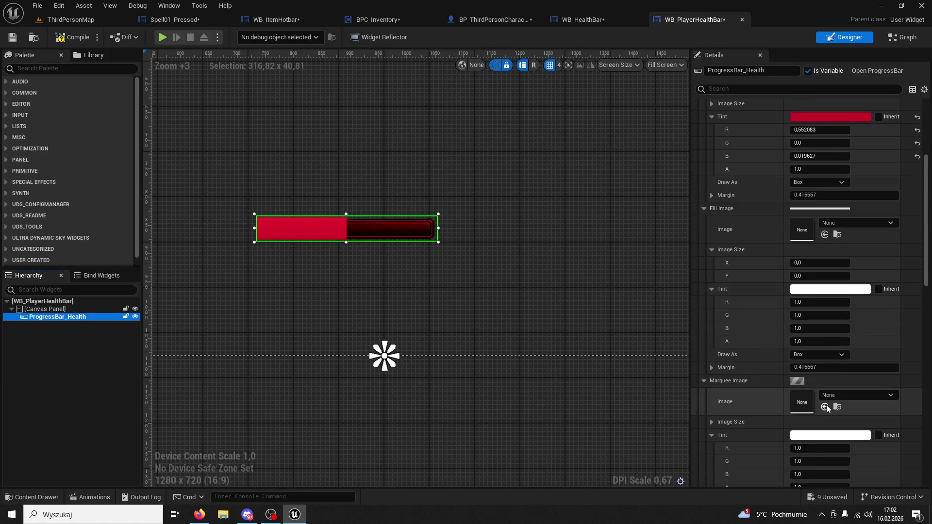
scroll(830, 361, "up", 5)
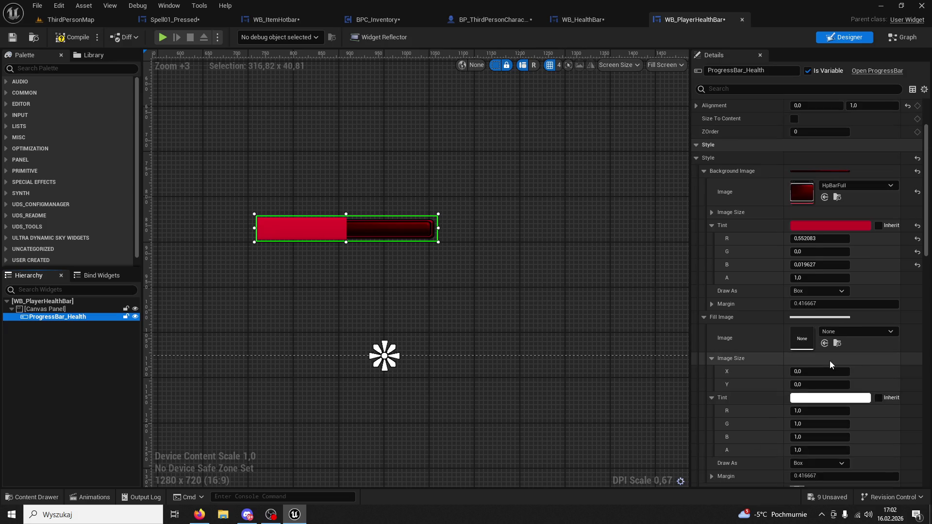
scroll(829, 360, "up", 2)
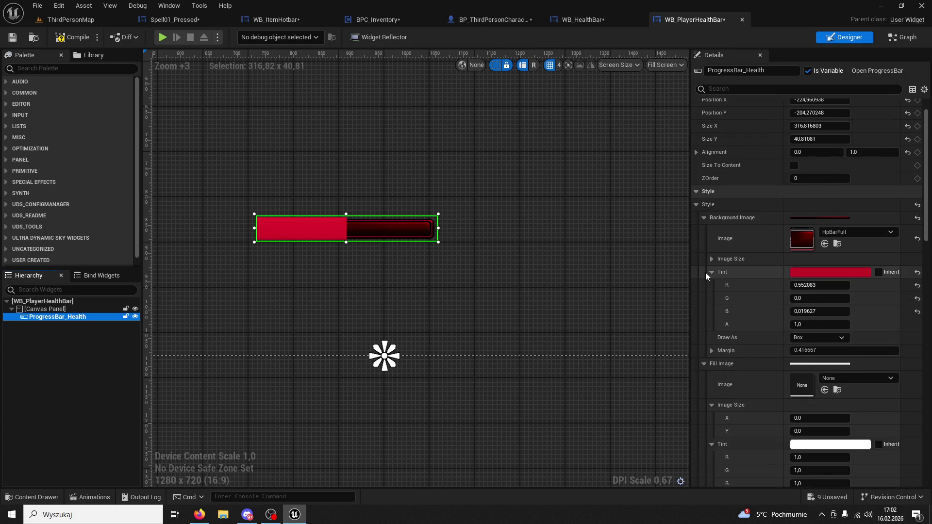
left_click(711, 259)
left_click(710, 260)
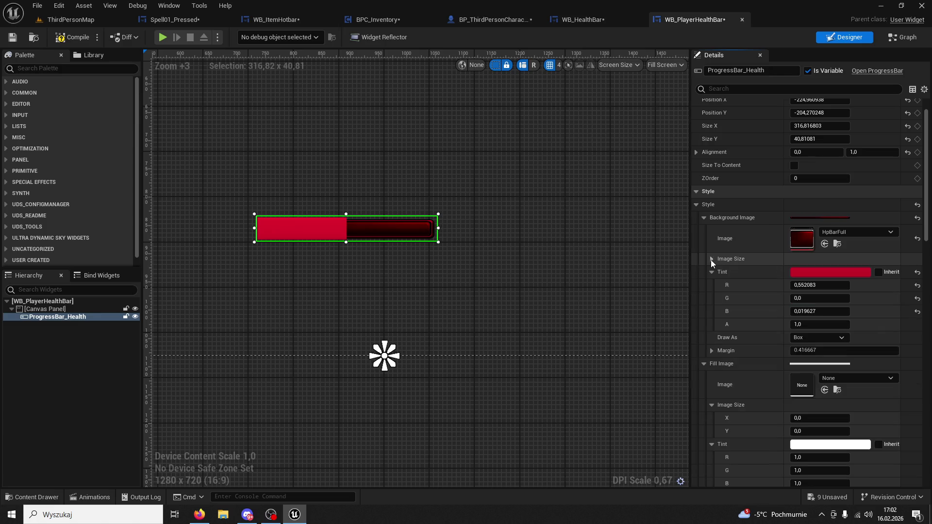
scroll(778, 304, "up", 2)
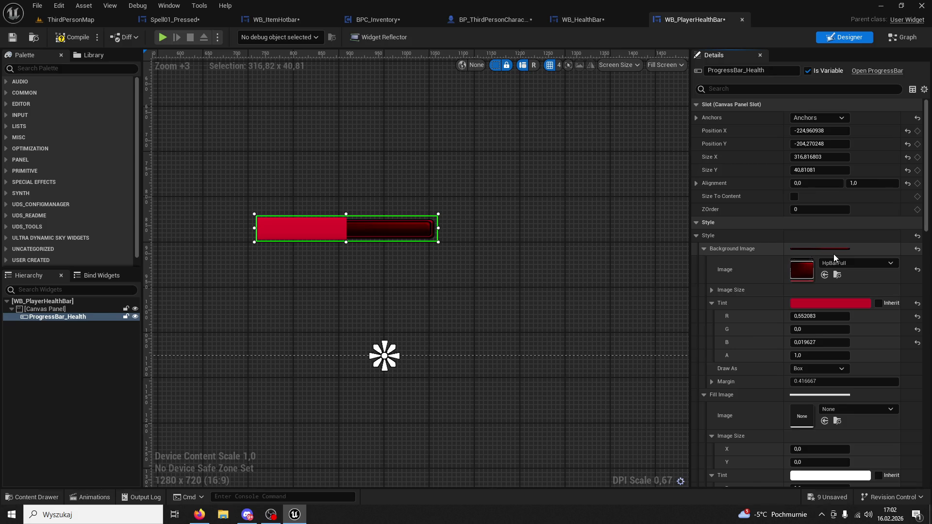
double_click(711, 289)
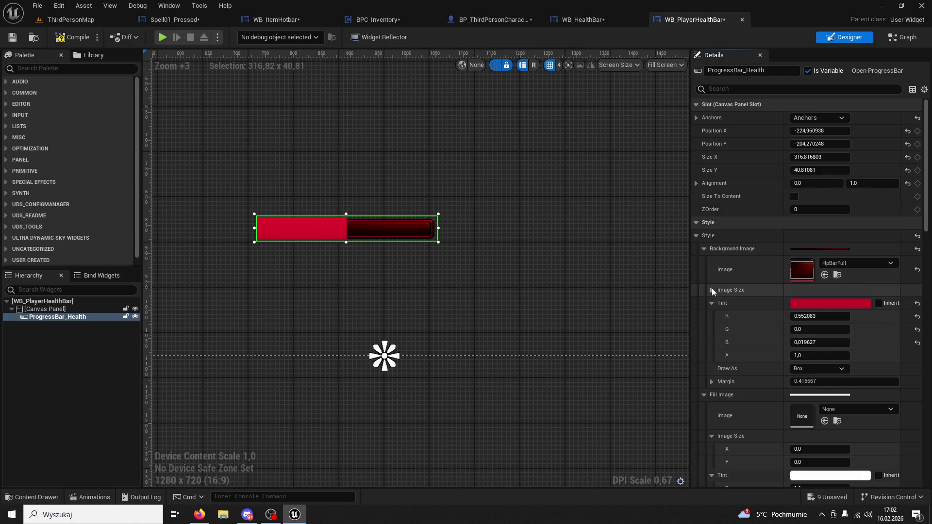
Step: Set Background Image to HpBarEmpty and Fill Image to HpBarFull, then go to ThirdPersonMap
scroll(777, 292, "down", 1)
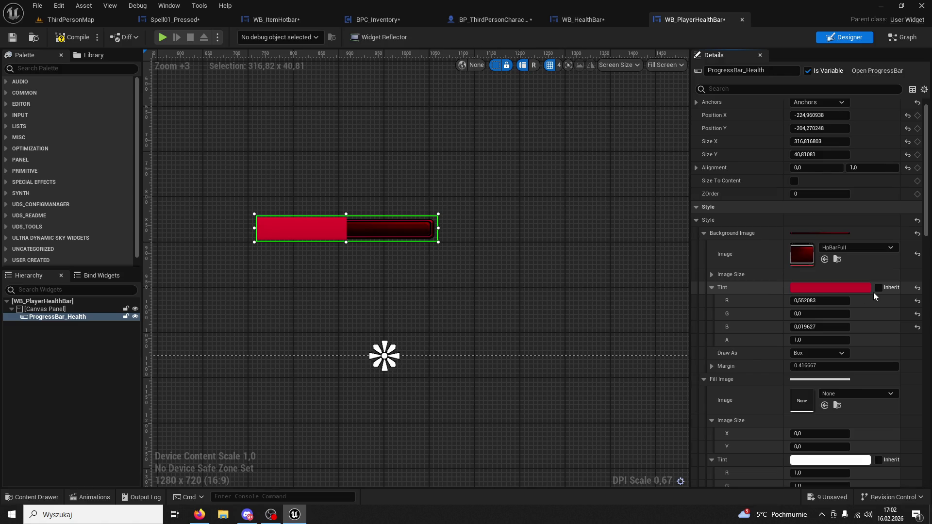
scroll(873, 294, "down", 1)
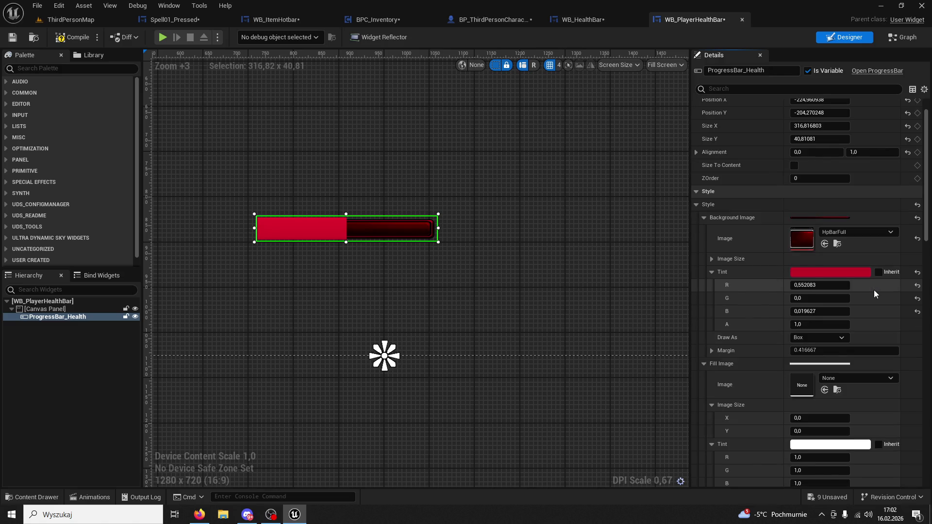
scroll(873, 289, "down", 1)
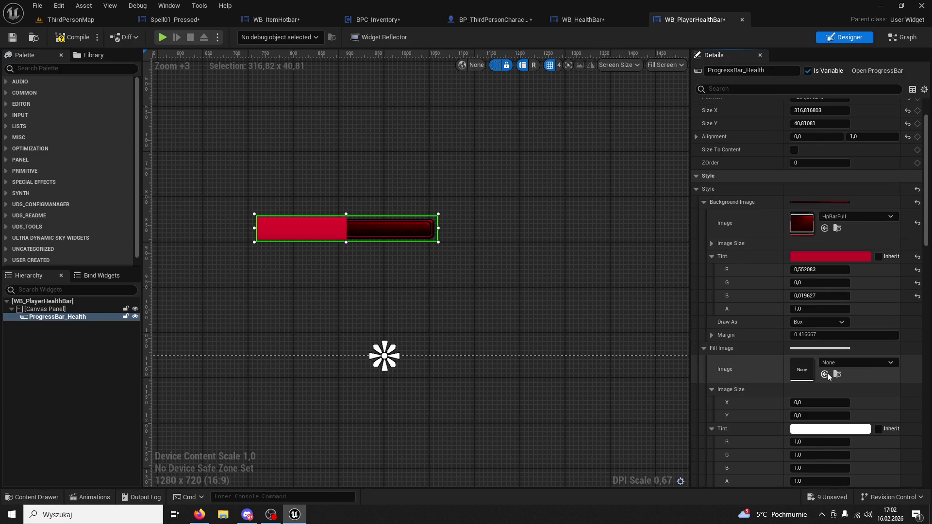
left_click(823, 373)
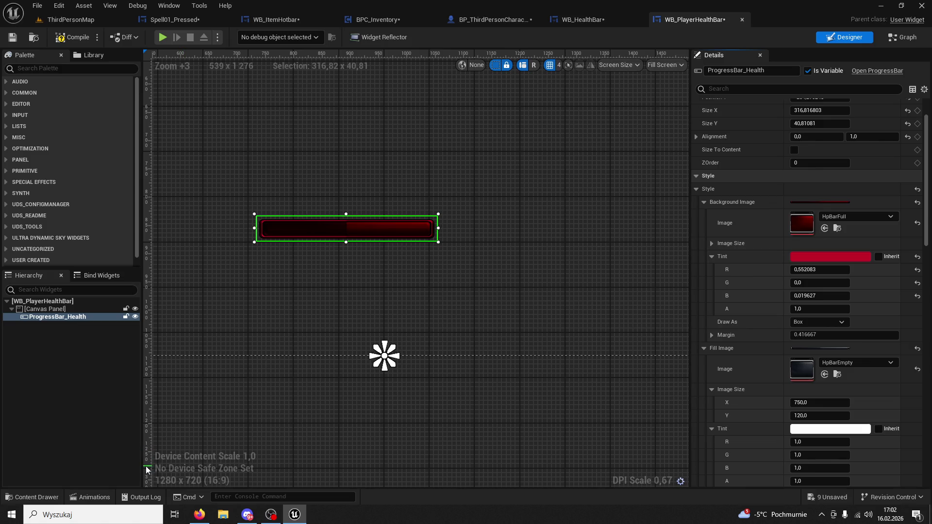
left_click(824, 228)
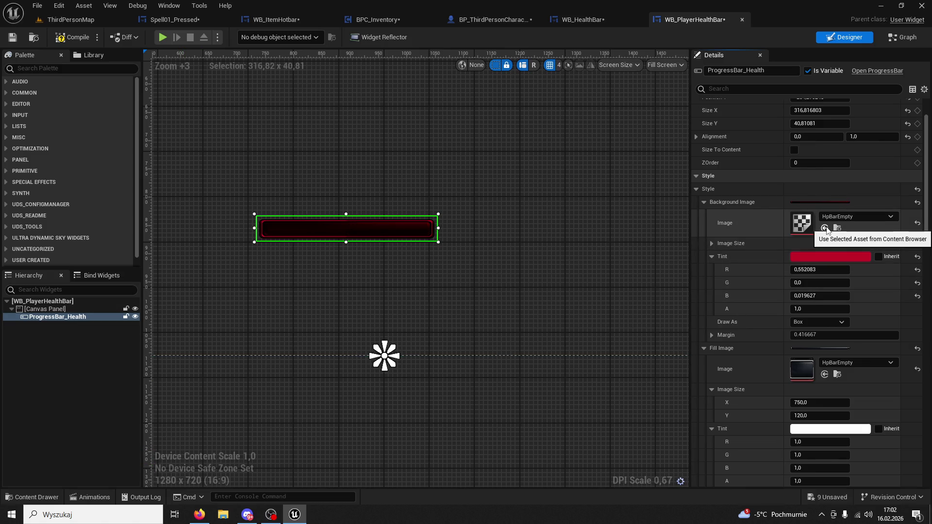
key("ctrl+space")
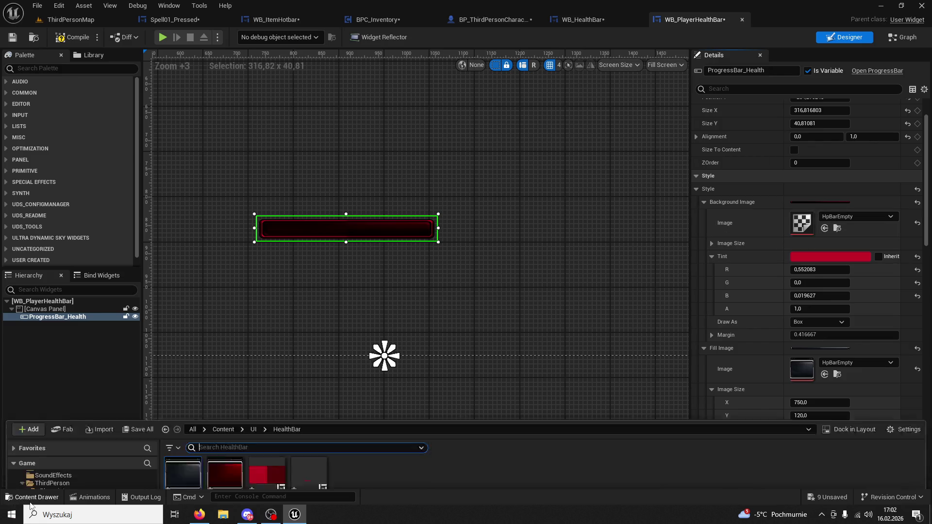
scroll(697, 272, "down", 5)
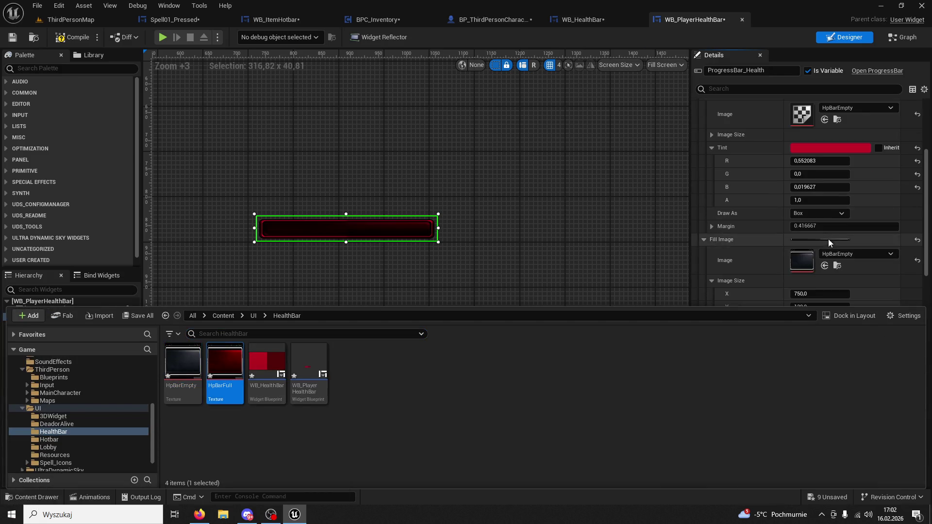
left_click(824, 266)
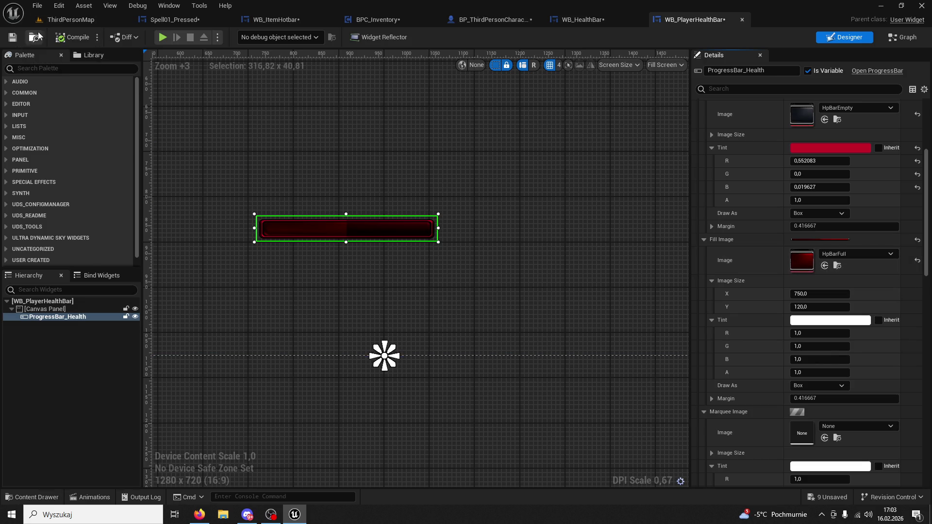
left_click(68, 20)
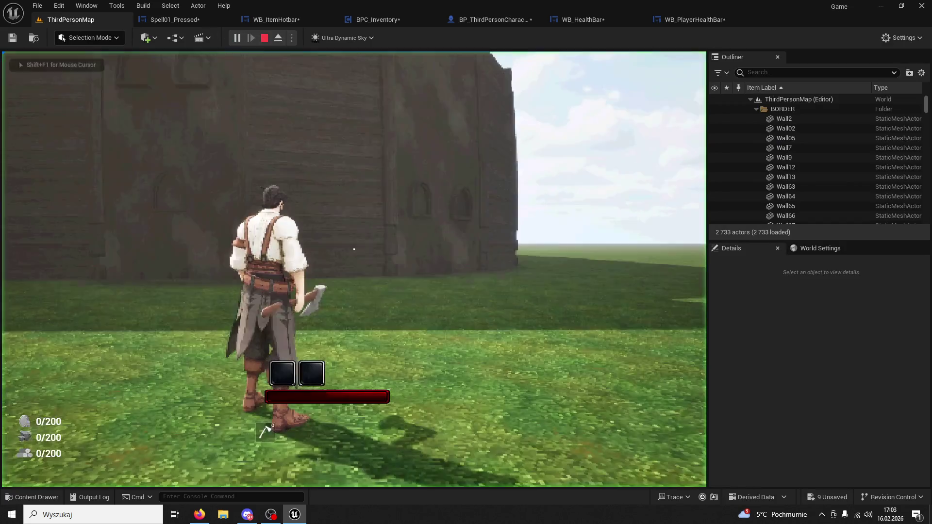
Step: Play-test the level, then pick a network mode in the Play options
key("w")
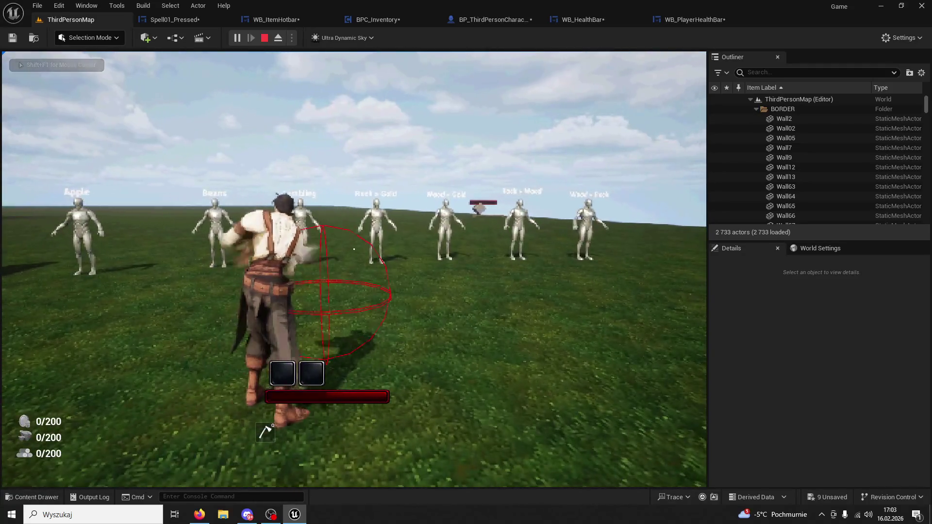
key("Escape")
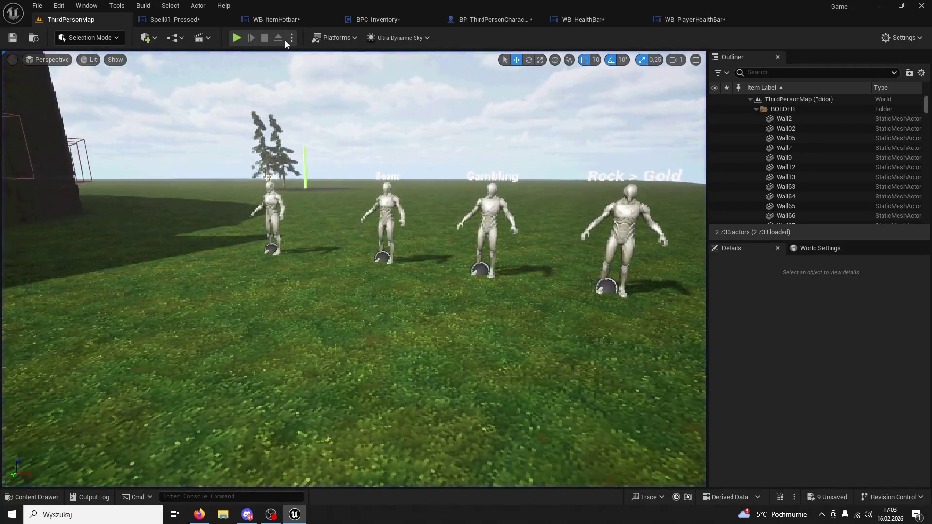
left_click(292, 37)
mouse_move(374, 250)
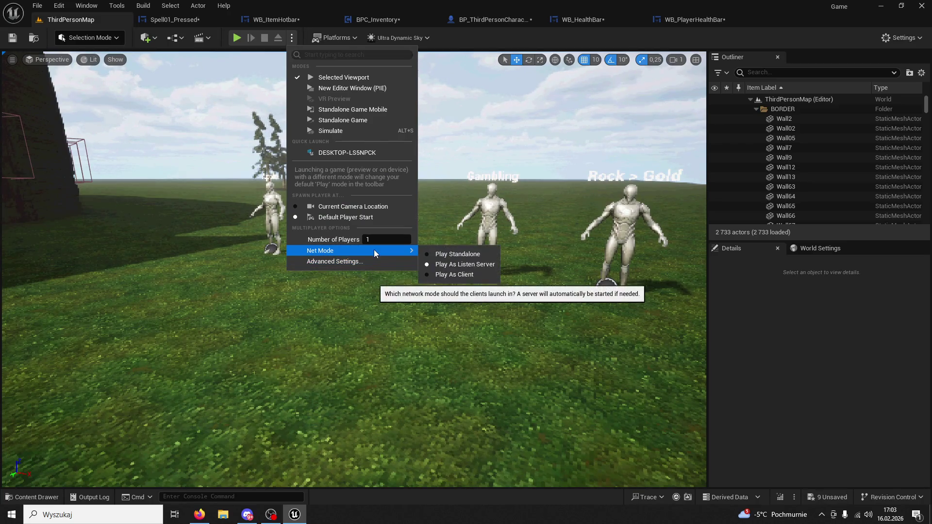
left_click(434, 246)
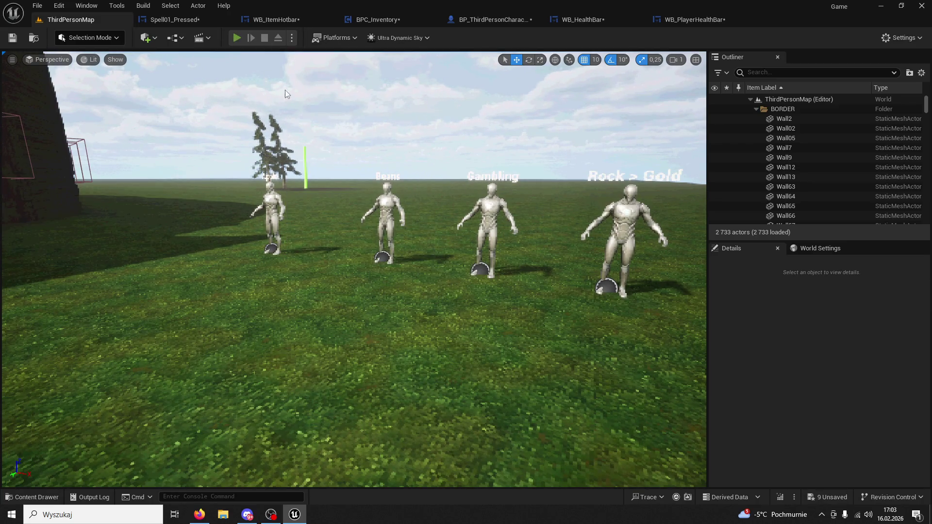
Step: Run two more quick play sessions of the level
key("alt+p")
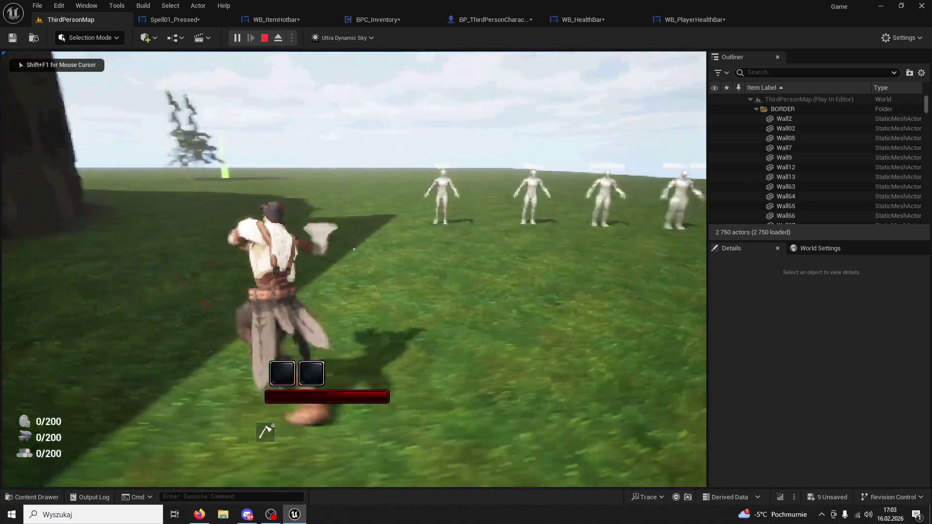
key("Escape")
left_click(291, 37)
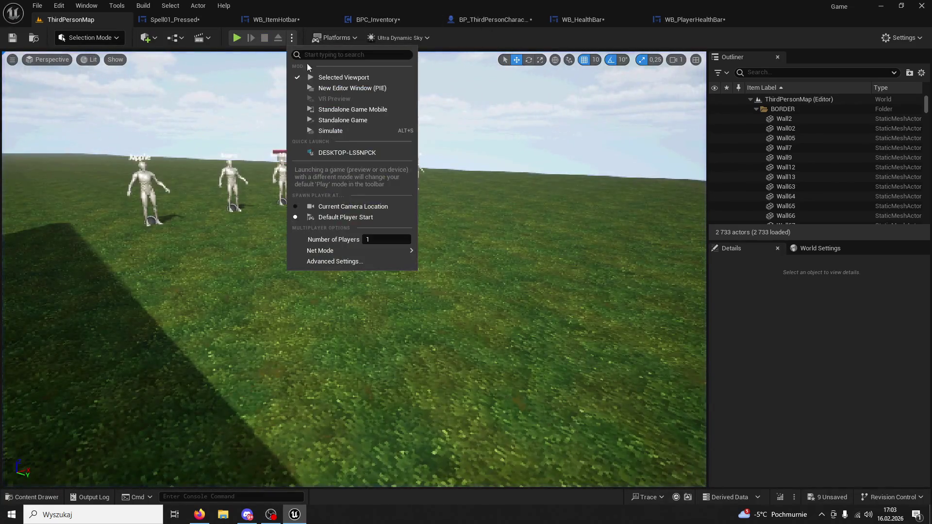
left_click(380, 318)
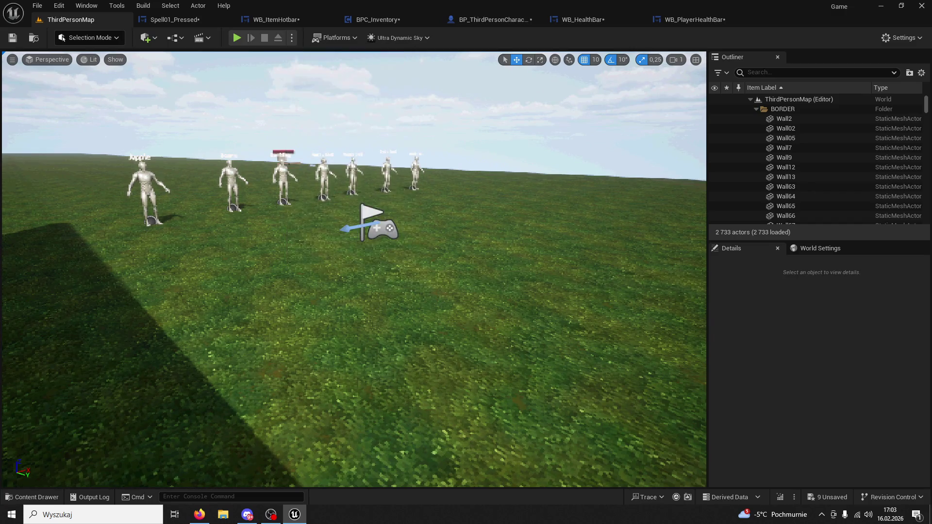
left_click(380, 319)
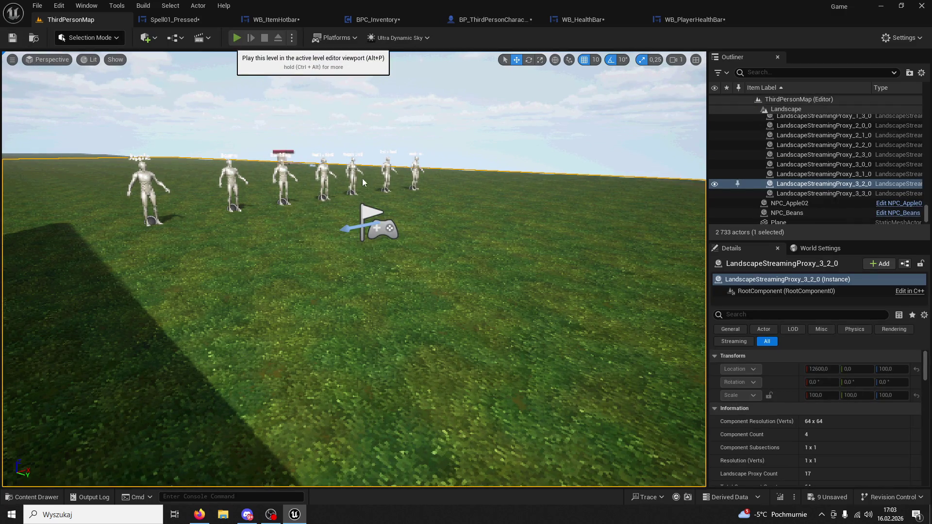
key("alt+p")
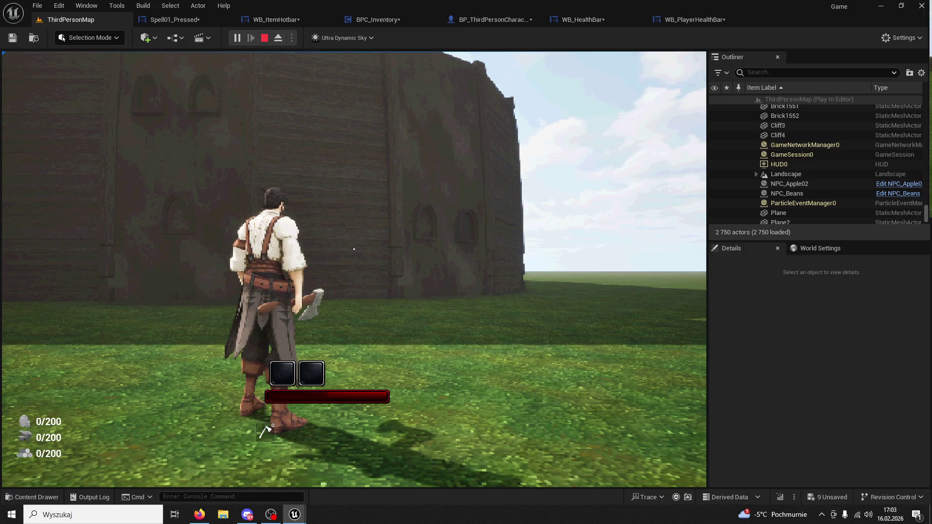
key("Escape")
Step: Play-test with two standalone players to watch the bar drain, then open BPC_Inventory
left_click(292, 38)
mouse_move(369, 250)
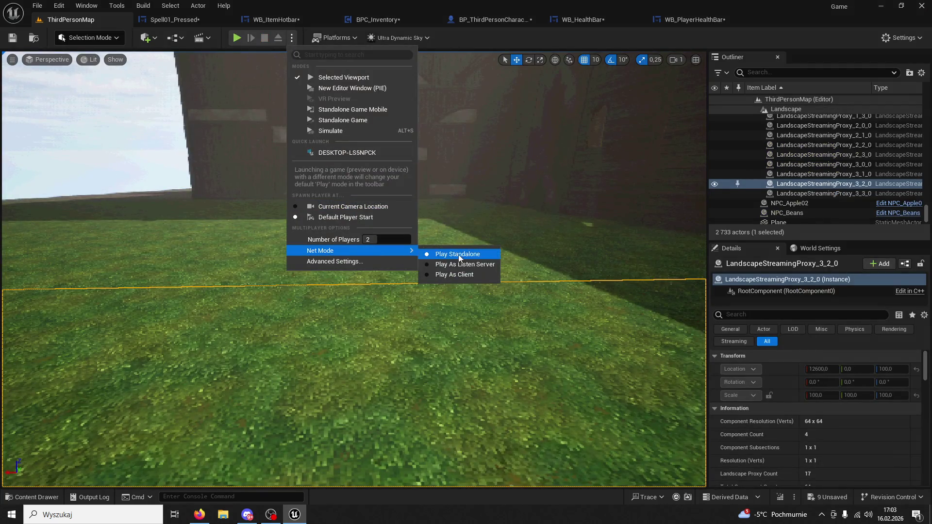
left_click(465, 265)
left_click(238, 38)
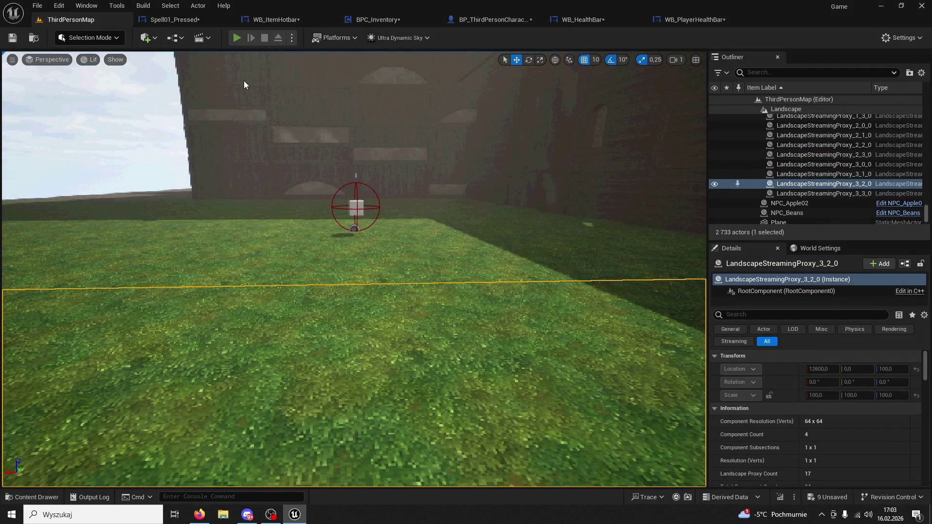
key("super")
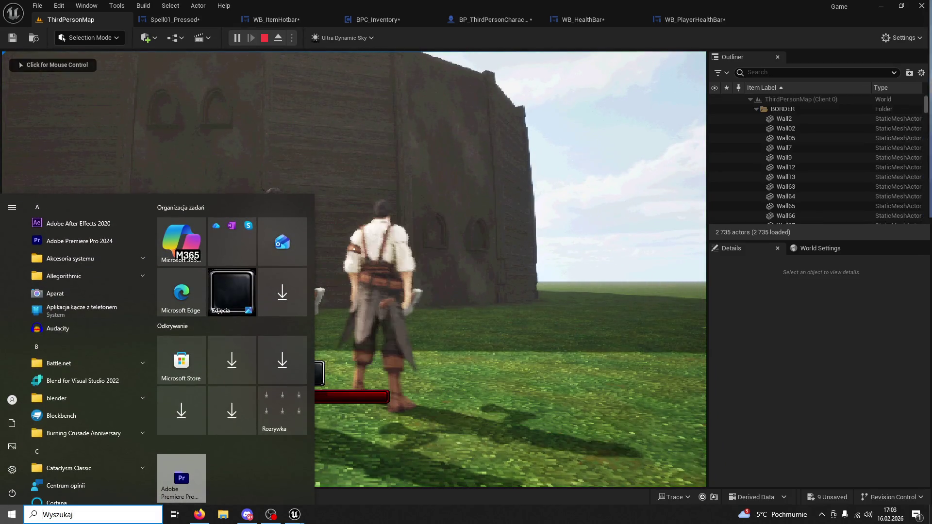
key("super")
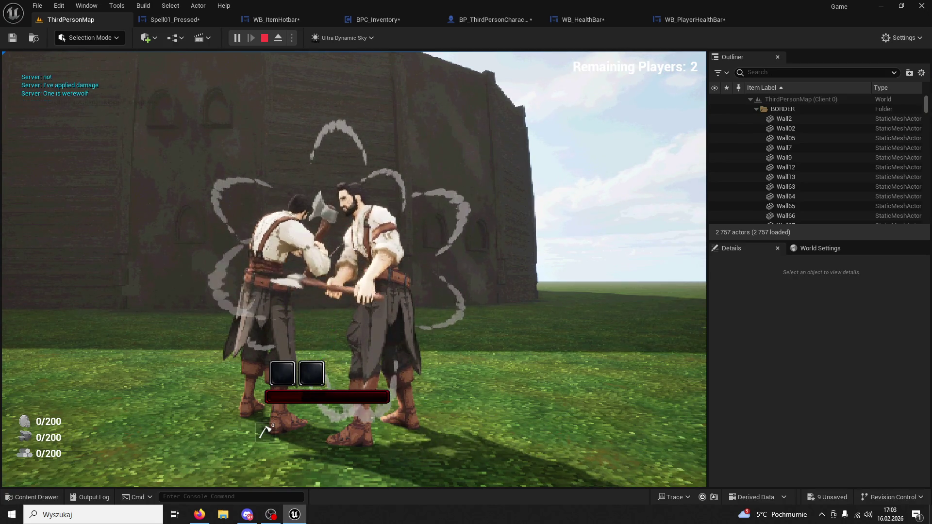
key("Escape")
left_click(391, 21)
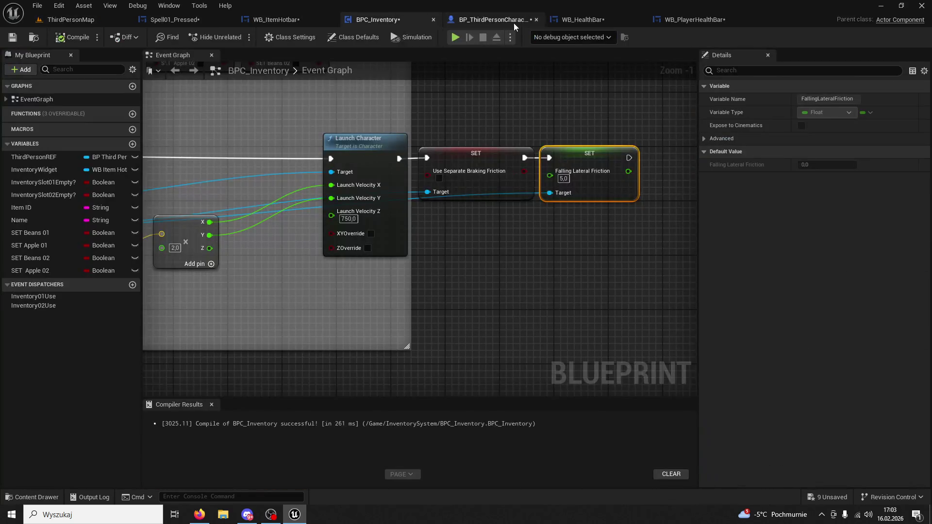
Step: Return to WB_PlayerHealthBar and view the HpBarEmpty image file from the desktop
left_click(694, 20)
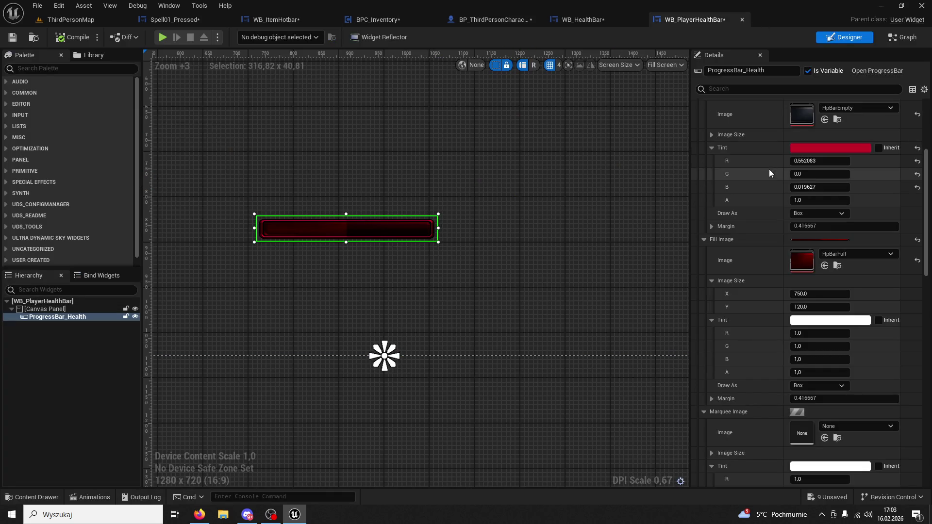
left_click(306, 515)
double_click(86, 471)
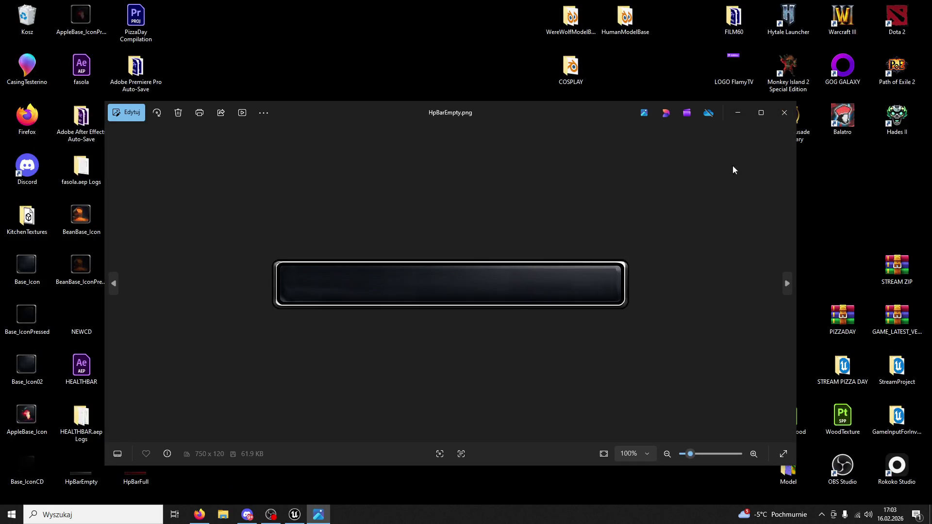
left_click(783, 115)
left_click(305, 517)
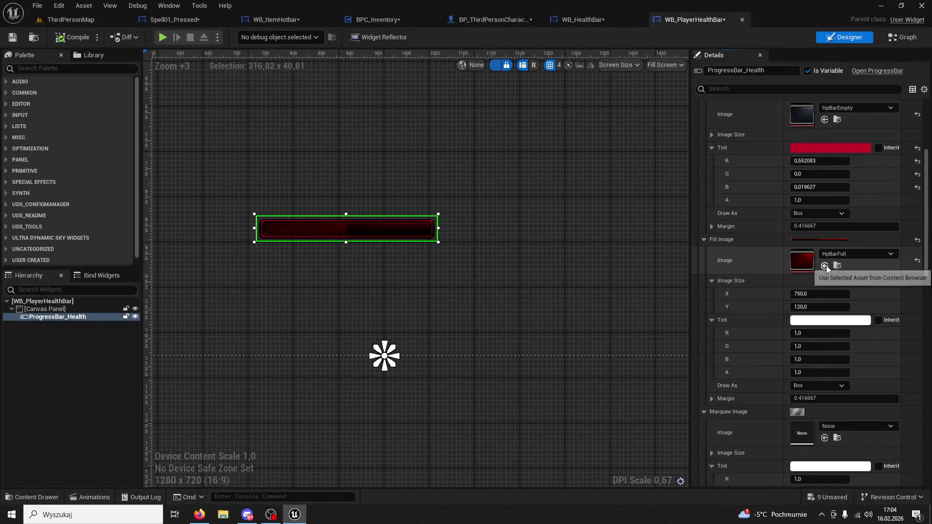
scroll(838, 271, "up", 2)
Step: Reset the bar's background and fill images to none, compile, and clear the Details filter
left_click(917, 145)
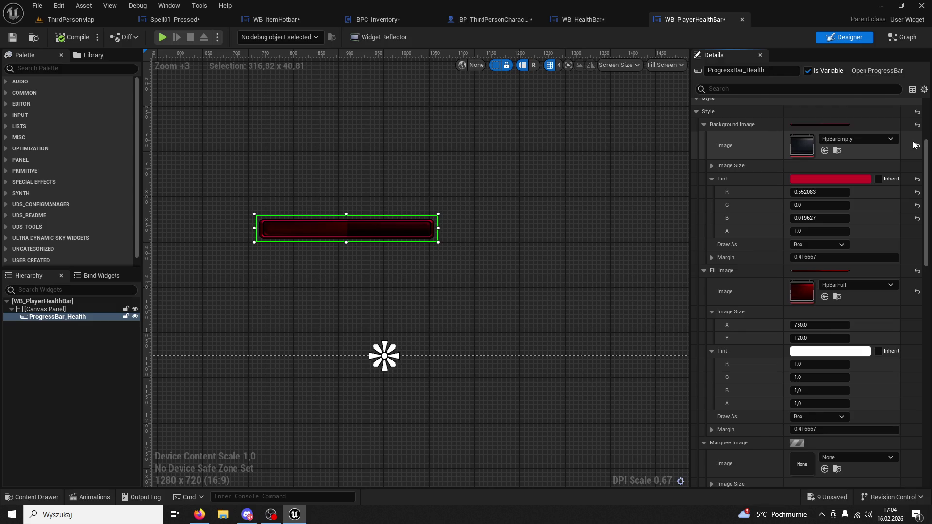
left_click(916, 291)
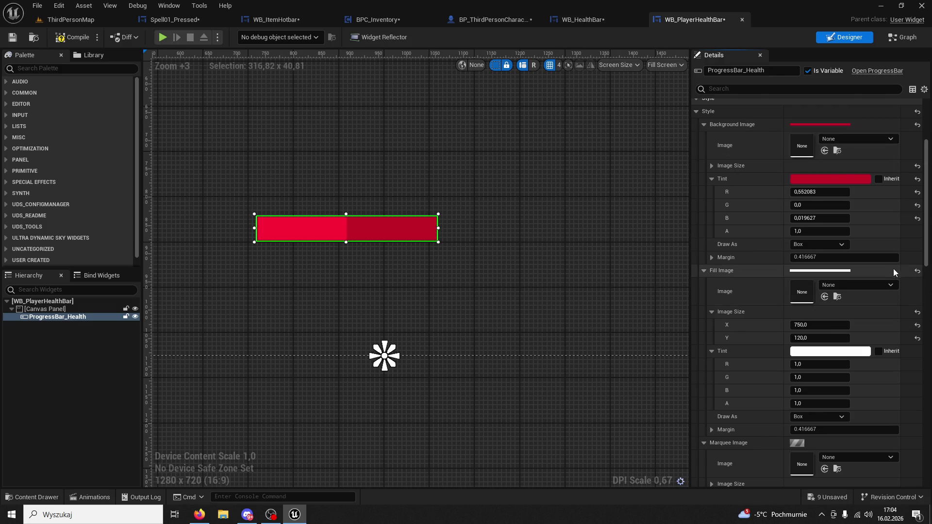
left_click(92, 41)
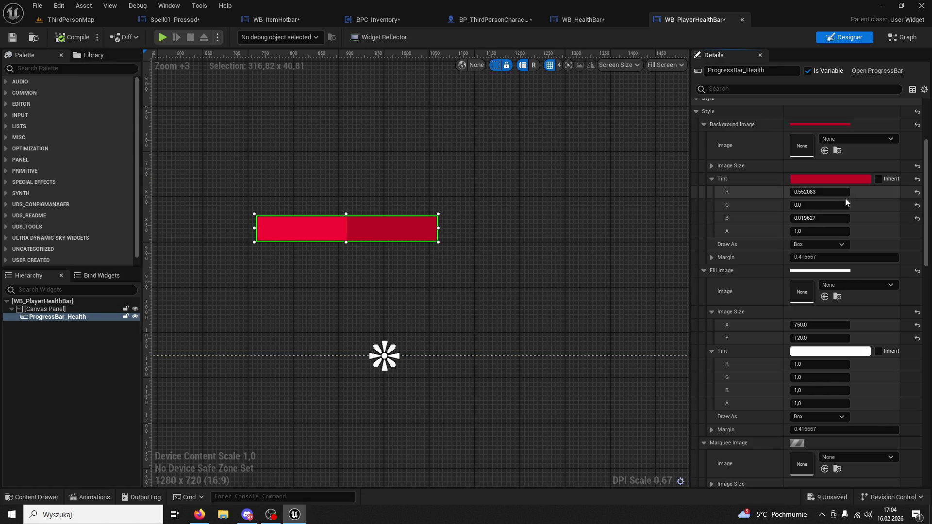
left_click(776, 90)
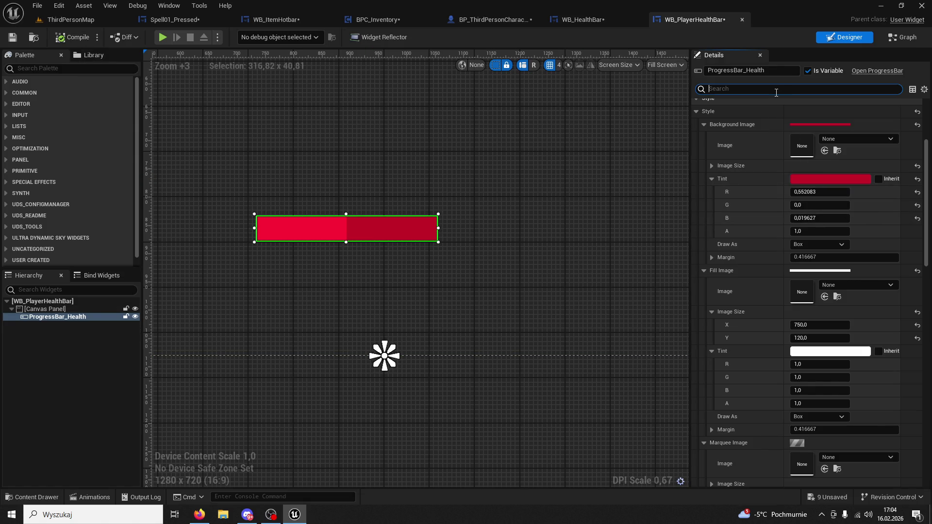
type("per")
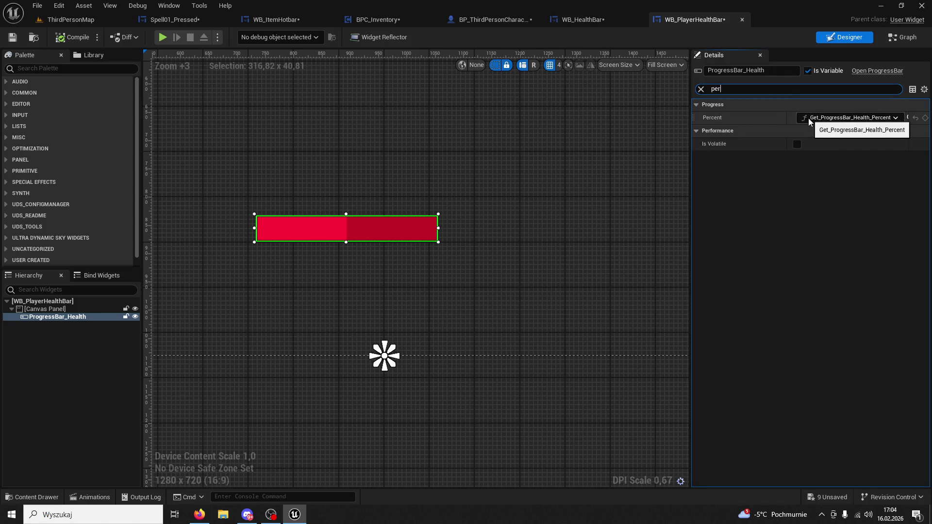
left_click(701, 89)
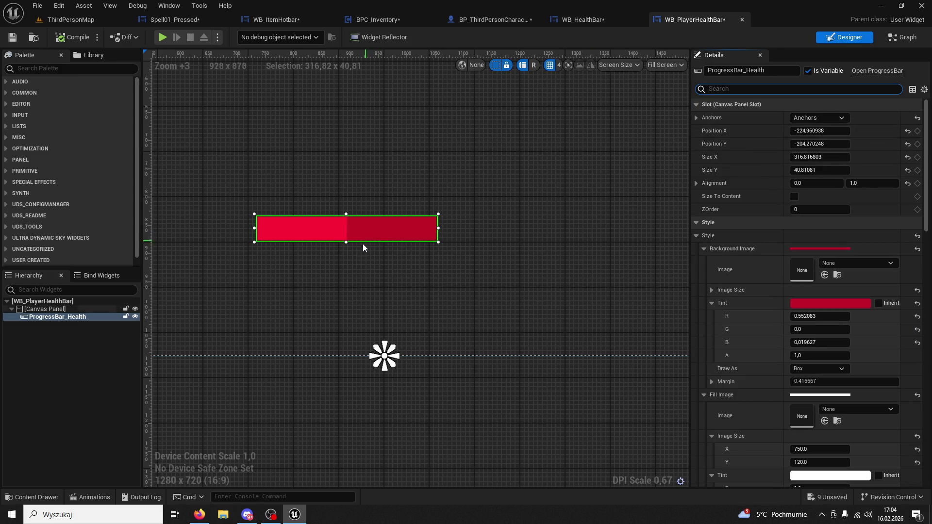
Step: Preview the HpBarEmpty texture from the HealthBar folder
left_click(37, 497)
left_click(182, 368)
double_click(182, 360)
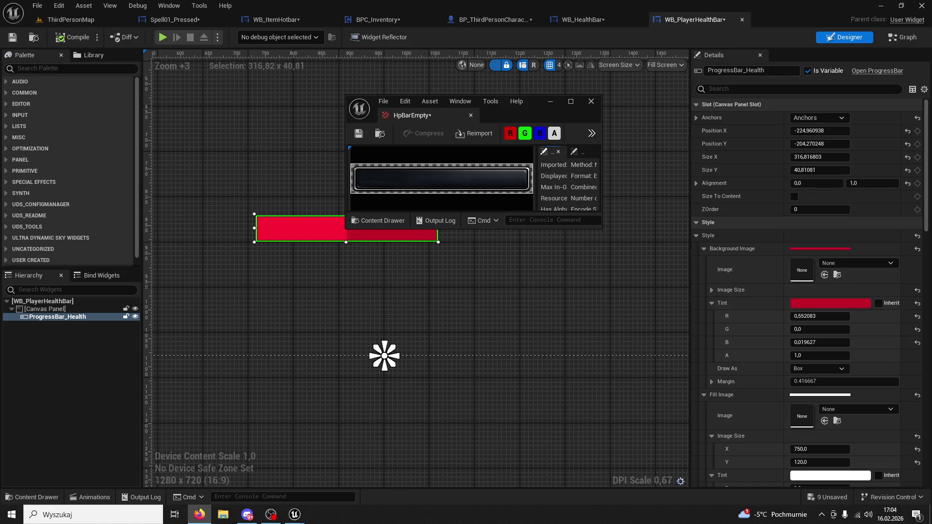
left_click(3, 25)
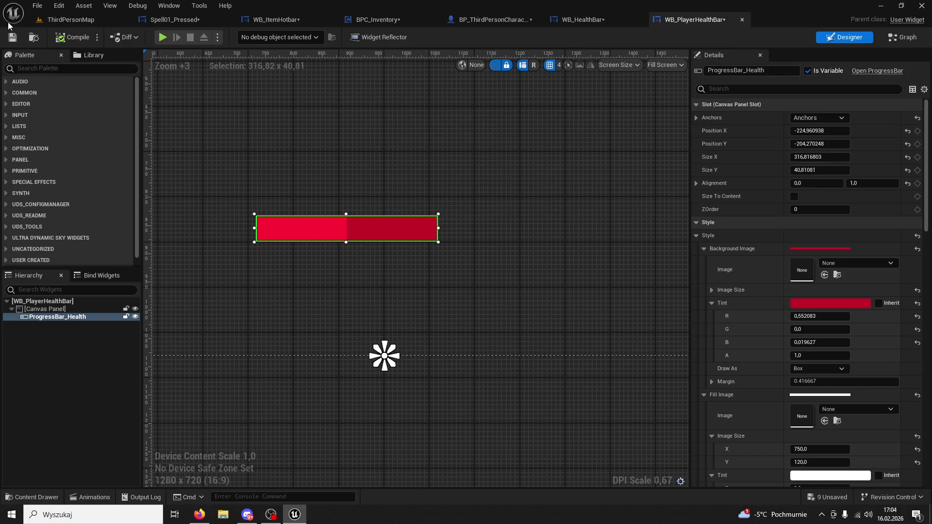
left_click(880, 5)
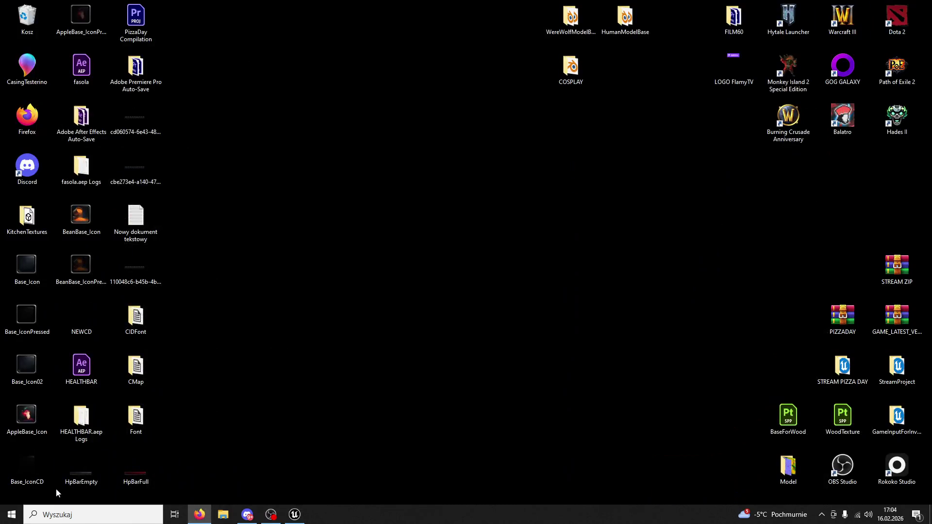
left_click(297, 514)
Step: Test-drop HpBarEmpty as an Image on the canvas, delete it, and reselect ProgressBar_Health
left_click(32, 497)
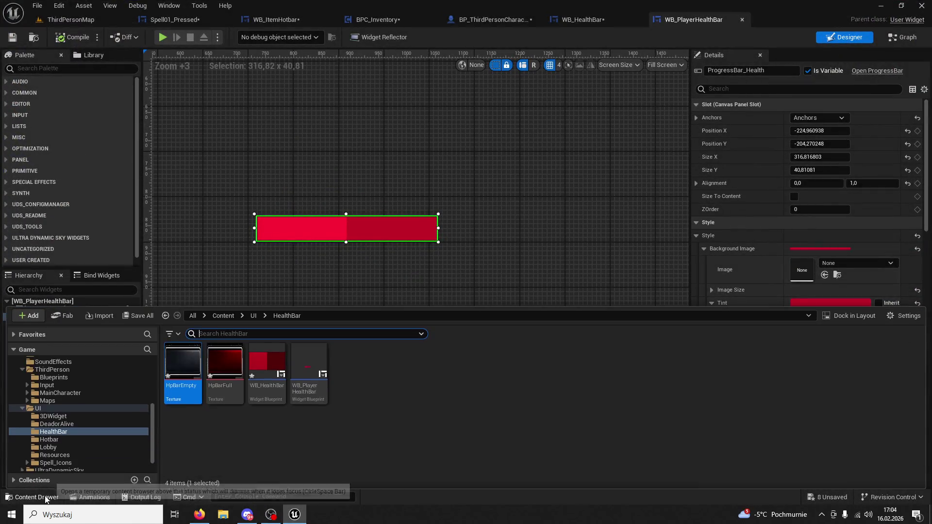
mouse_move(183, 383)
left_mouse_down()
mouse_move(343, 137)
mouse_move(403, 248)
mouse_move(355, 271)
left_mouse_up()
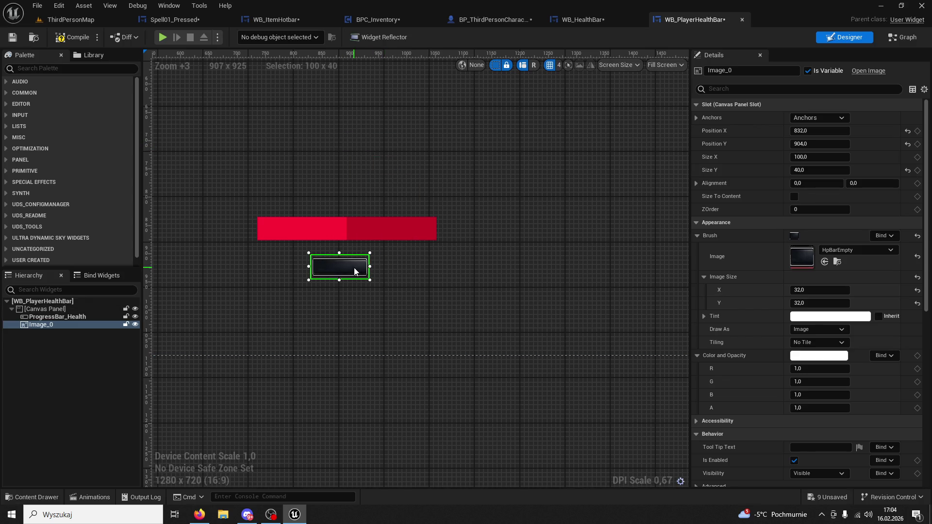
key("Delete")
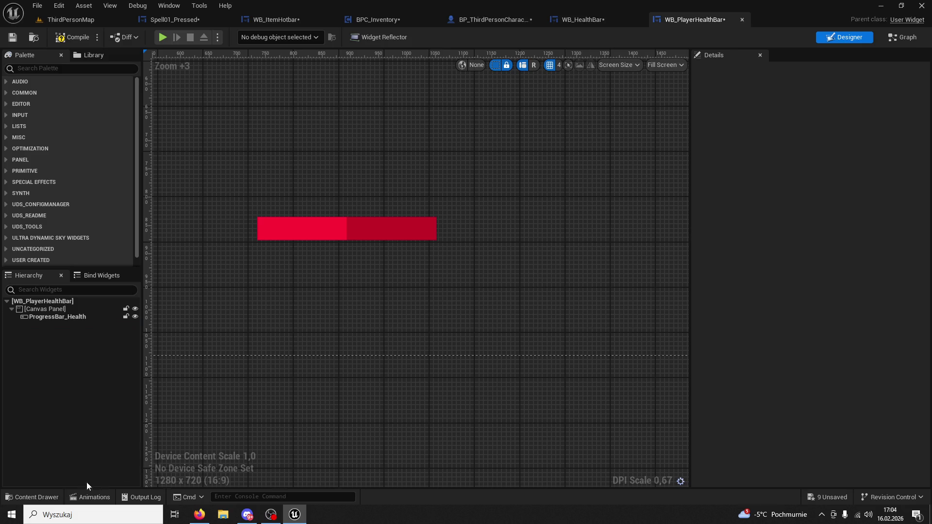
left_click(32, 497)
left_click(307, 239)
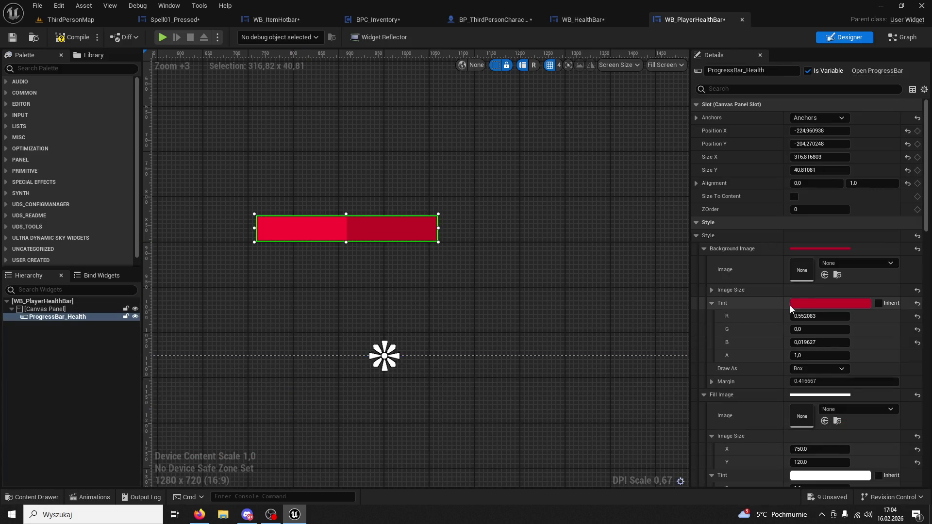
Step: Set the Background Image tint's R and B to 0, making it black
left_click(808, 304)
left_click(805, 316)
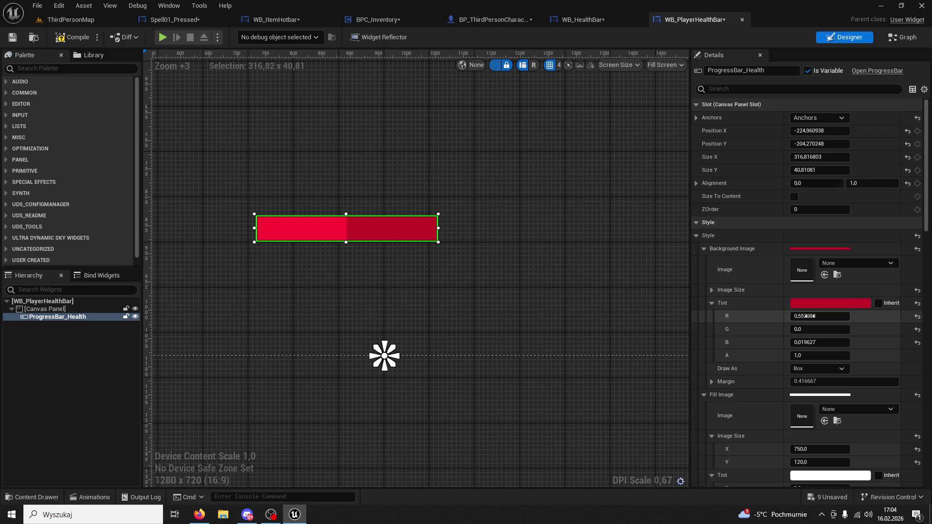
type("0")
key("Return")
left_click(824, 343)
type("0")
key("Return")
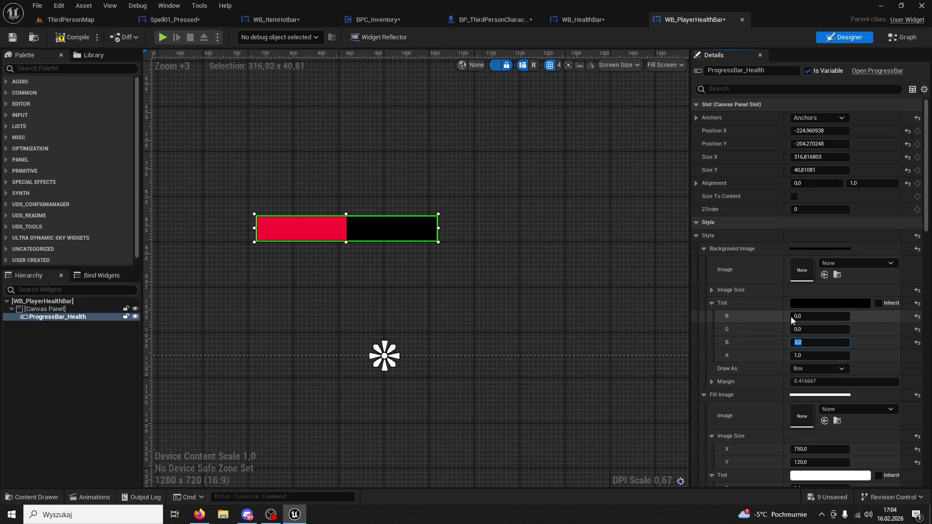
Step: Set the background image to HpBarEmpty with a white tint (R, G, B = 1)
left_click(47, 497)
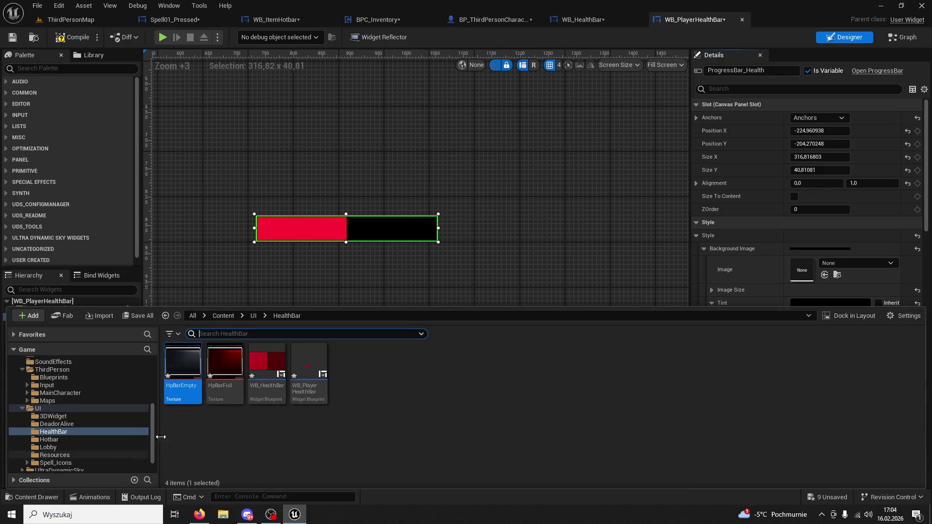
left_click(825, 275)
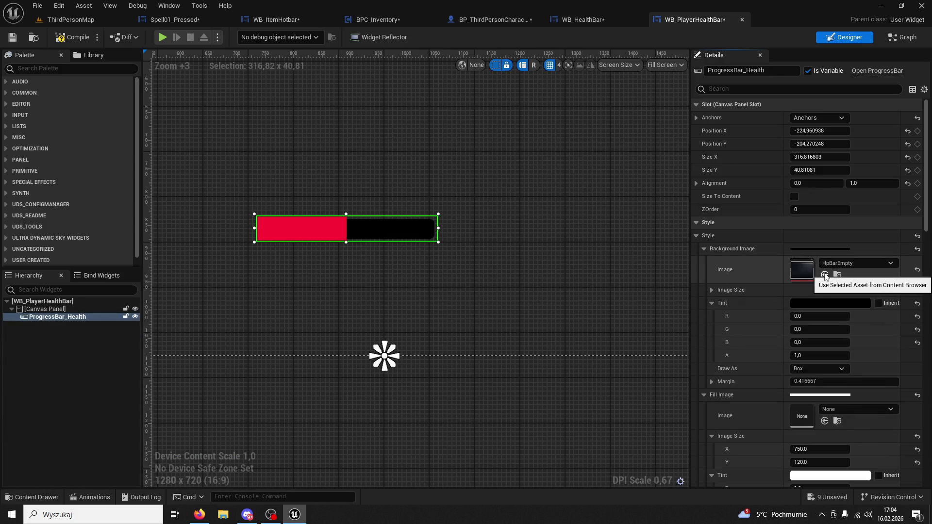
scroll(555, 255, "up", 2)
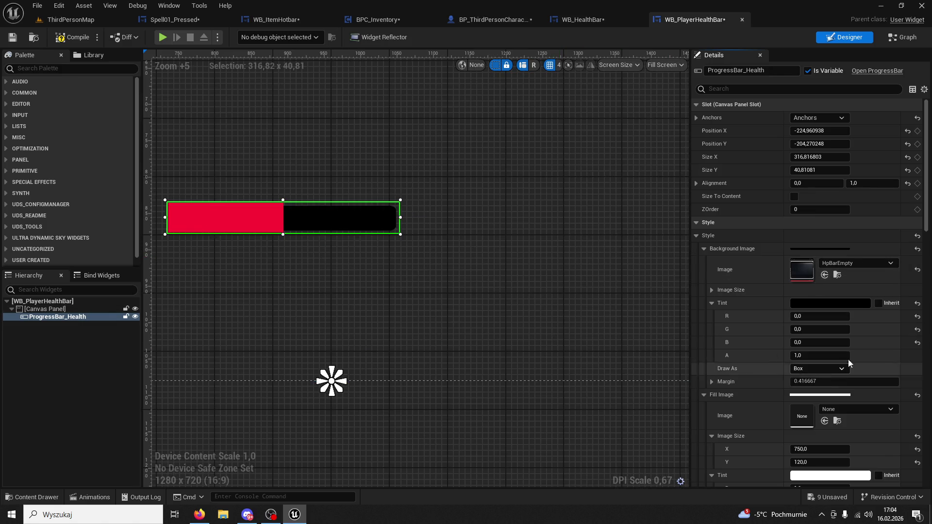
left_click(806, 315)
type("1")
key("Tab")
type("1")
key("Tab")
type("1")
key("Return")
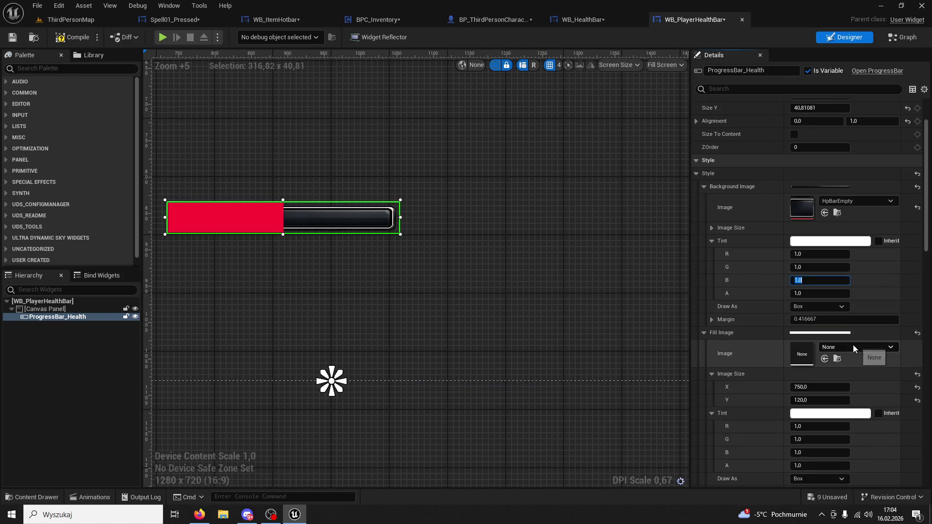
Step: Select the HpBarFull texture and make it the bar's fill image
scroll(853, 346, "down", 3)
scroll(853, 343, "down", 3)
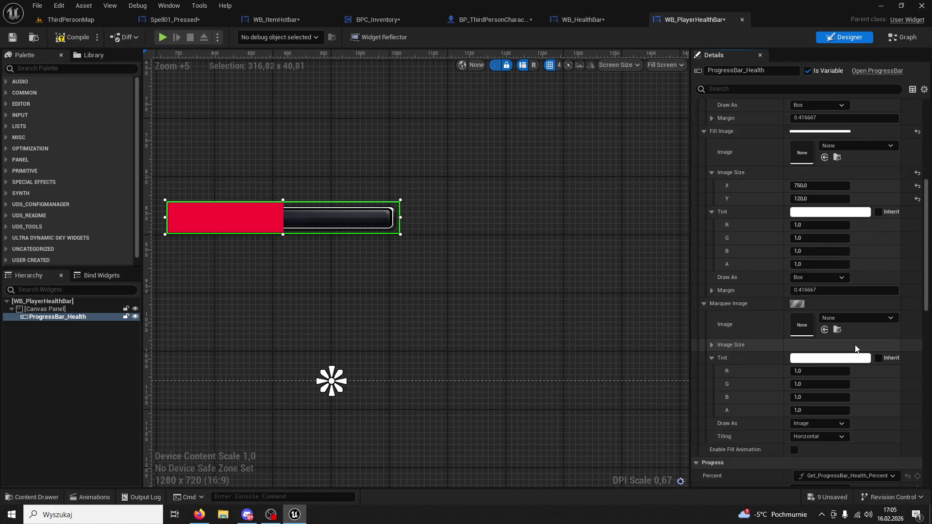
scroll(852, 342, "up", 5)
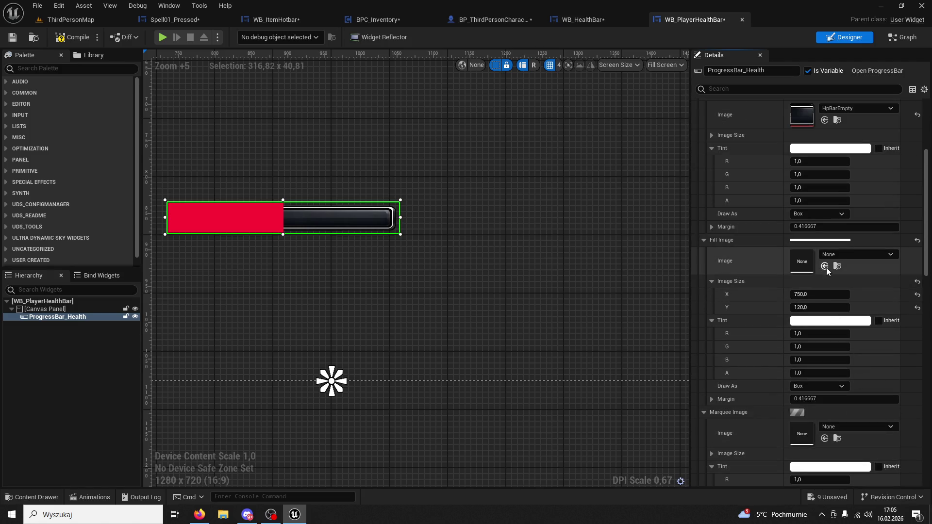
left_click(31, 496)
left_click(224, 363)
scroll(843, 235, "down", 1)
left_click(825, 235)
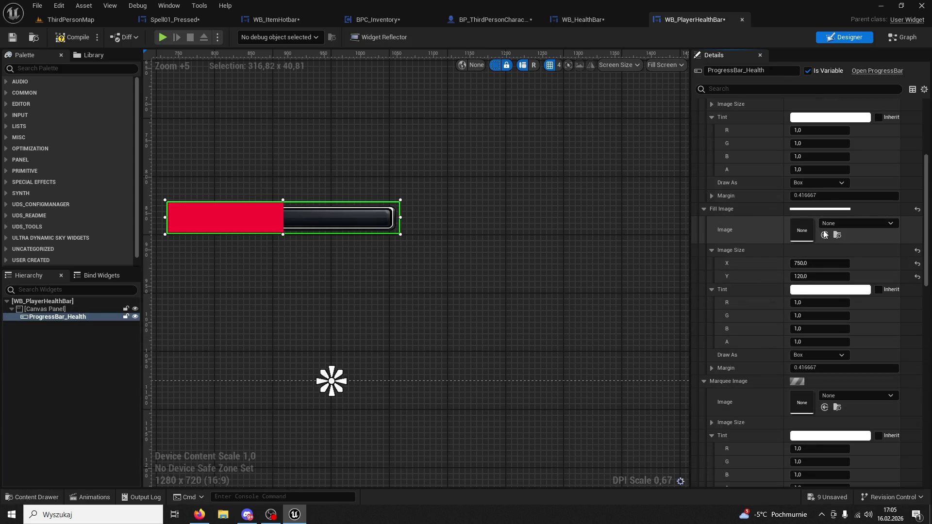
left_click(824, 235)
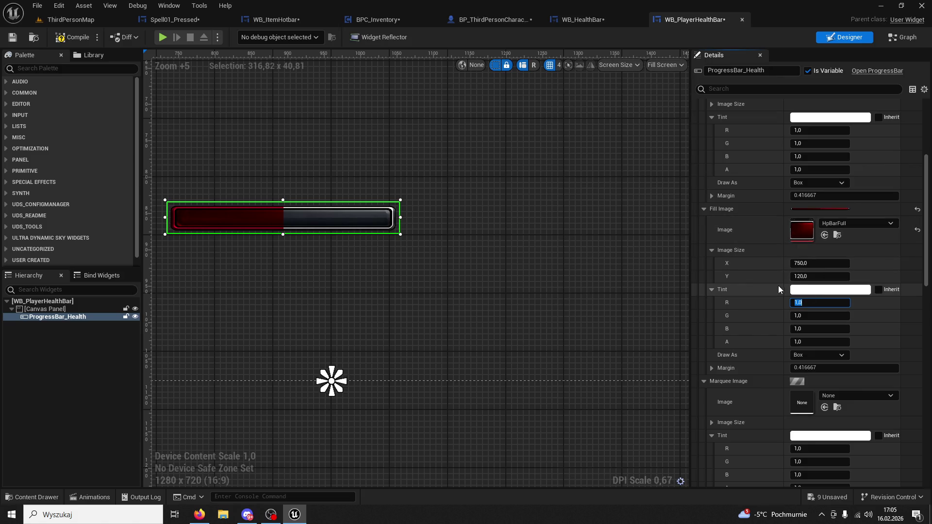
Step: Reselect the progress bar, use HpBarFull as its background too, then go to ThirdPersonMap
left_click(624, 269)
left_click(255, 217)
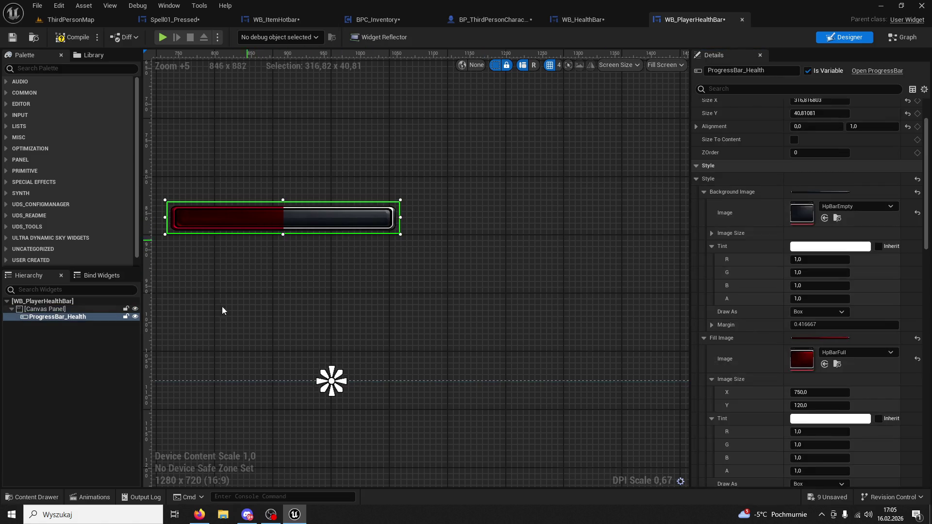
left_click(47, 498)
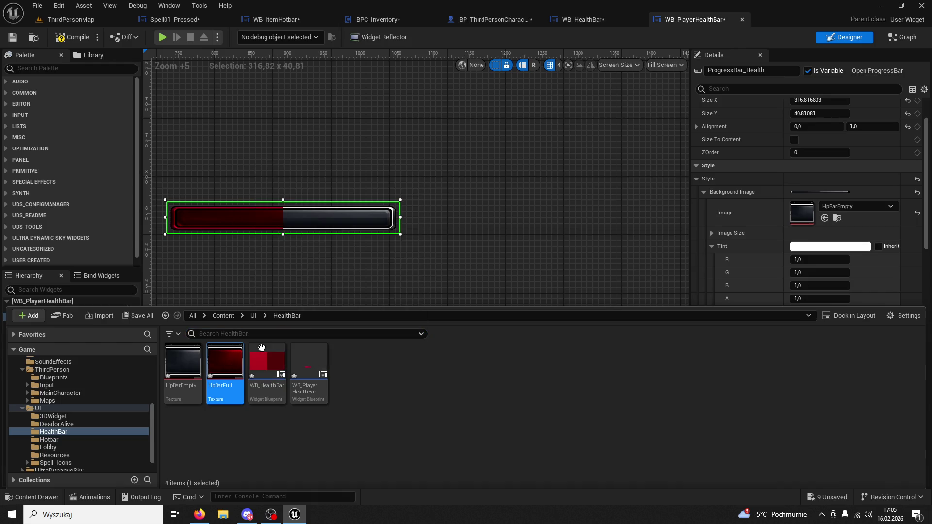
left_click(824, 218)
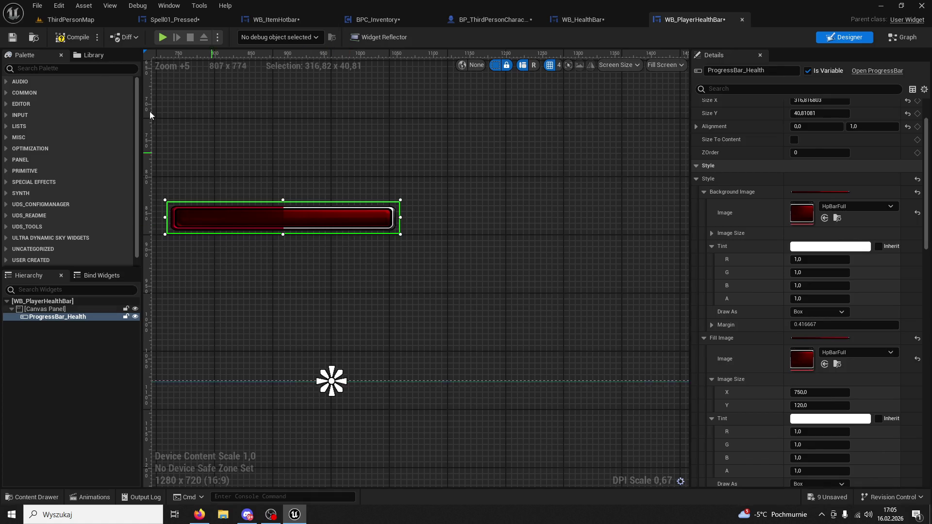
left_click(69, 17)
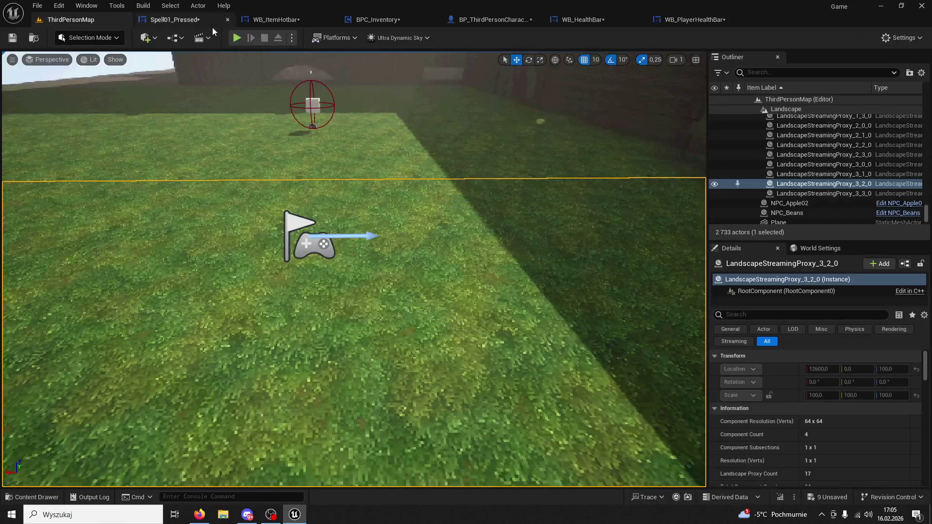
Step: Playtest the game, then close WB_HealthBar and return to WB_PlayerHealthBar
key("alt+p")
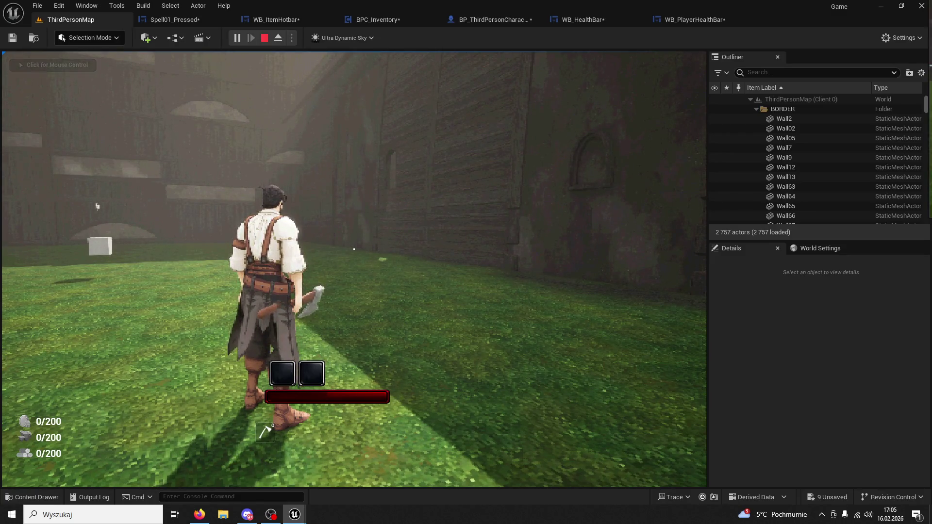
key("Escape")
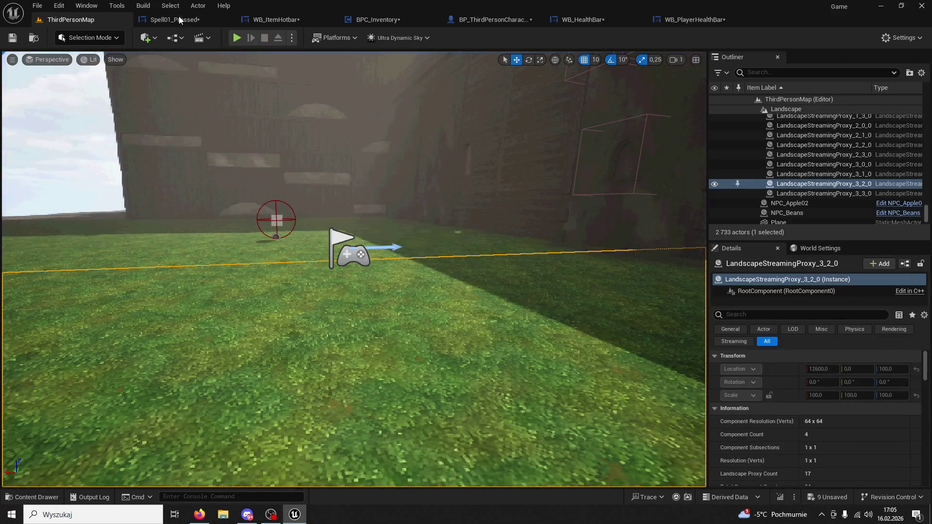
left_click(179, 19)
left_click(286, 20)
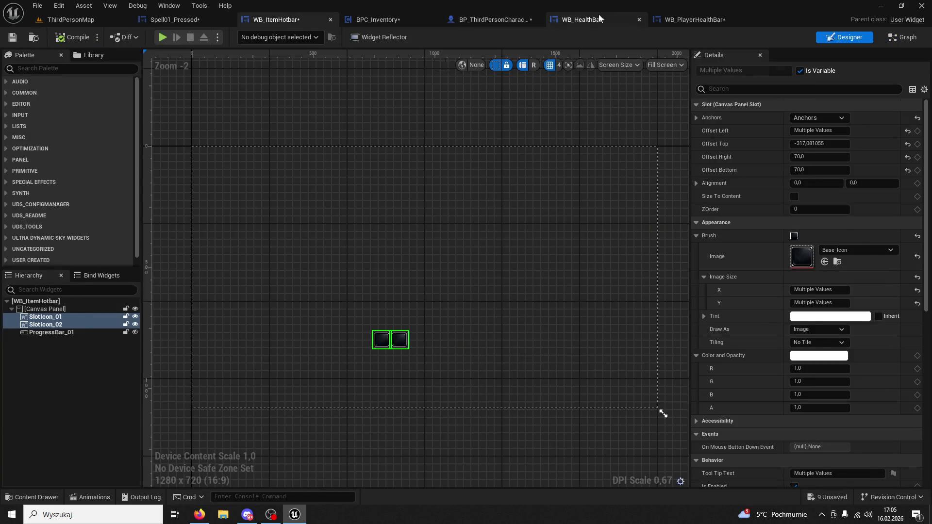
left_click(599, 19)
left_click(639, 23)
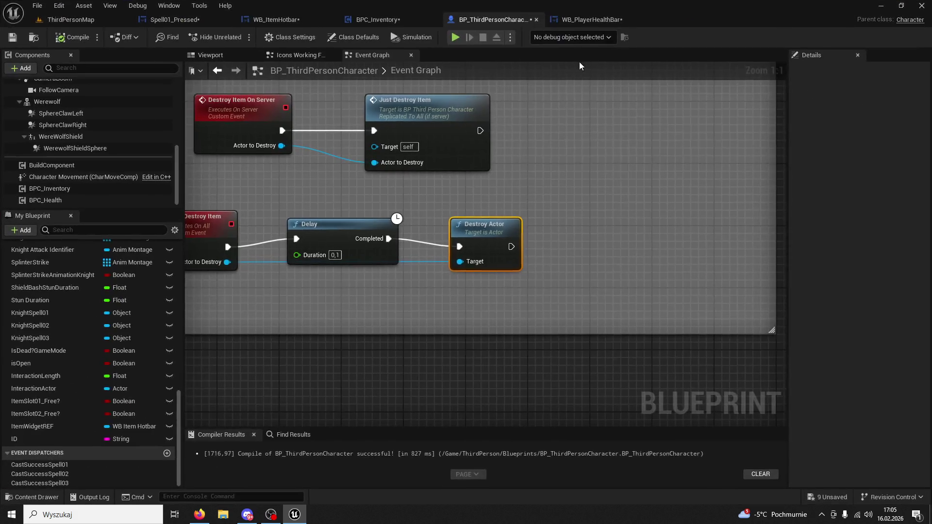
left_click(584, 20)
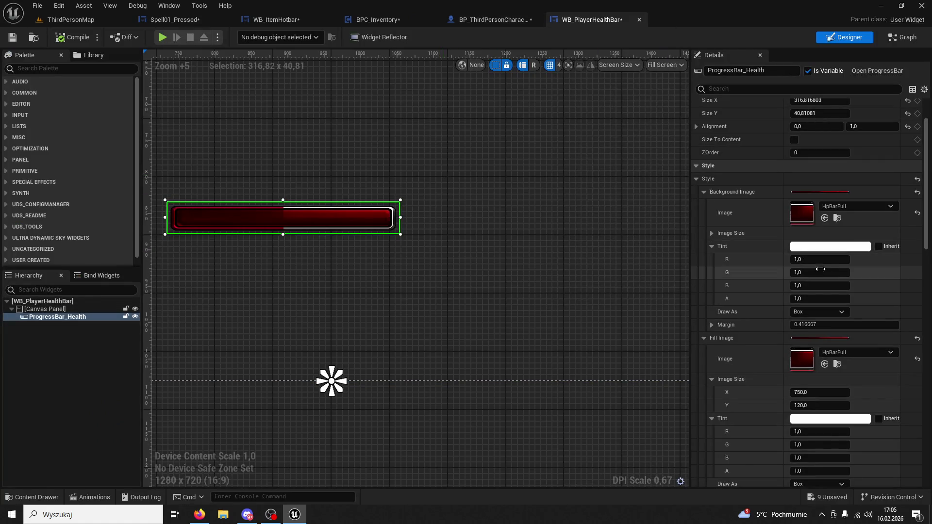
Step: Apply HpBarEmpty as the Background Image via Use Selected Asset, then return to ThirdPersonMap
scroll(849, 315, "down", 2)
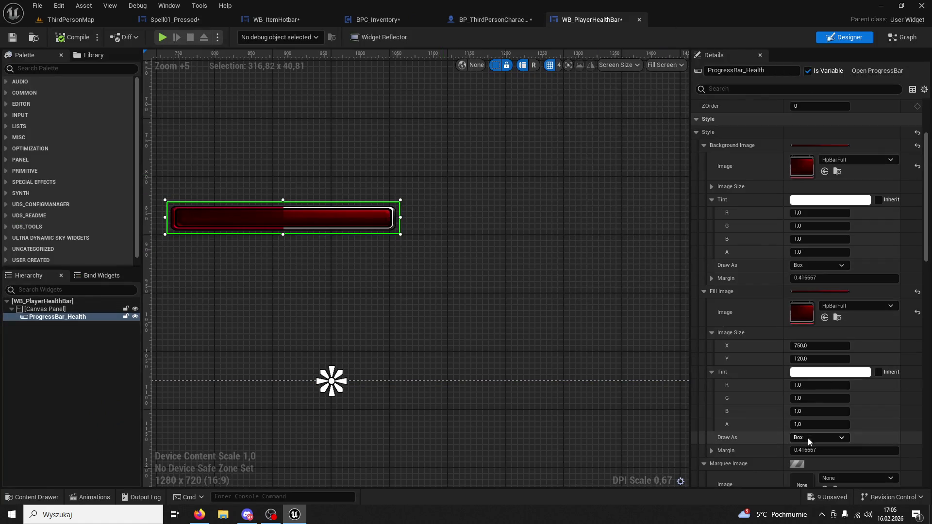
scroll(843, 404, "up", 3)
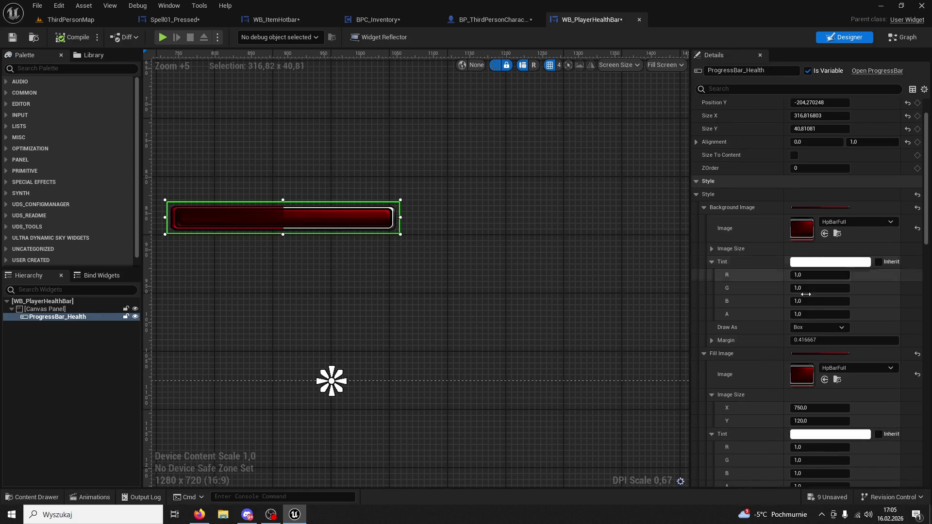
left_click(55, 498)
left_click(183, 369)
scroll(830, 229, "up", 2)
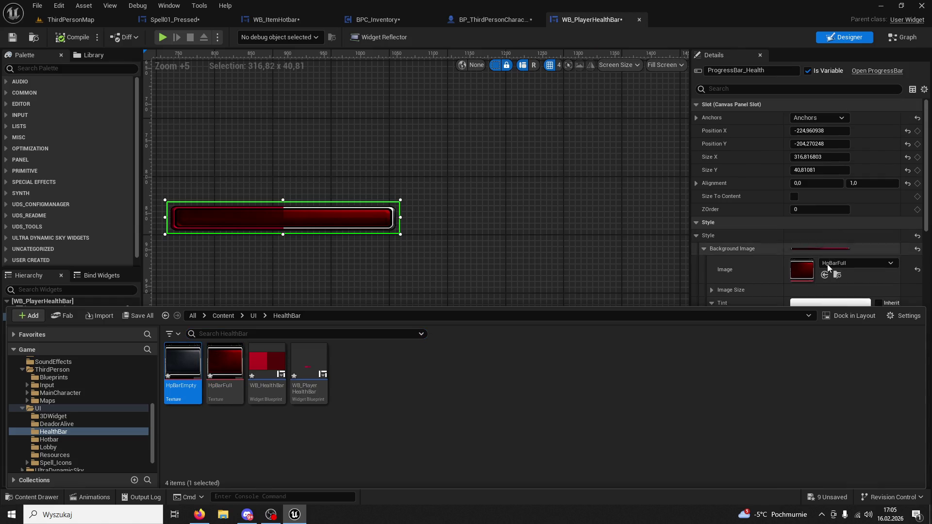
left_click(823, 275)
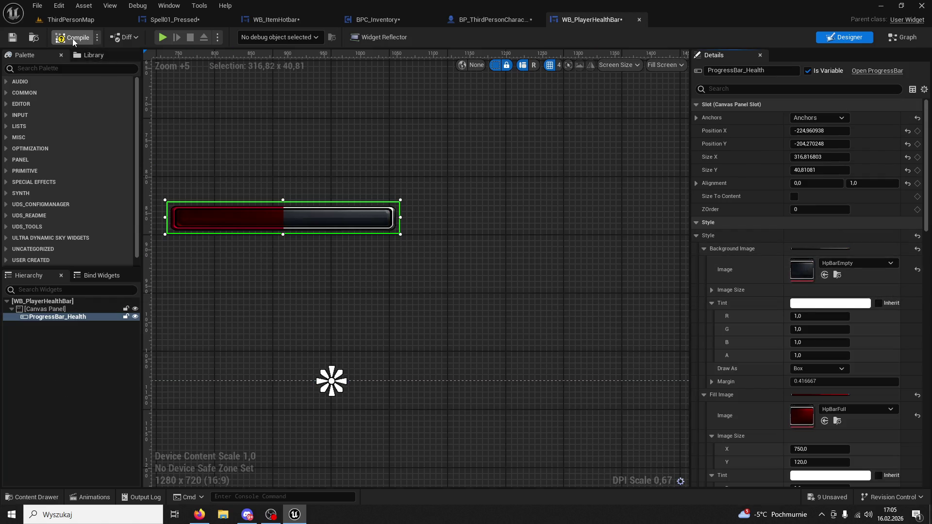
left_click(80, 19)
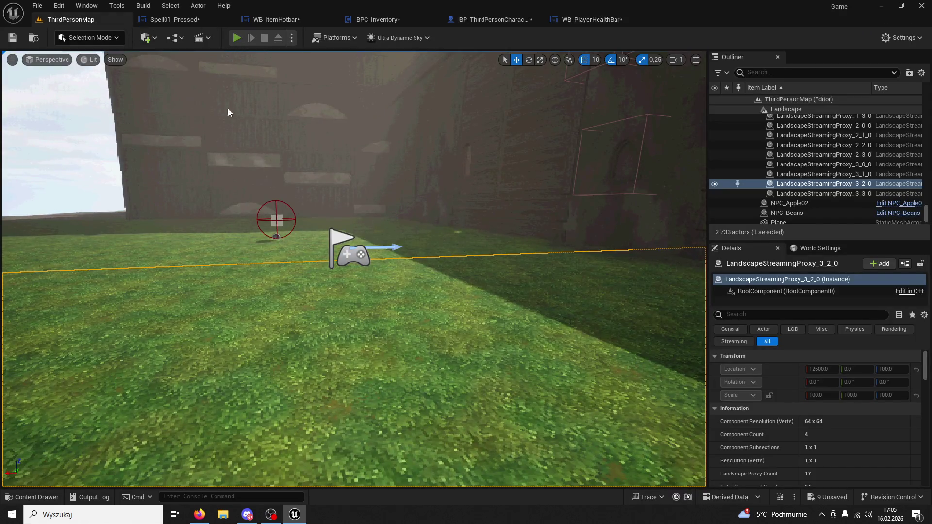
Step: Playtest briefly, close the editor saving all modified assets, and open the STREAM PIZZA DAY folder
key("alt+p")
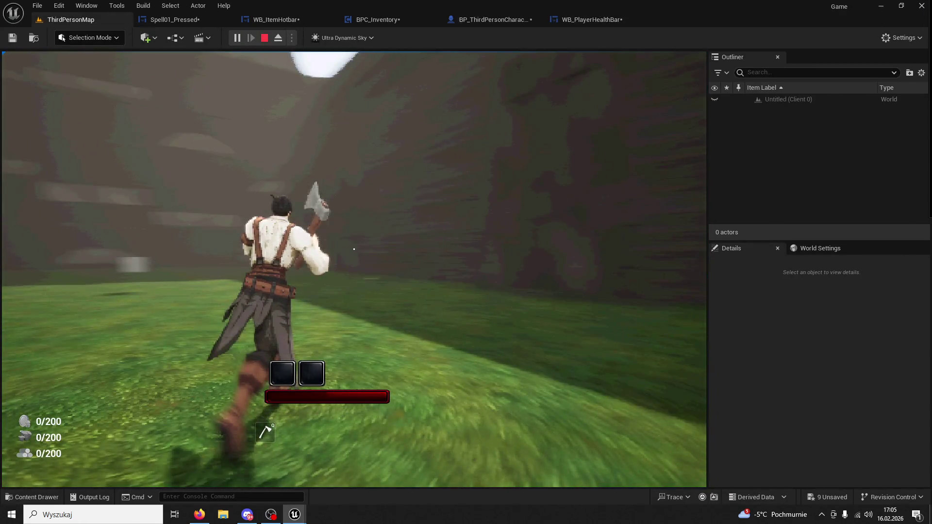
key("Escape")
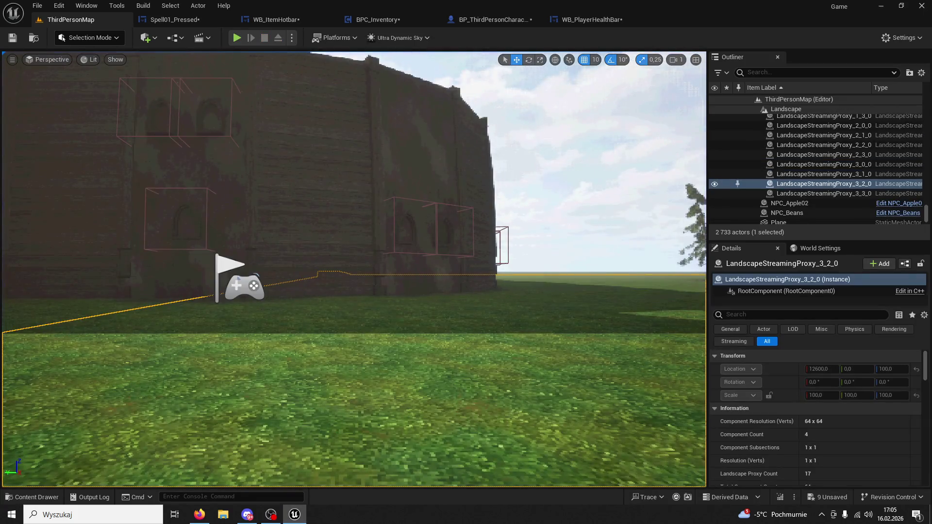
left_click(924, 6)
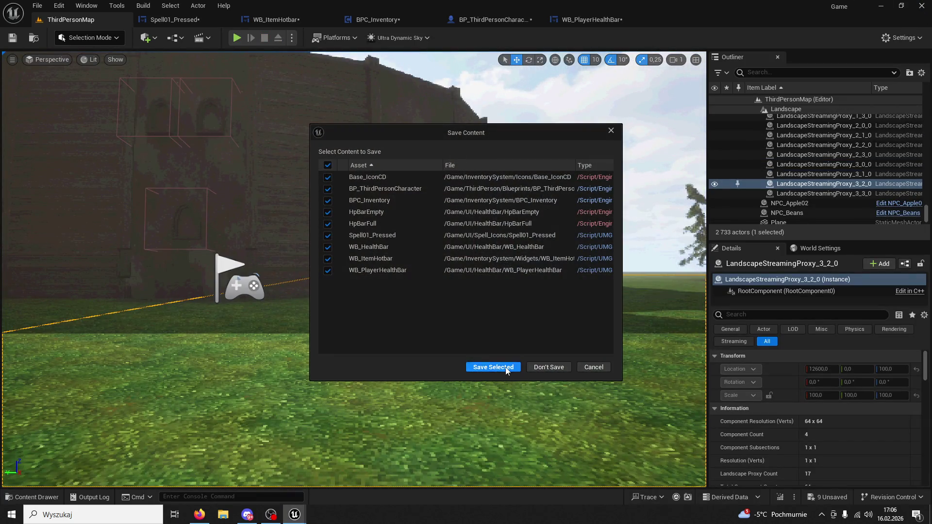
left_click(505, 367)
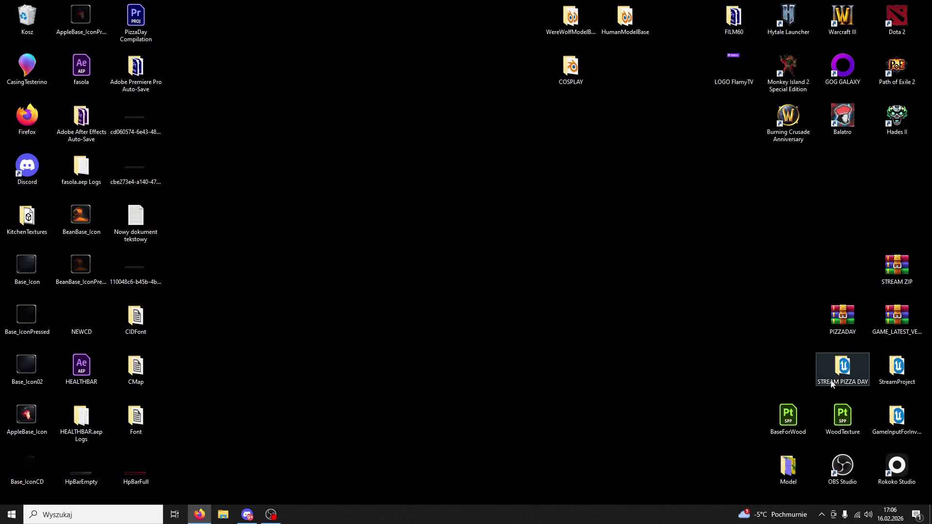
double_click(831, 384)
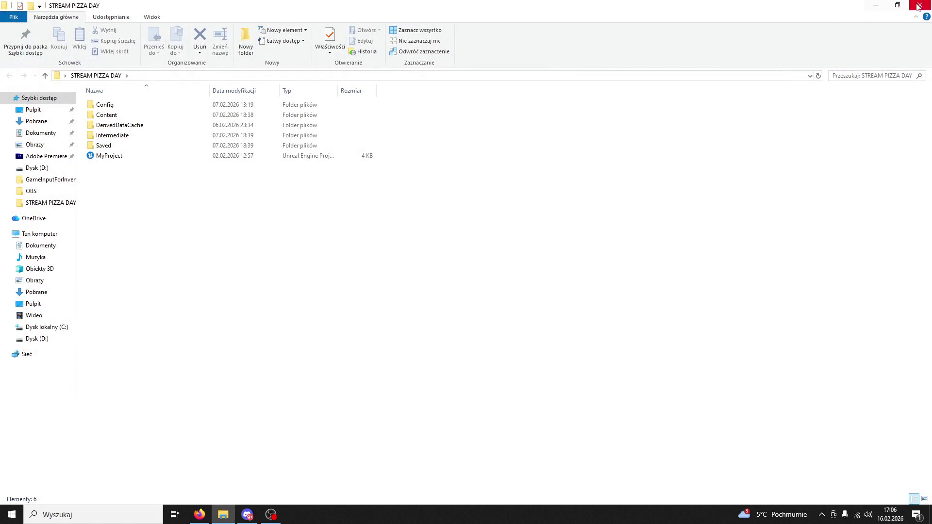
Step: Close STREAM PIZZA DAY, open GameInputForInventoryDone, and launch its Game project file
left_click(916, 7)
double_click(898, 415)
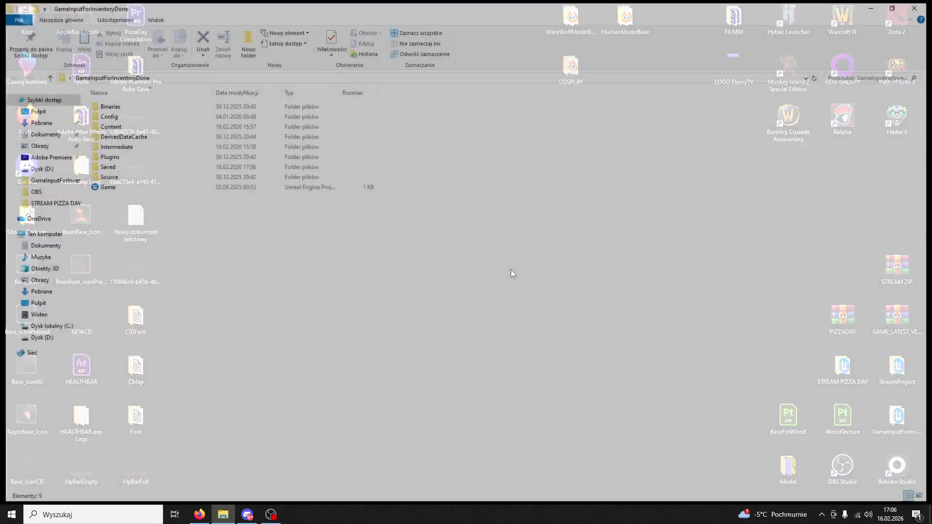
left_click(129, 187)
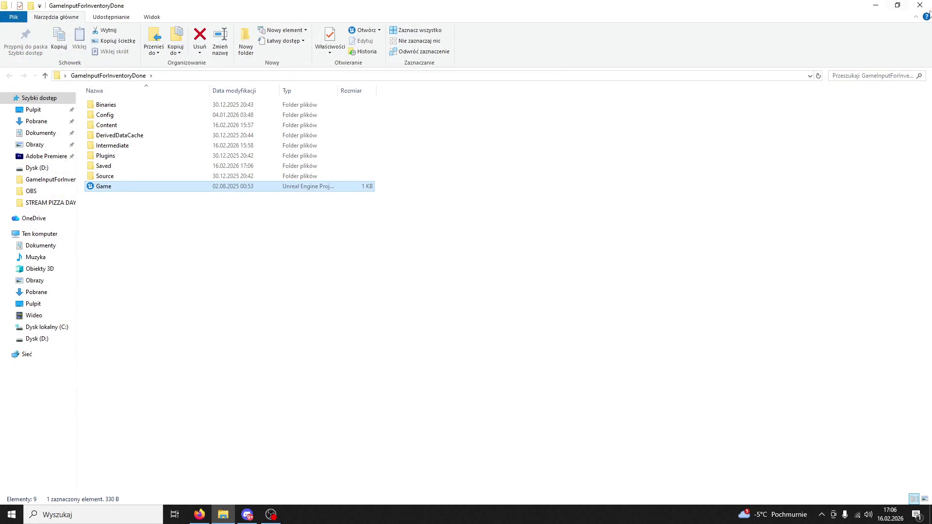
left_click(919, 6)
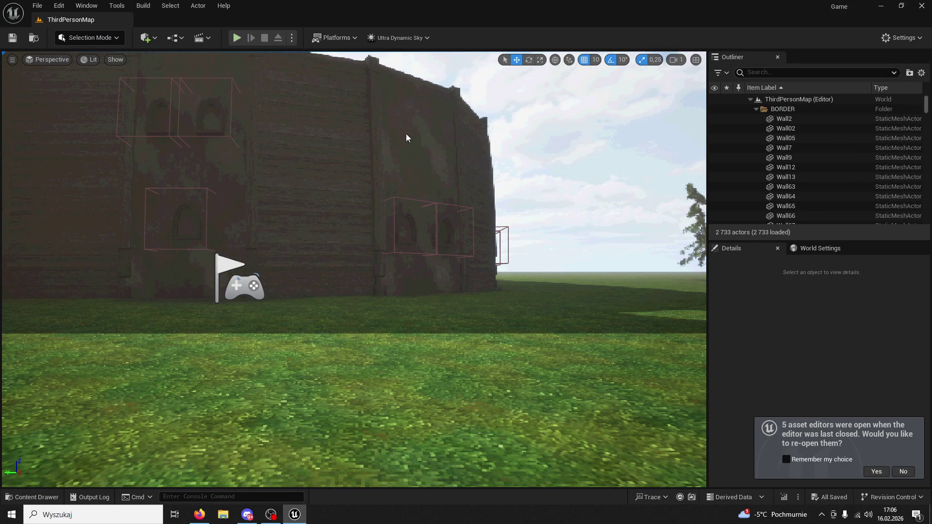
Step: Run a quick playtest, then open the Content Drawer and select WB_HealthBar in UI/HealthBar
key("alt+p")
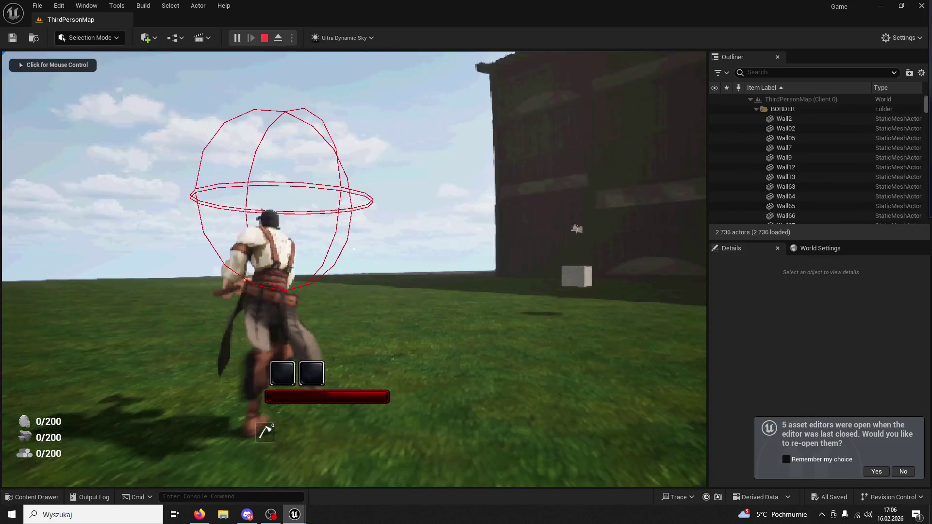
key("super")
left_click(354, 248)
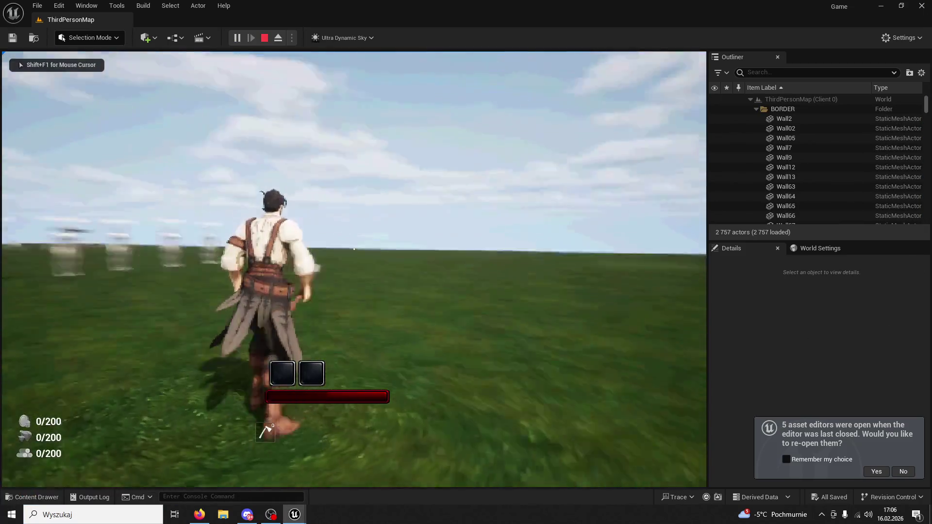
key("Escape")
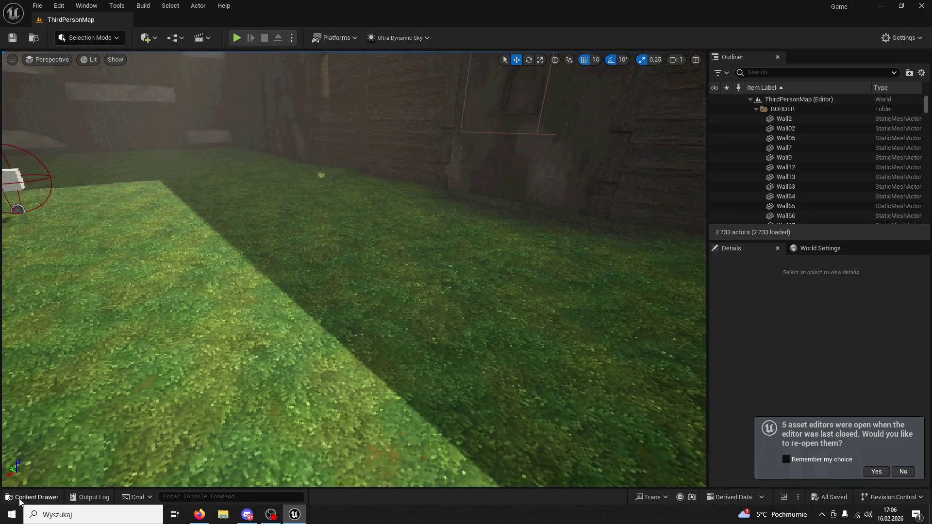
left_click(20, 498)
left_click(273, 323)
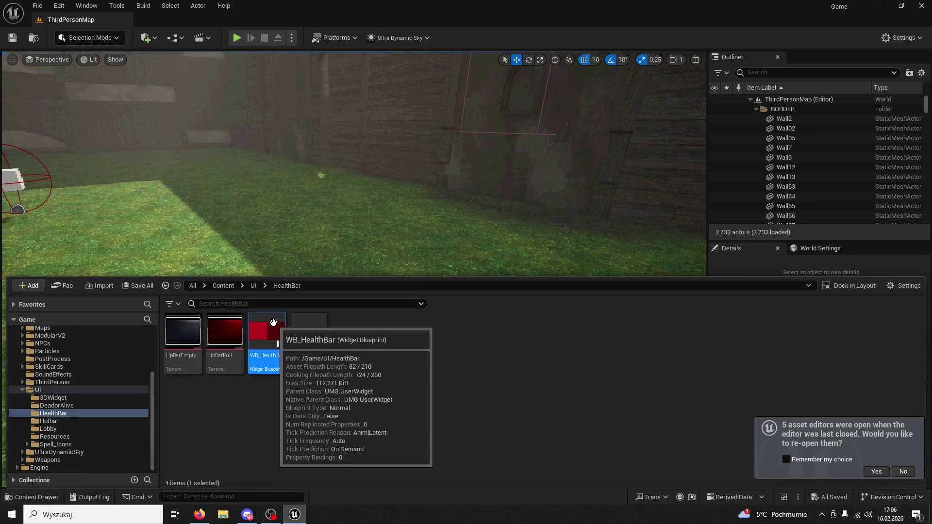
Step: Reopen WB_HealthBar in a maximized editor and select ProgressBar_Health
double_click(273, 323)
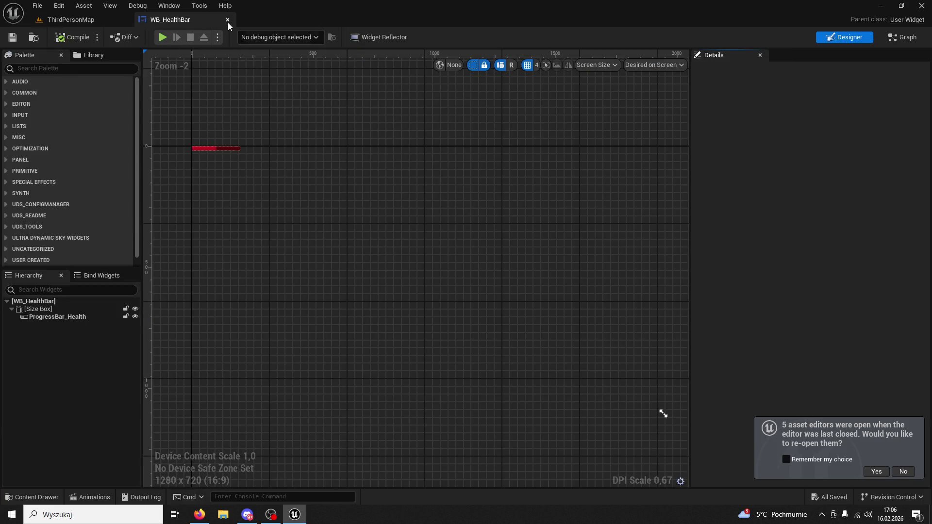
left_click(228, 22)
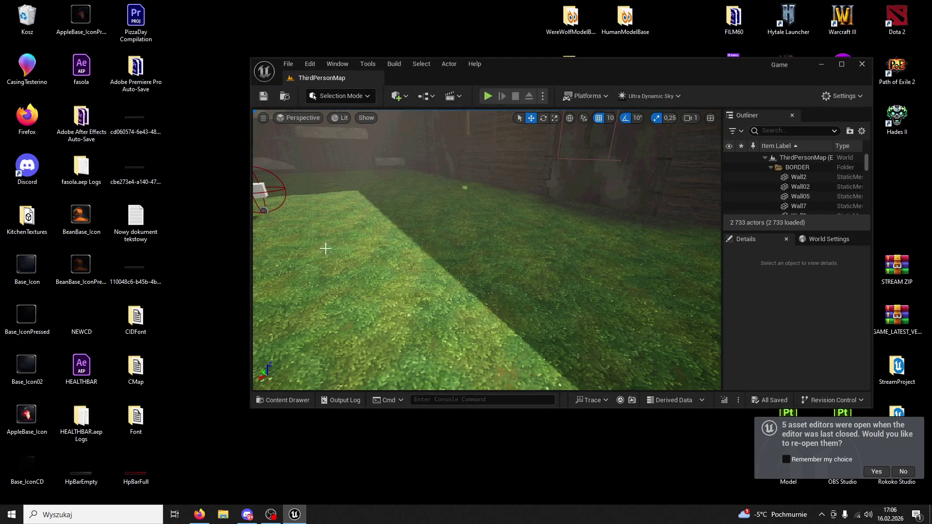
left_click(281, 401)
double_click(468, 308)
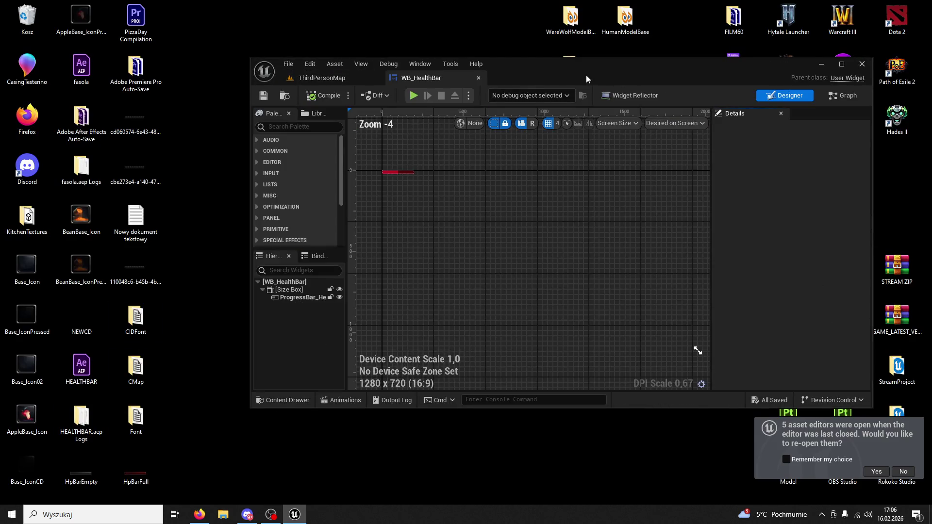
double_click(558, 72)
left_click(199, 114)
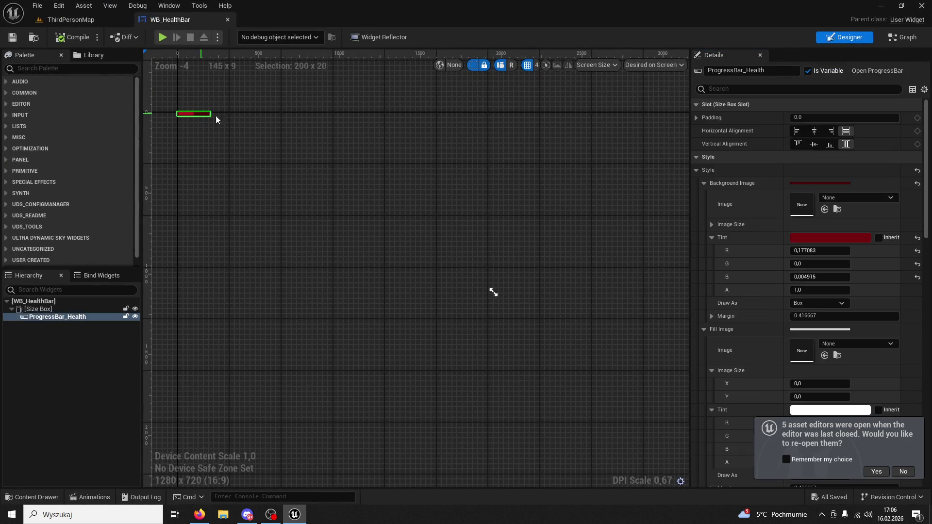
Step: Enter tint values of 1 on the progress bar, then reselect ProgressBar_Health
type("1")
key("Tab")
type("1")
key("Tab")
left_click(437, 204)
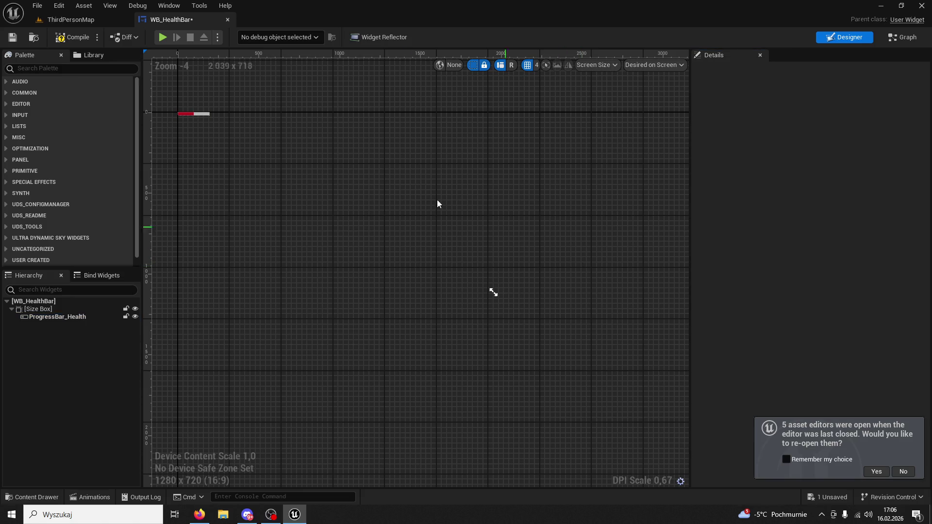
left_click(203, 119)
Step: Set Fill Color and Opacity R, G and B to 1 for a white fill
scroll(833, 272, "down", 8)
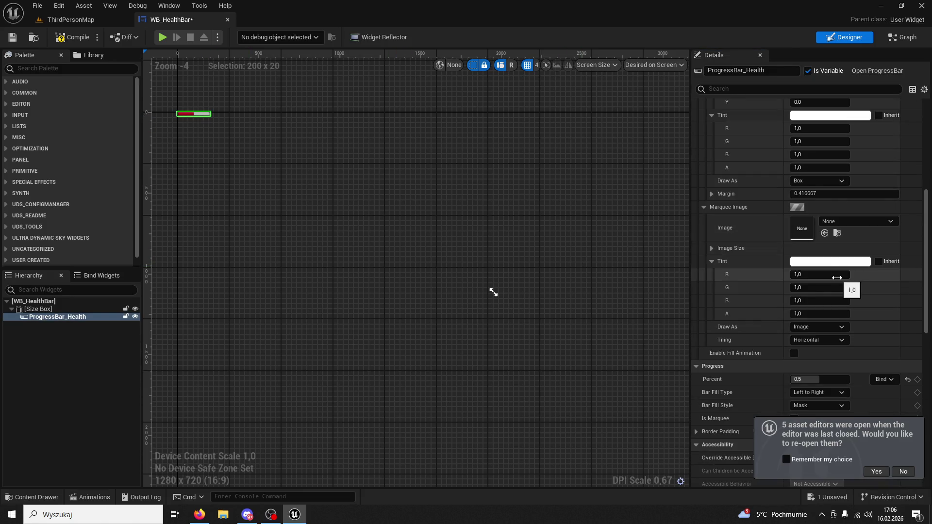
scroll(867, 279, "down", 5)
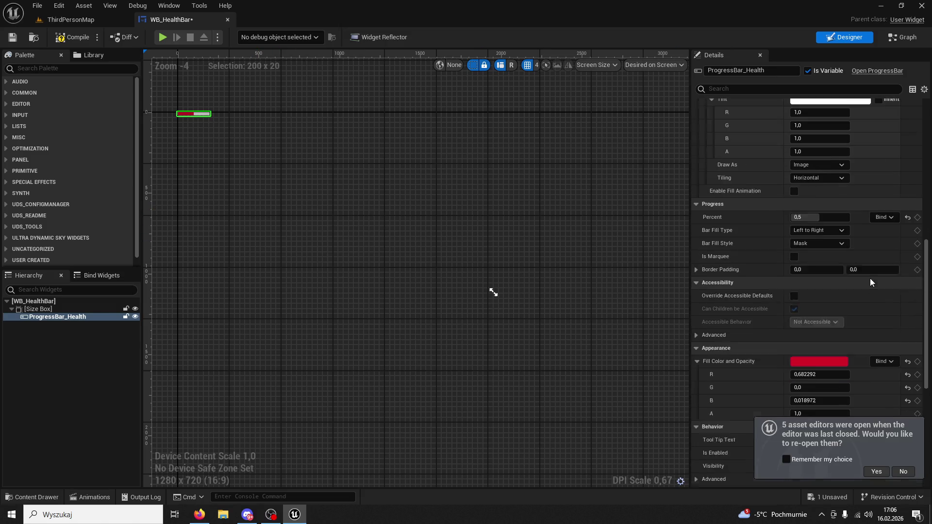
scroll(870, 281, "down", 3)
left_click(812, 296)
type("1")
left_click(810, 310)
type("1")
left_click(808, 322)
type("1")
left_click(806, 337)
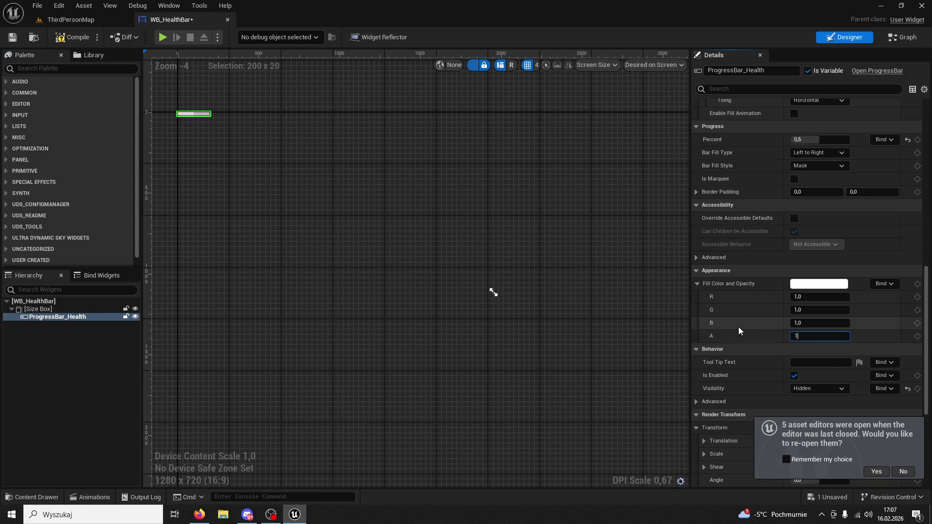
left_click(532, 311)
Step: Compile WB_HealthBar and run a quick playtest, stopping it with Esc
left_click(72, 36)
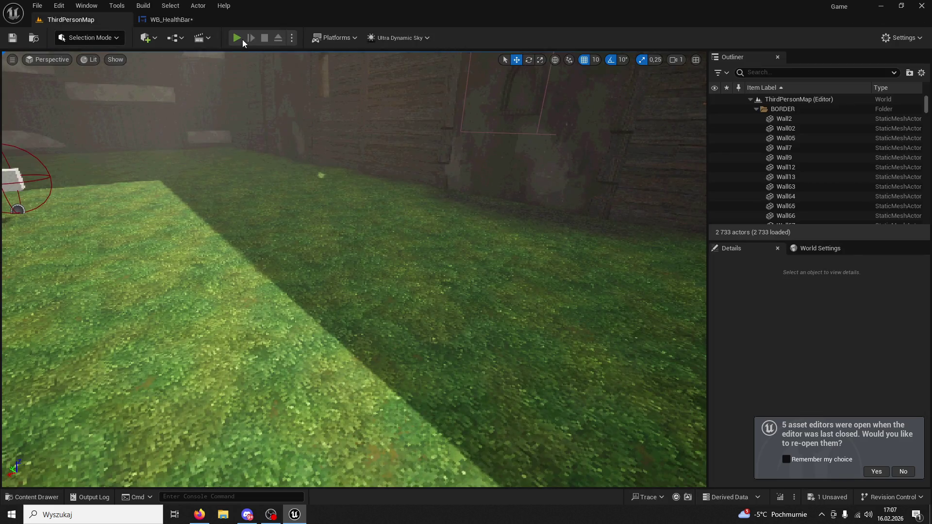
left_click(239, 40)
key("Escape")
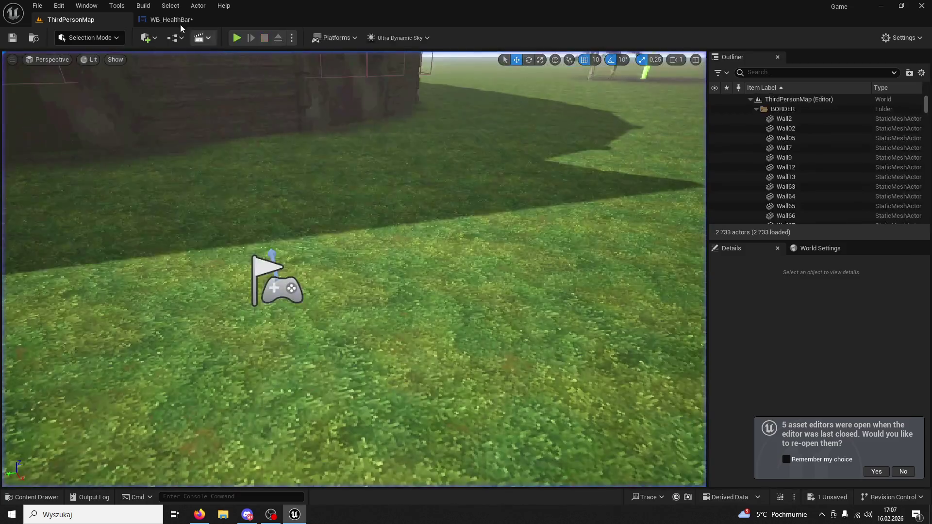
Step: Close the WB_HealthBar editor and bring up the content drawer again
left_click(182, 23)
left_click(227, 20)
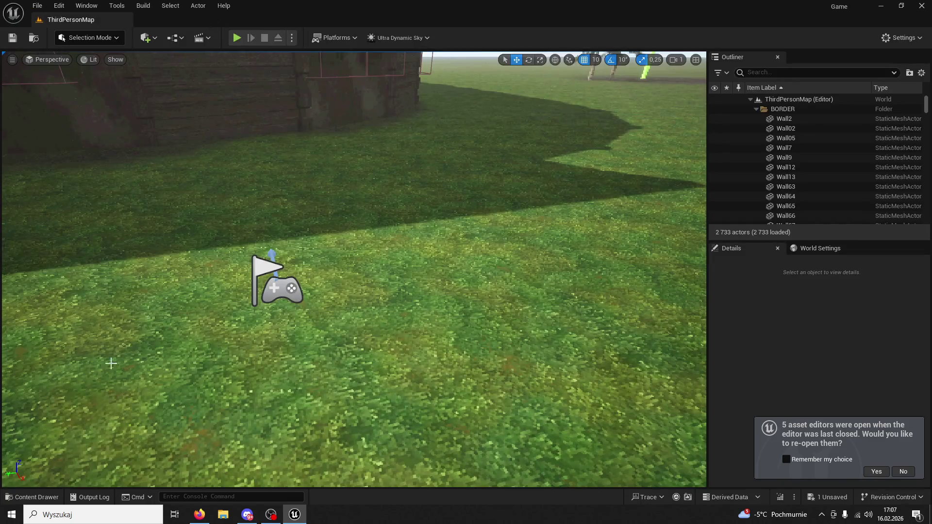
left_click(54, 483)
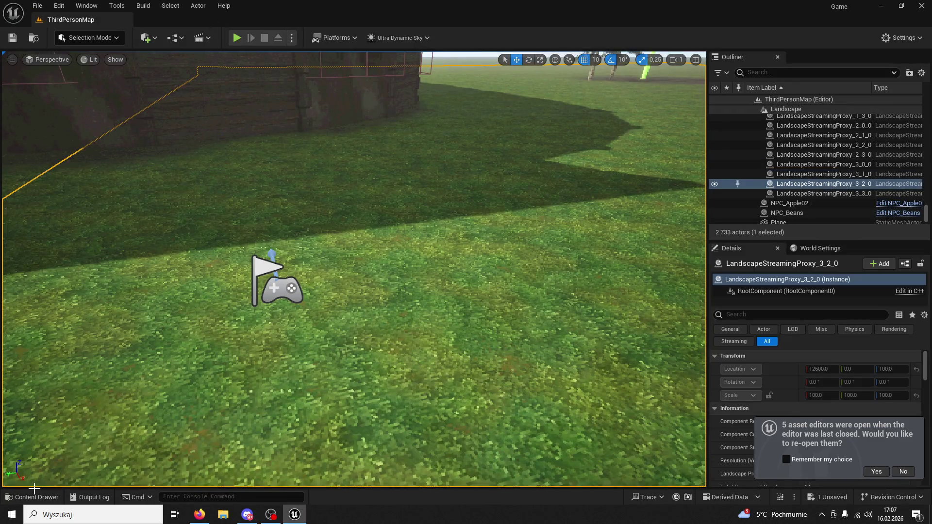
left_click(32, 497)
Step: Open WB_PlayerHealthBar, select ProgressBar_Health, and decline reopening previous editors
double_click(319, 335)
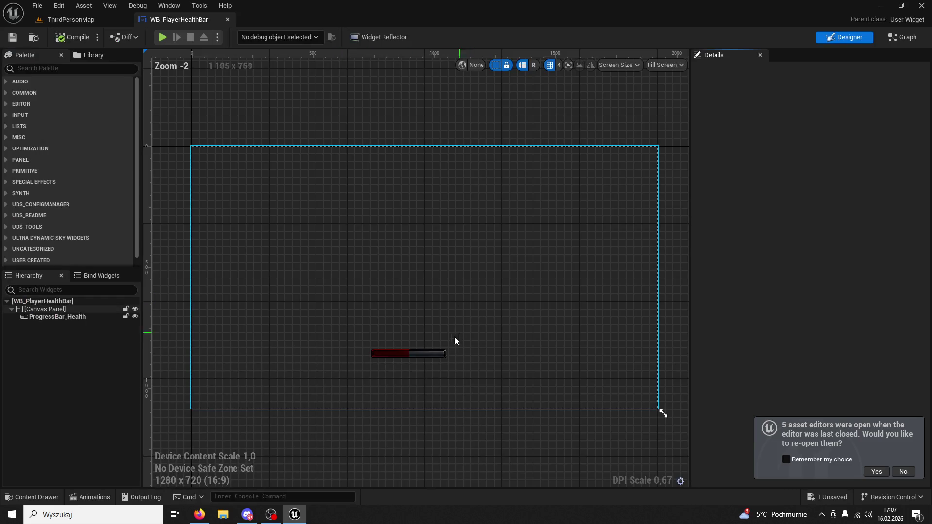
left_click(411, 356)
scroll(411, 355, "up", 2)
scroll(796, 330, "down", 5)
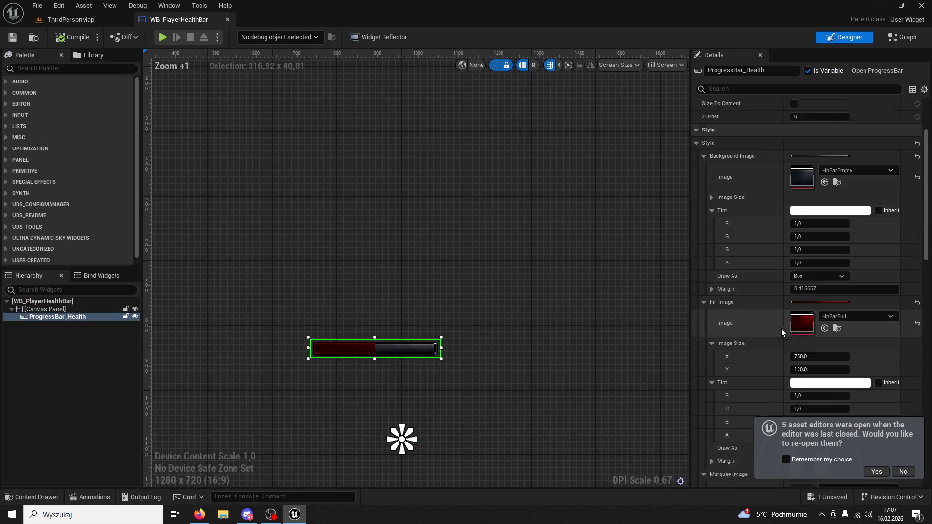
scroll(806, 331, "down", 5)
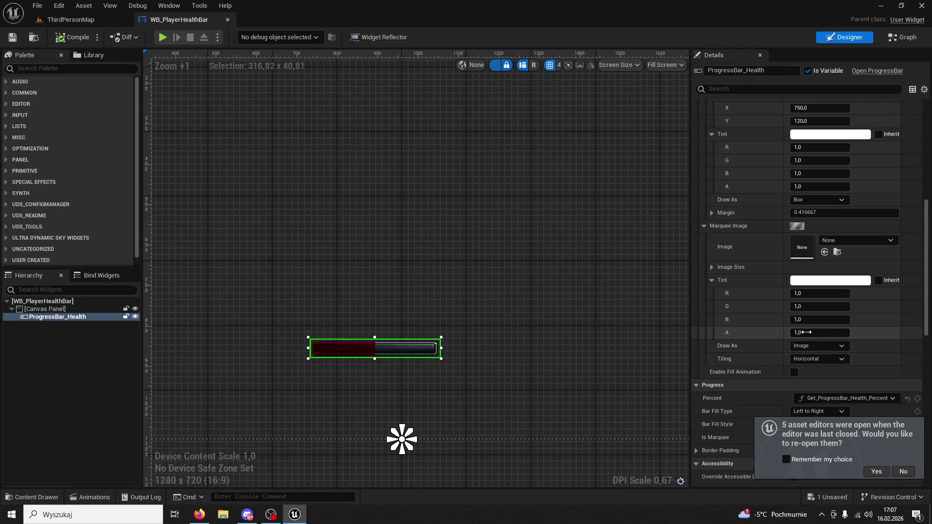
left_click(903, 471)
scroll(834, 417, "down", 3)
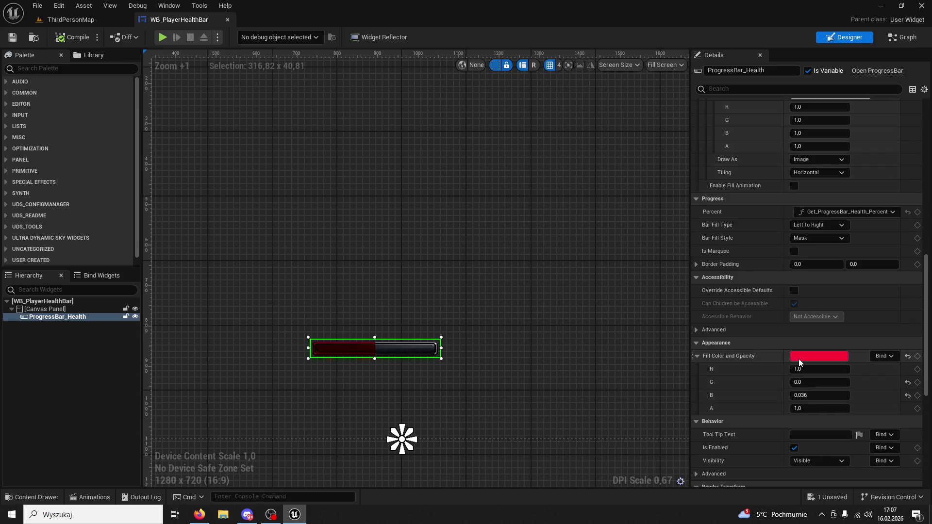
Step: Set the fill colour's blue to 1.0 for magenta, then select the Canvas Panel and return to ThirdPersonMap
left_click(800, 362)
left_click(756, 483)
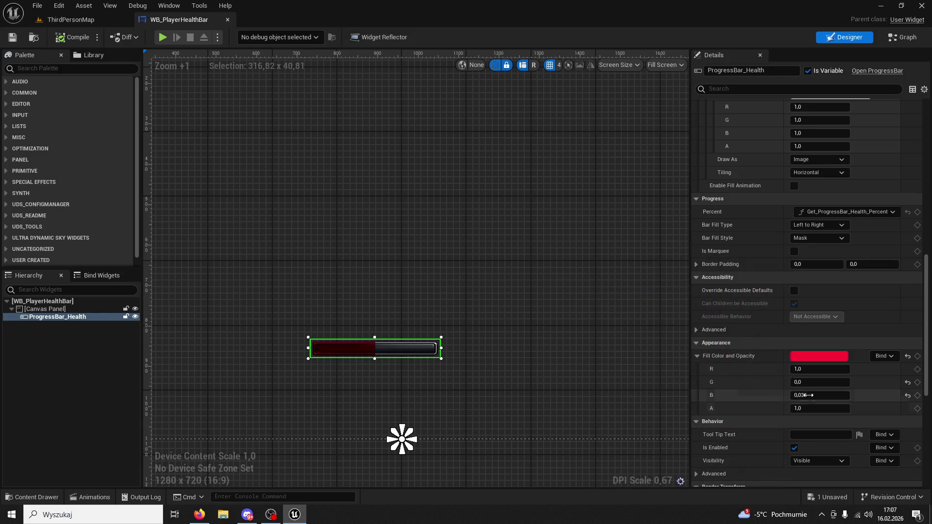
type("1")
key("Return")
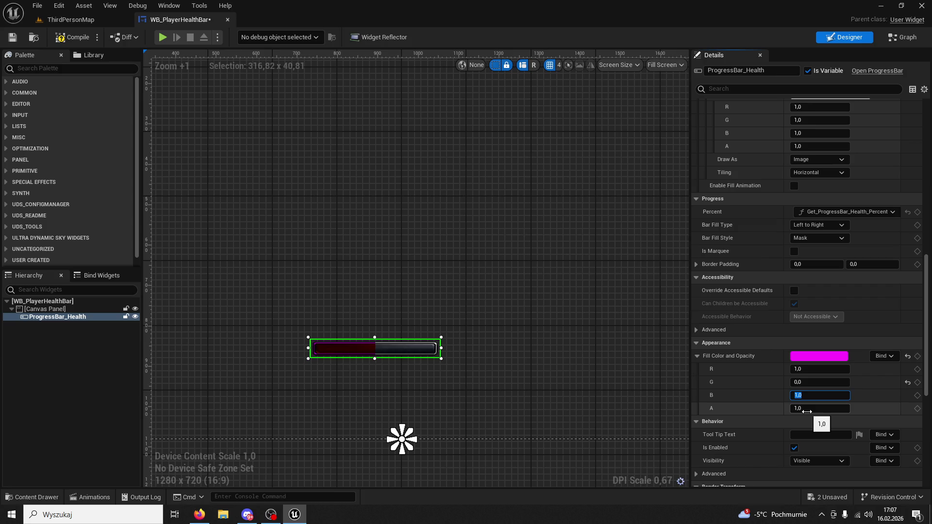
left_click(555, 341)
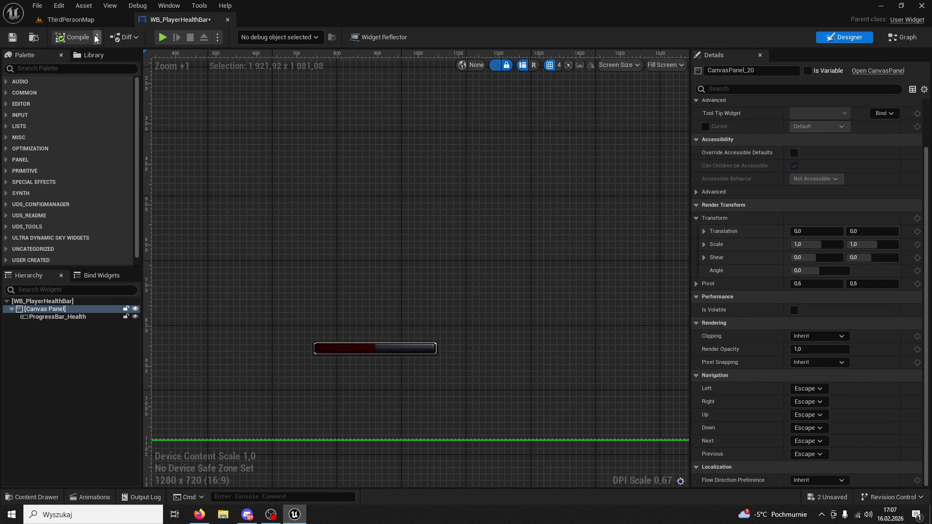
left_click(115, 24)
Step: Play the level, walk forward to view the health bar, stop, and return to WB_PlayerHealthBar
key("alt+p")
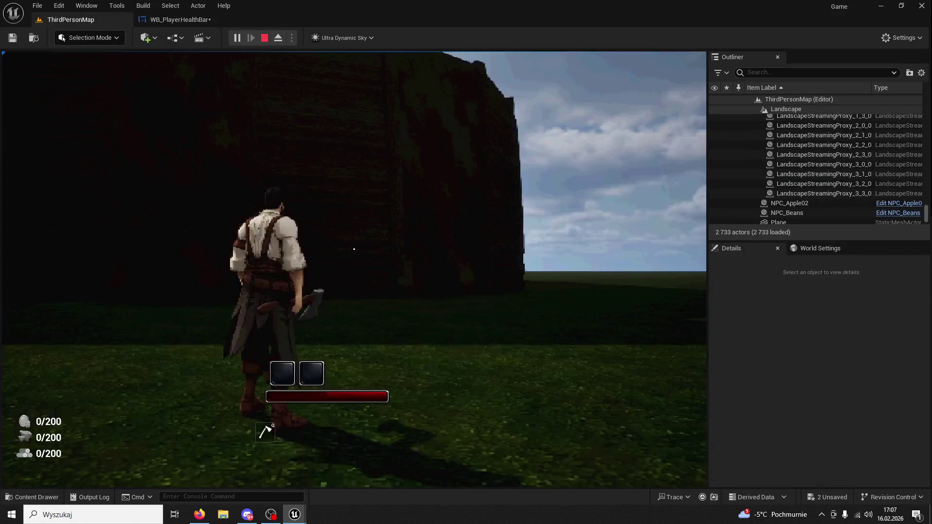
key("w")
key("shift+F1")
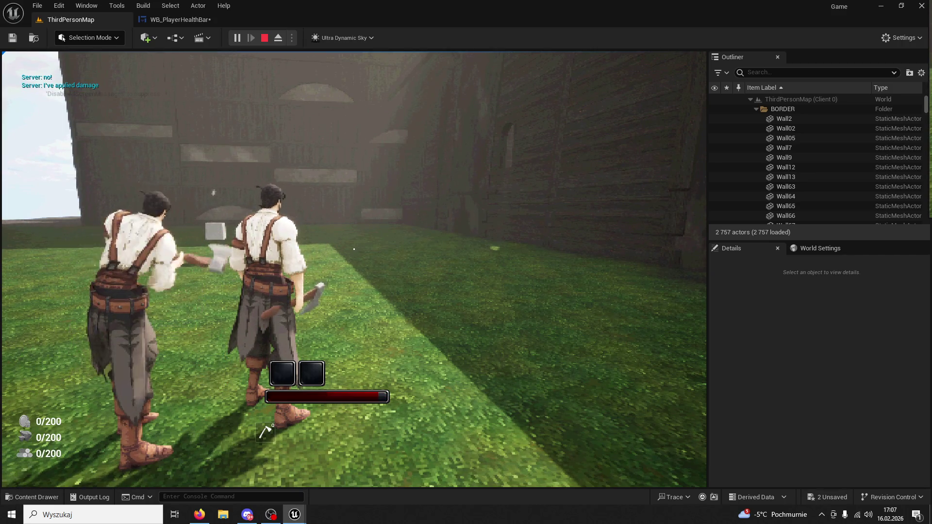
left_click(264, 37)
left_click(168, 19)
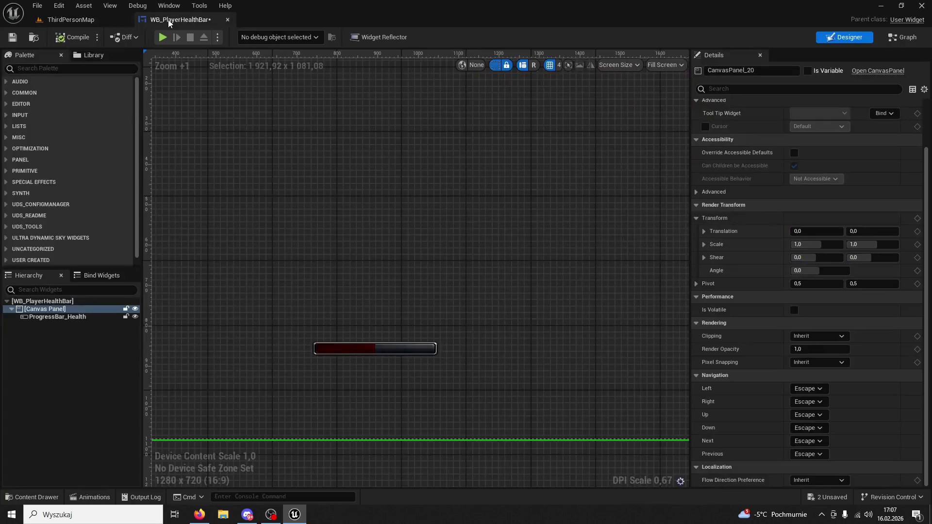
Step: Set ProgressBar_Health's Fill Image to the HpBarEmpty asset
left_click(389, 354)
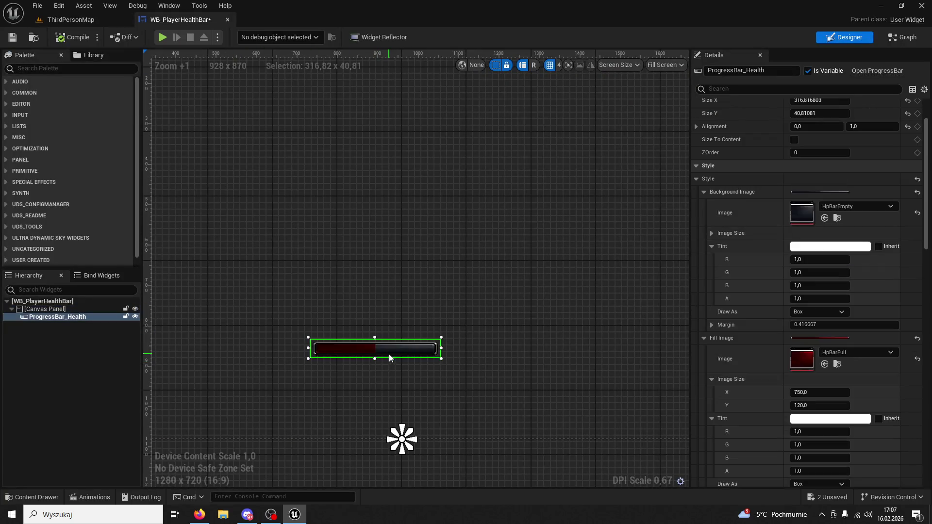
scroll(819, 251, "down", 2)
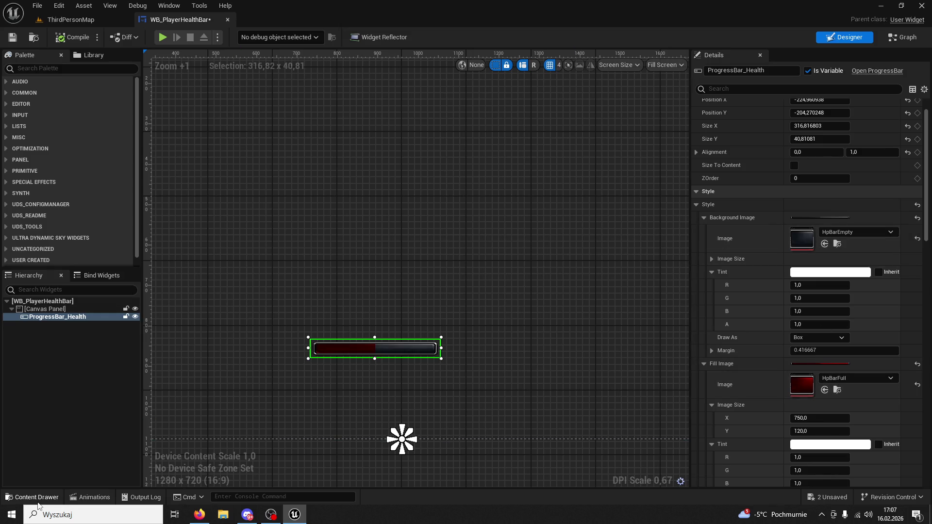
key("ctrl+space")
left_click(678, 308)
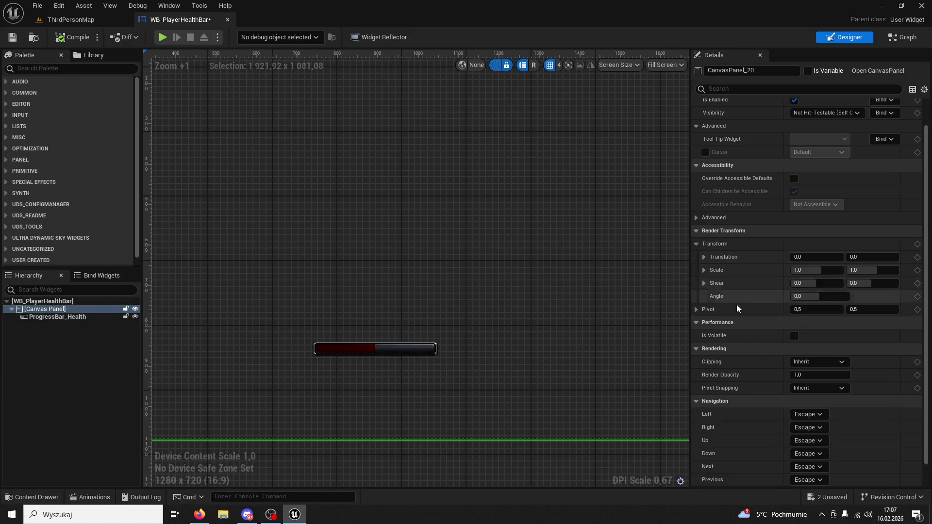
left_click(354, 352)
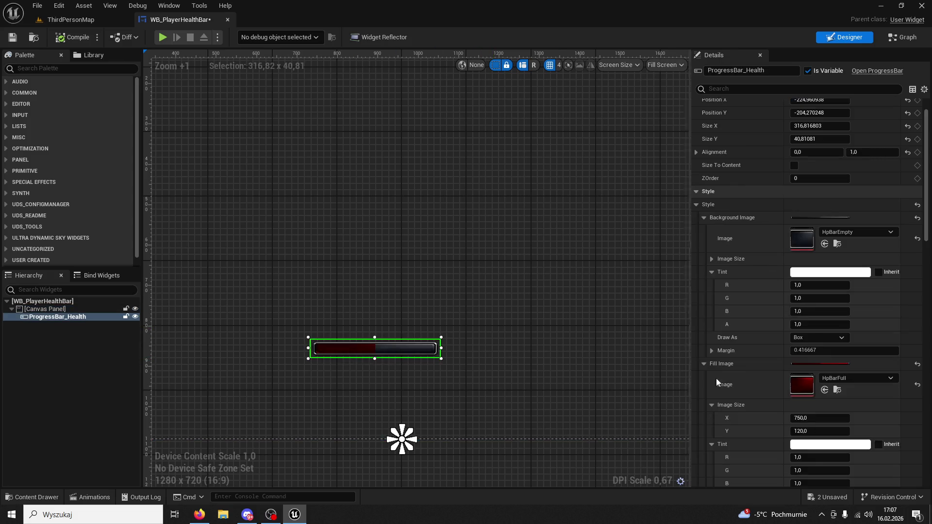
left_click(824, 390)
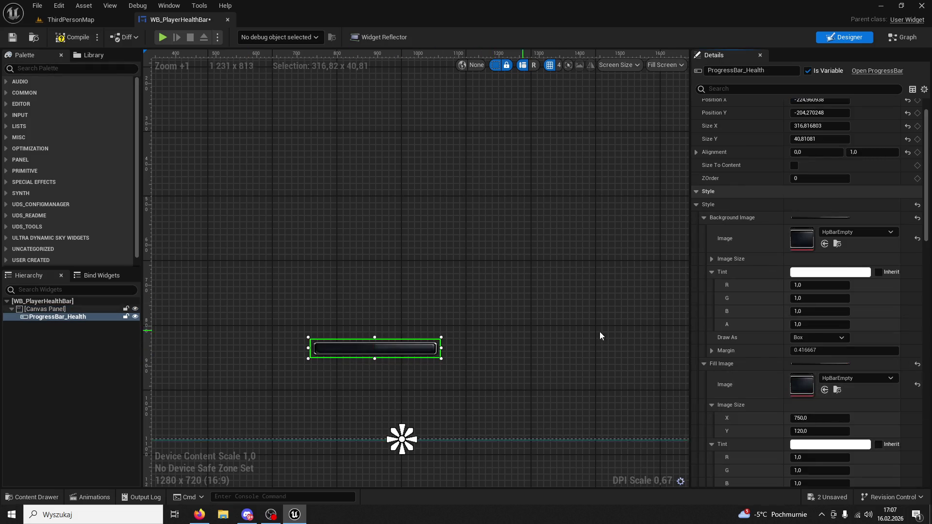
Step: Switch the Fill Image back to HpBarFull, over the HpBarEmpty background
scroll(825, 310, "up", 1)
scroll(825, 310, "down", 8)
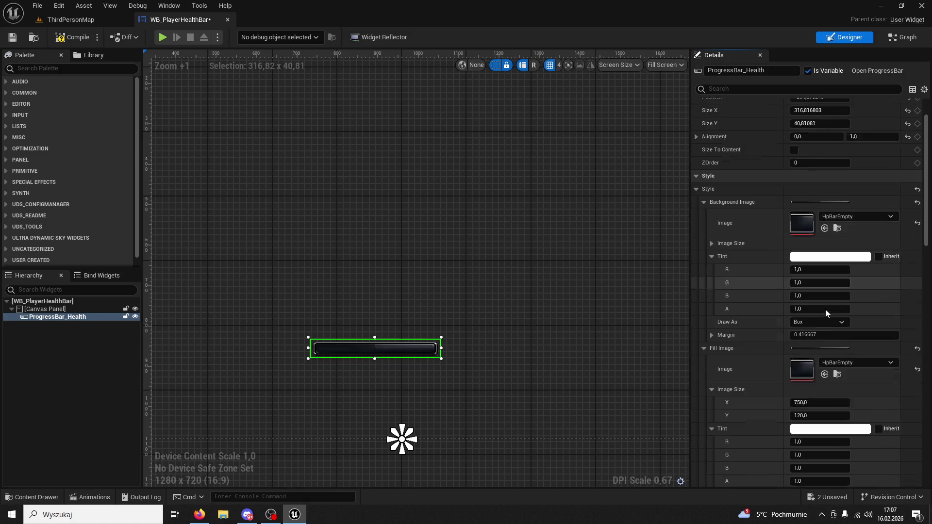
scroll(838, 304, "down", 9)
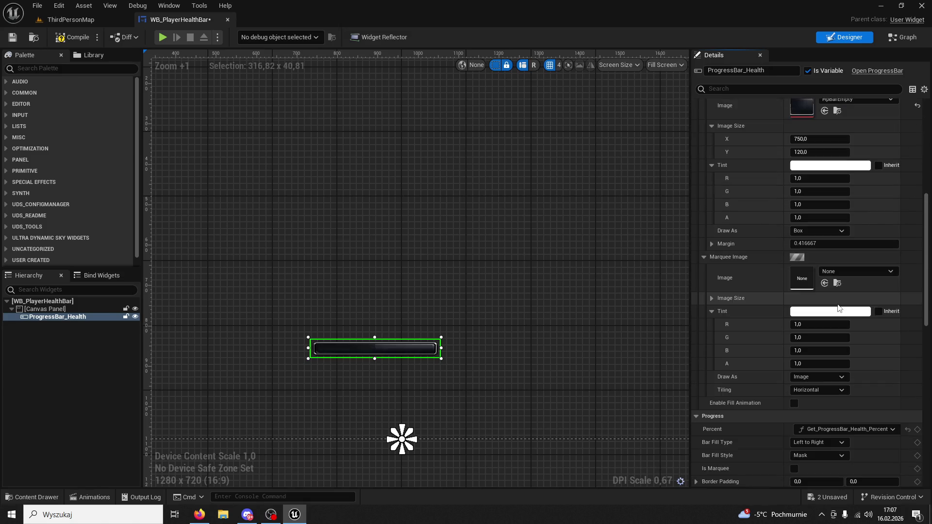
scroll(839, 301, "down", 8)
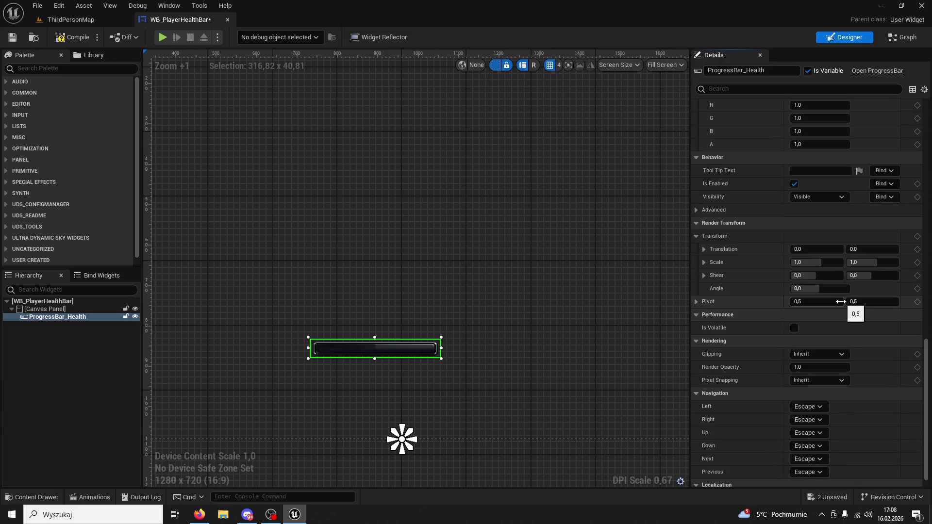
scroll(843, 300, "down", 1)
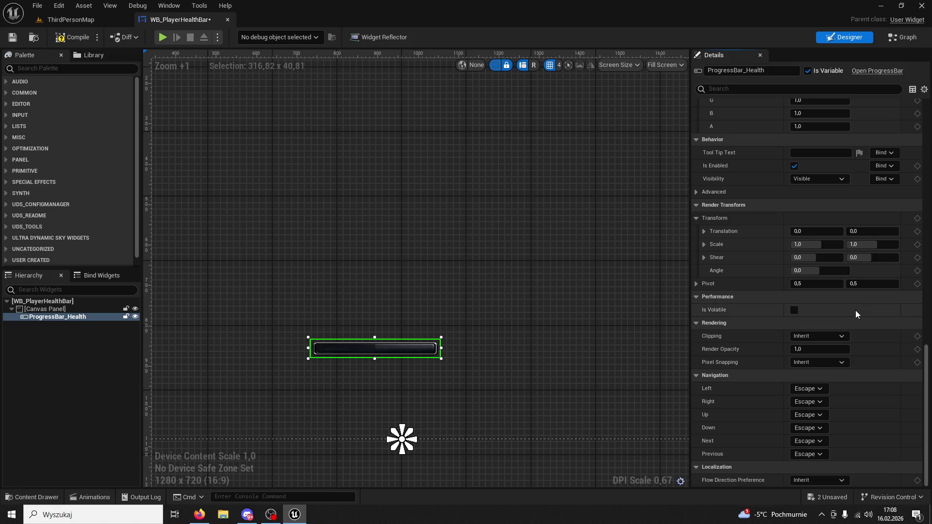
scroll(855, 310, "up", 7)
scroll(529, 341, "up", 2)
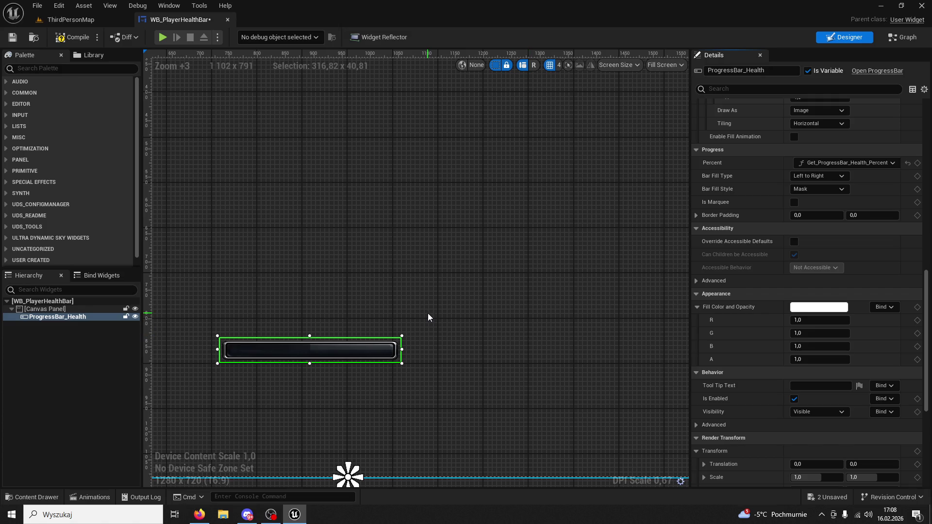
scroll(753, 354, "up", 2)
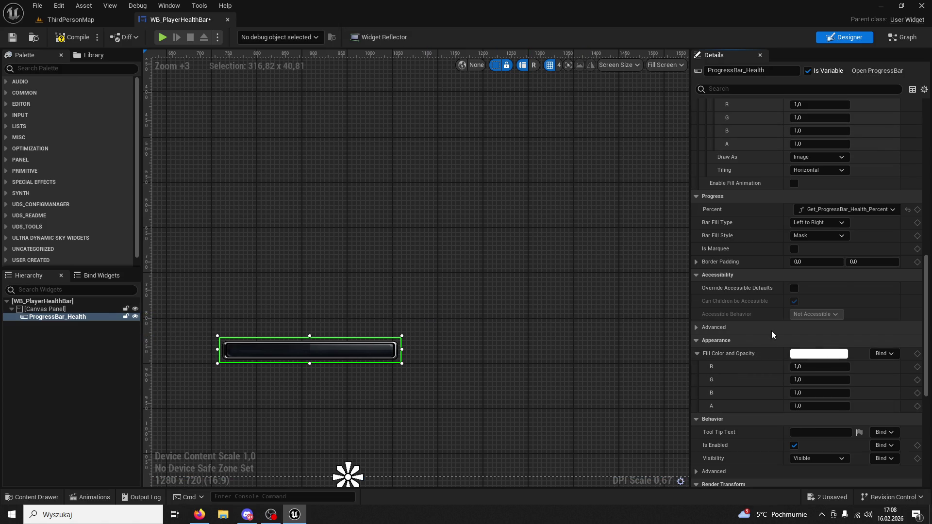
scroll(770, 331, "up", 10)
scroll(768, 345, "up", 4)
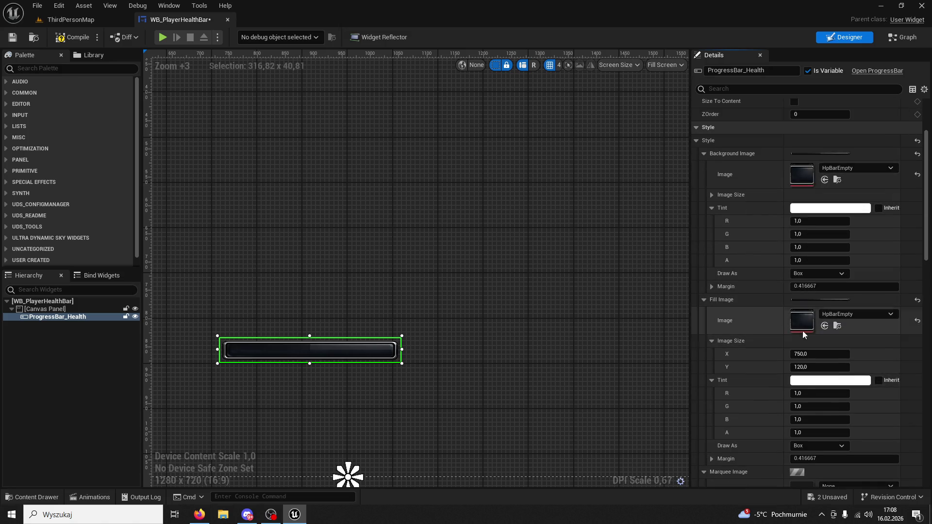
left_click(38, 497)
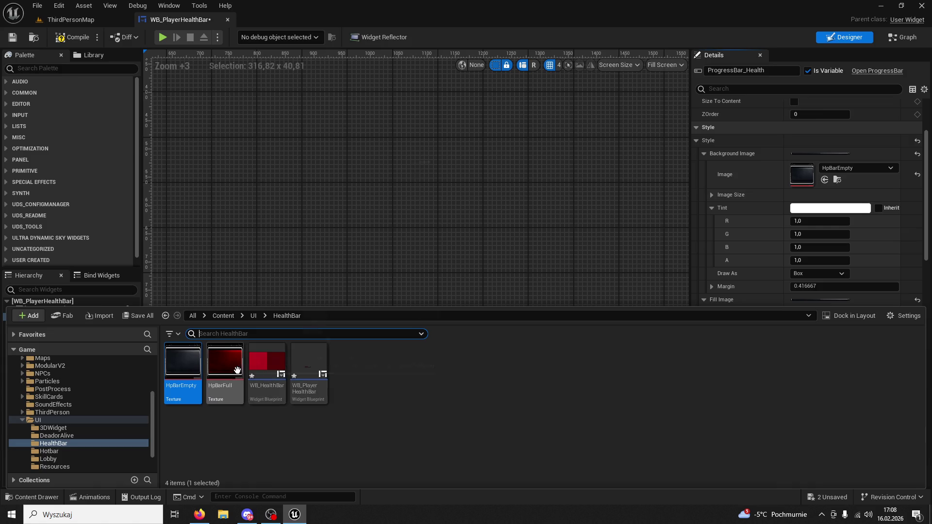
left_click(556, 268)
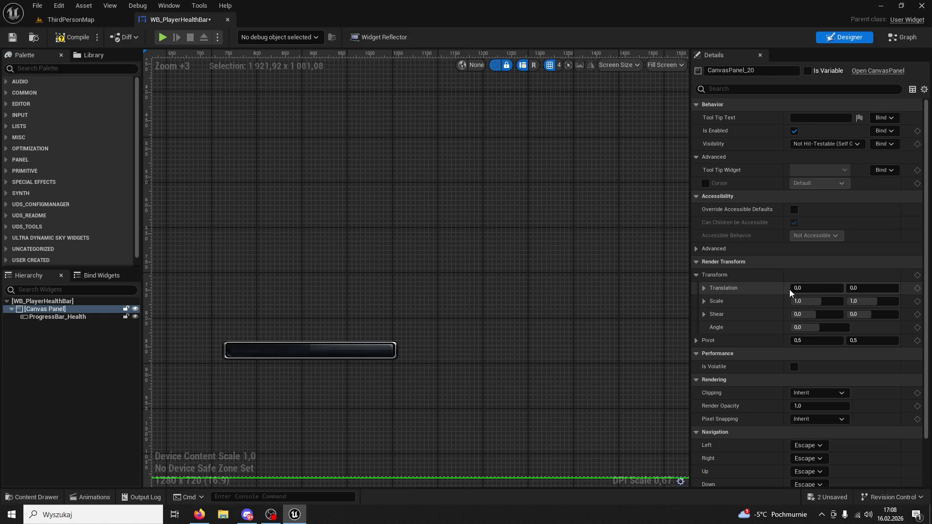
scroll(789, 289, "down", 2)
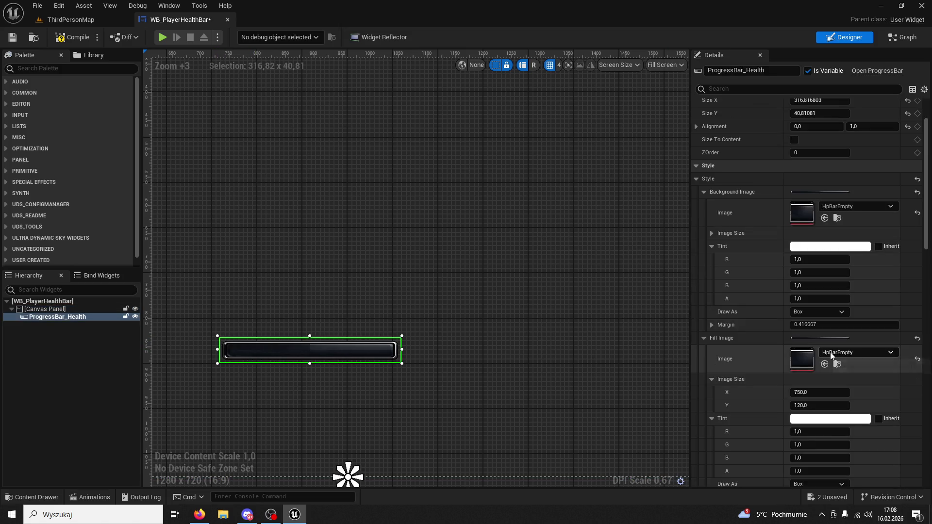
left_click(824, 364)
type("per")
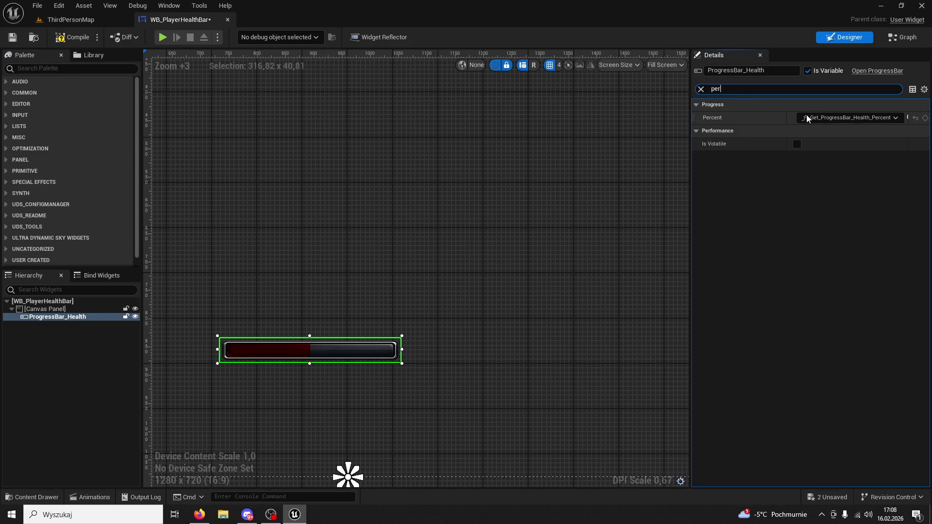
Step: Inspect the health percent function's Max Health node, then play ThirdPersonMap to test the bar
left_click(901, 37)
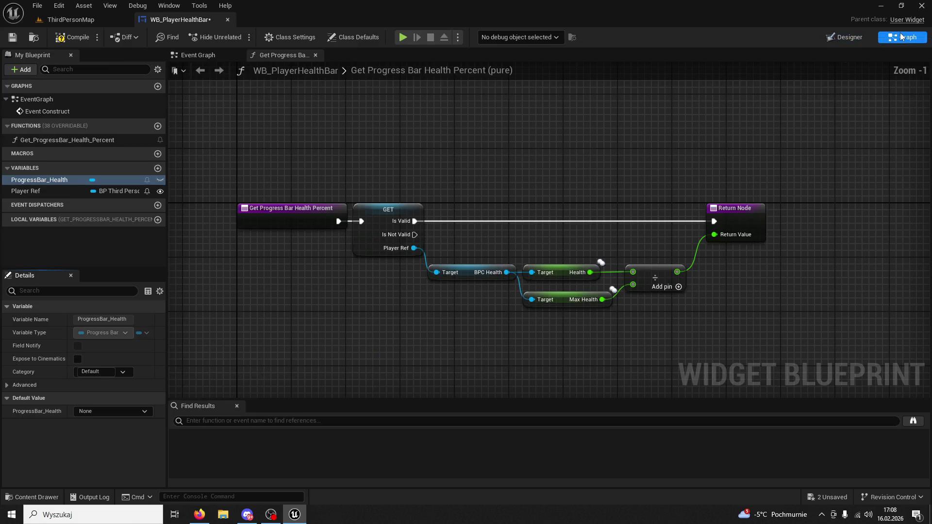
left_click(560, 298)
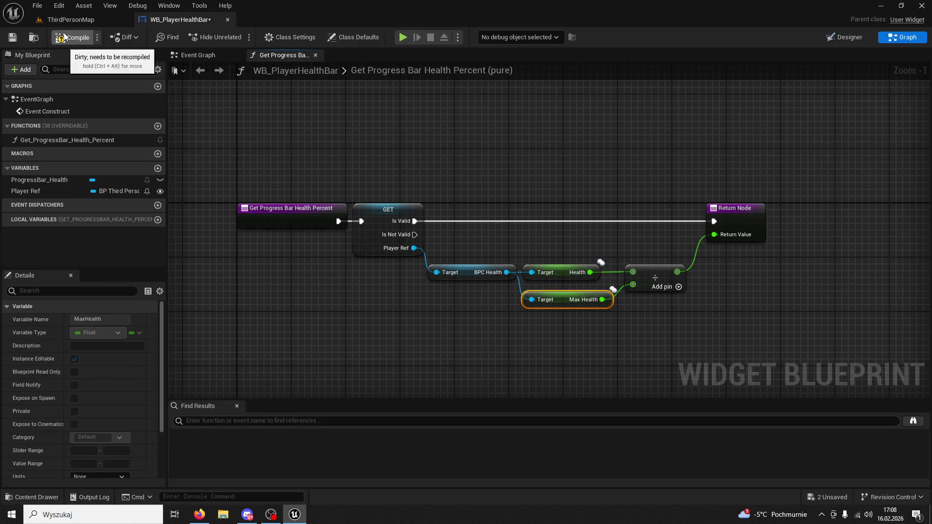
left_click(87, 19)
key("alt+p")
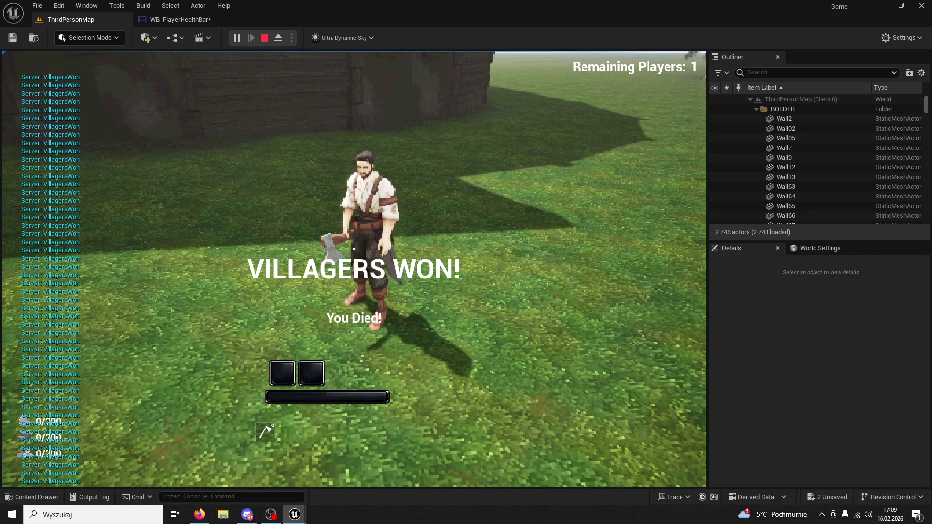
key("Escape")
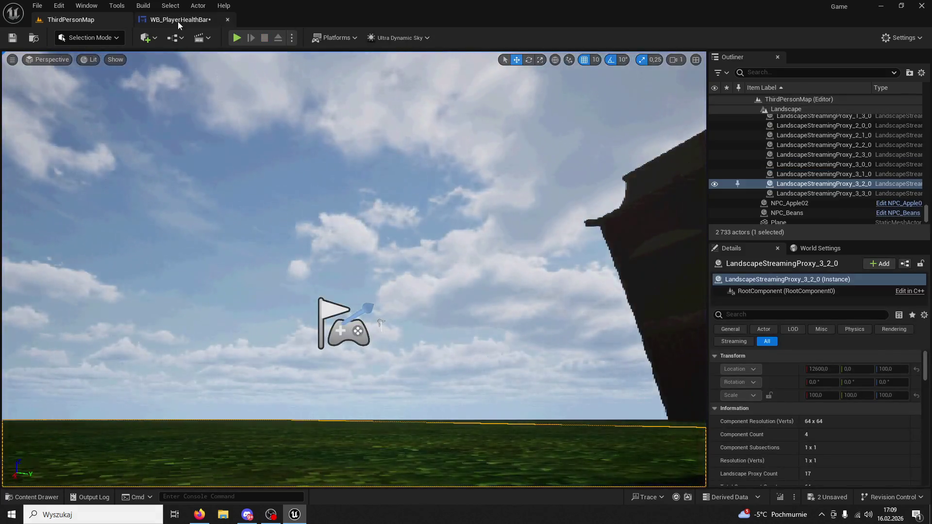
Step: Reopen WB_PlayerHealthBar from the content drawer and return to its Designer view
left_click(177, 19)
left_click(84, 21)
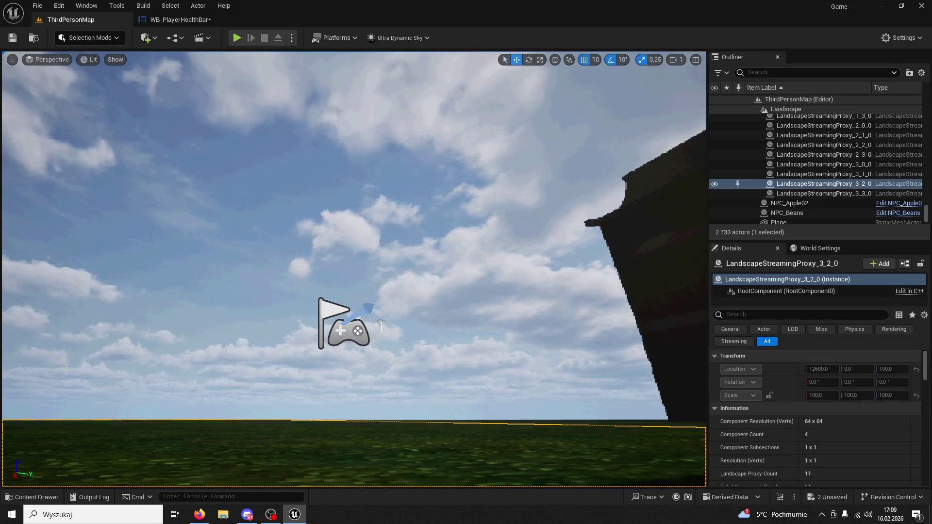
key("ctrl+space")
double_click(298, 358)
left_click(197, 55)
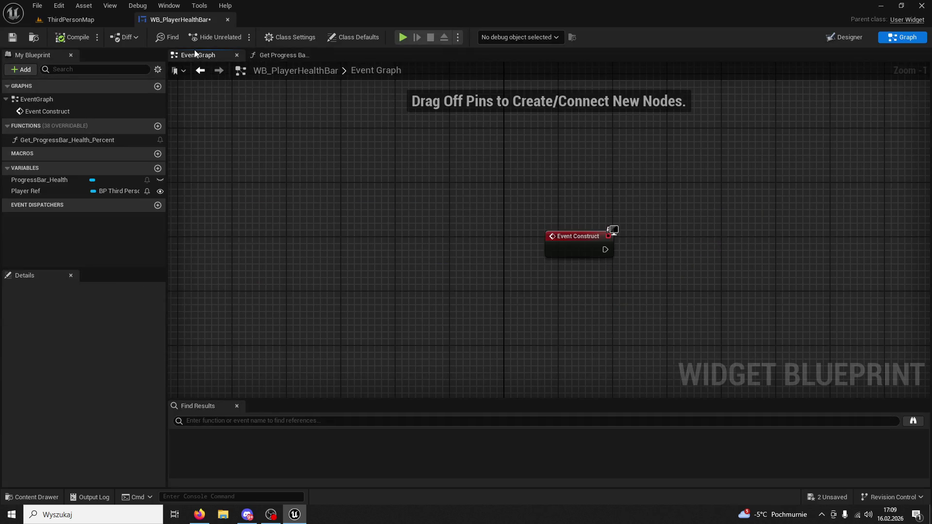
left_click(844, 37)
scroll(427, 374, "up", 7)
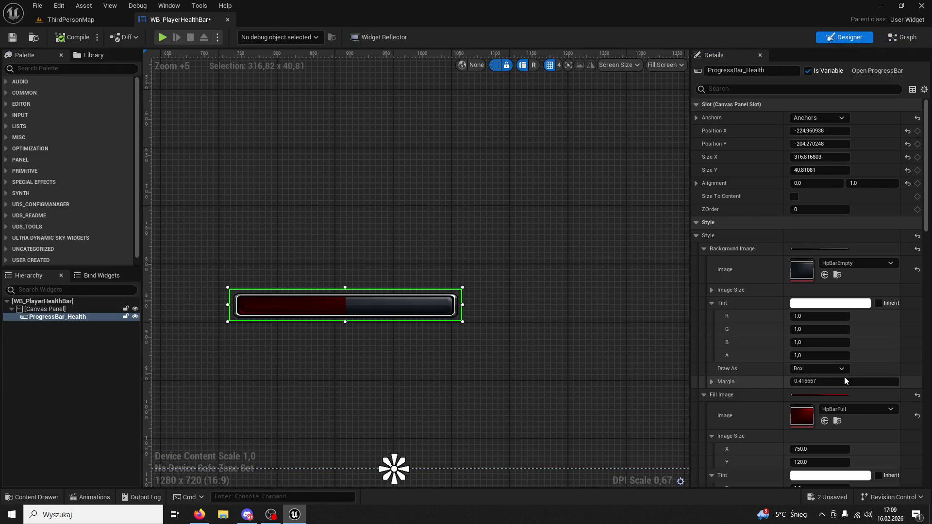
Step: Try a smaller left margin and undo it, check the Percent binding, and widen Details
left_click(711, 382)
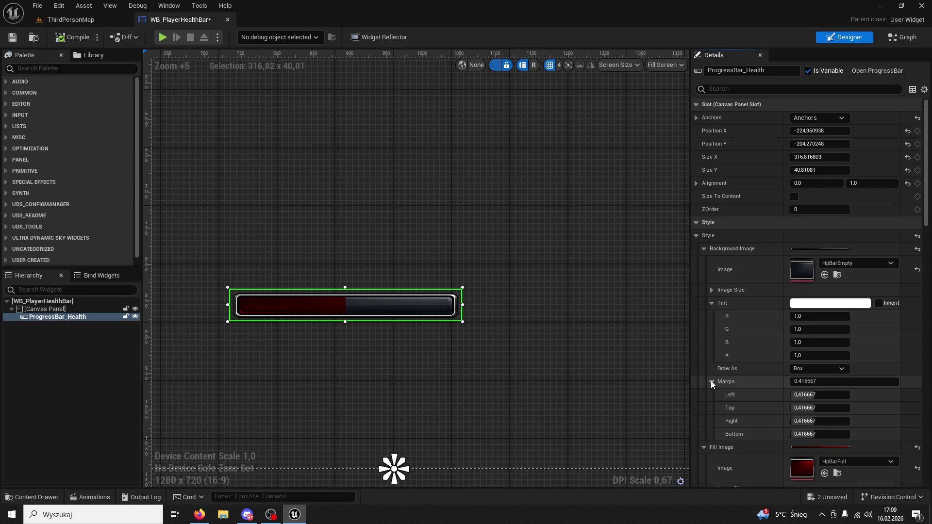
left_click_drag(820, 395, 801, 394)
key("ctrl+z")
type("per")
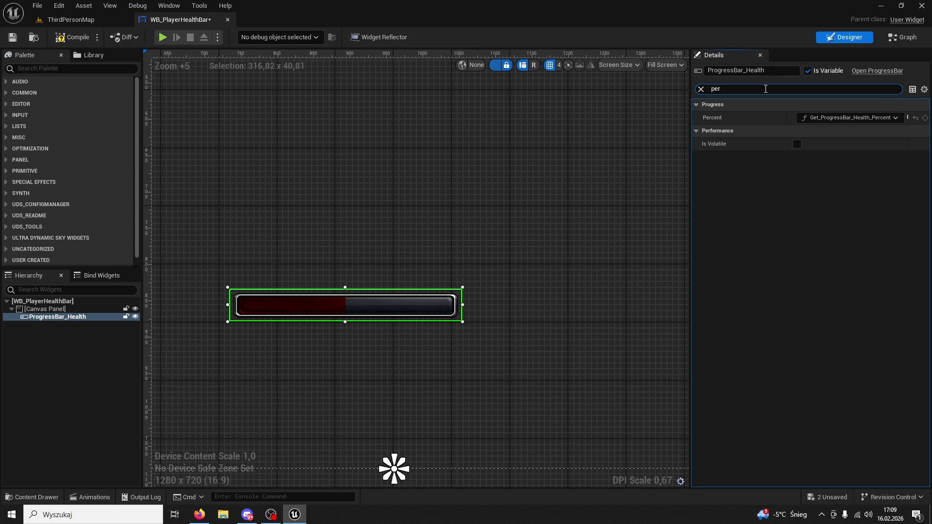
left_click(795, 145)
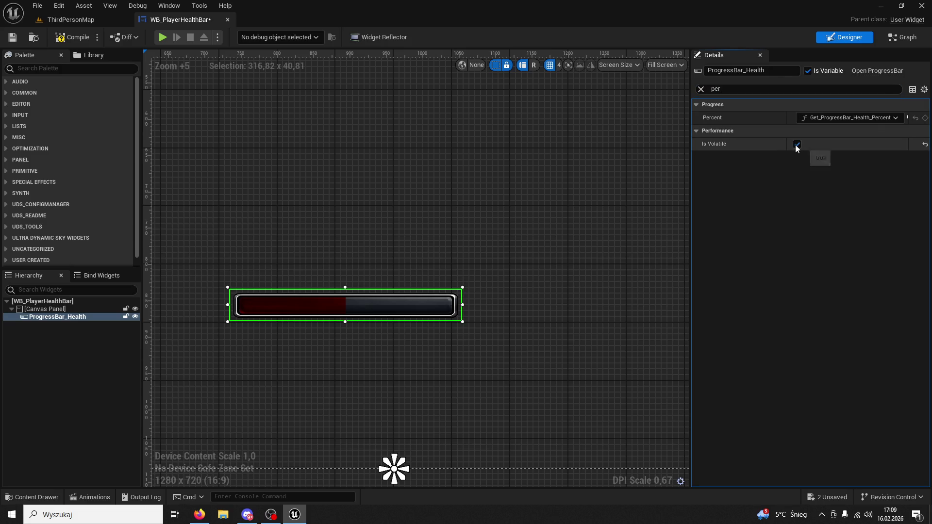
left_click(850, 117)
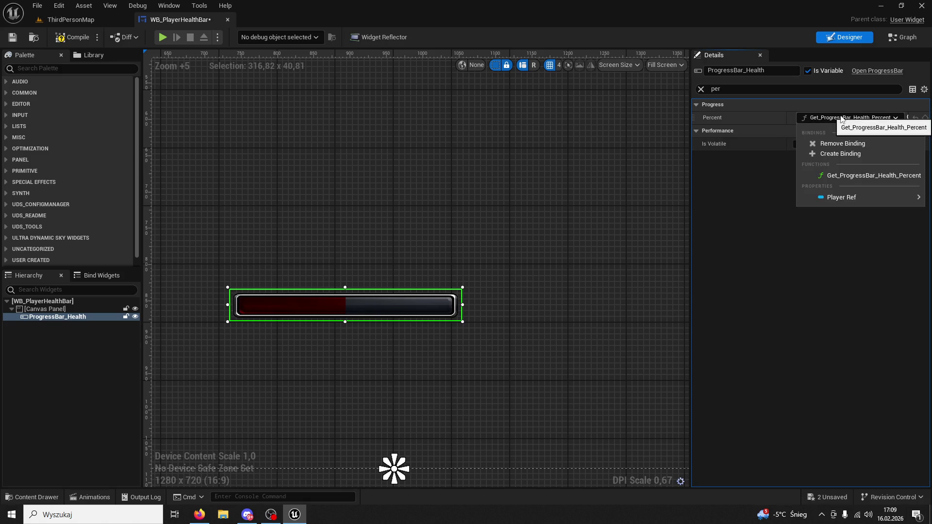
left_click(841, 238)
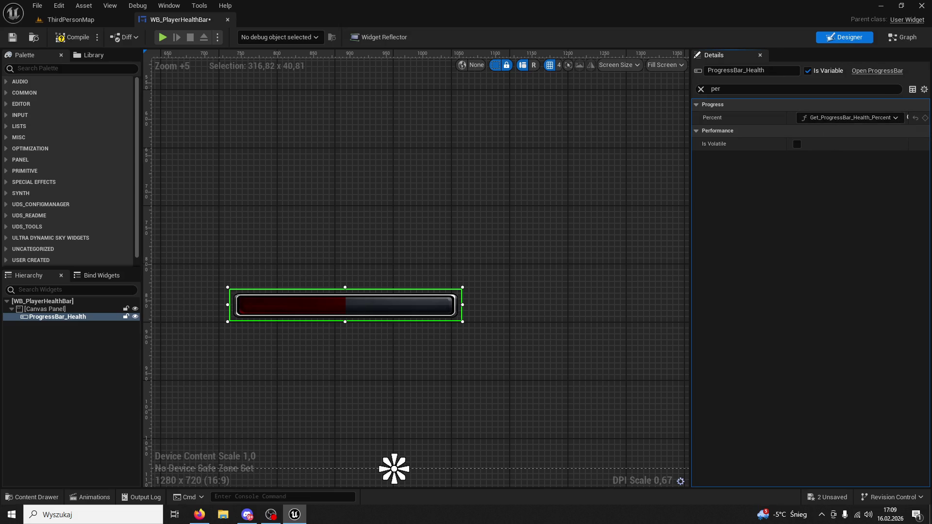
left_click_drag(690, 119, 521, 118)
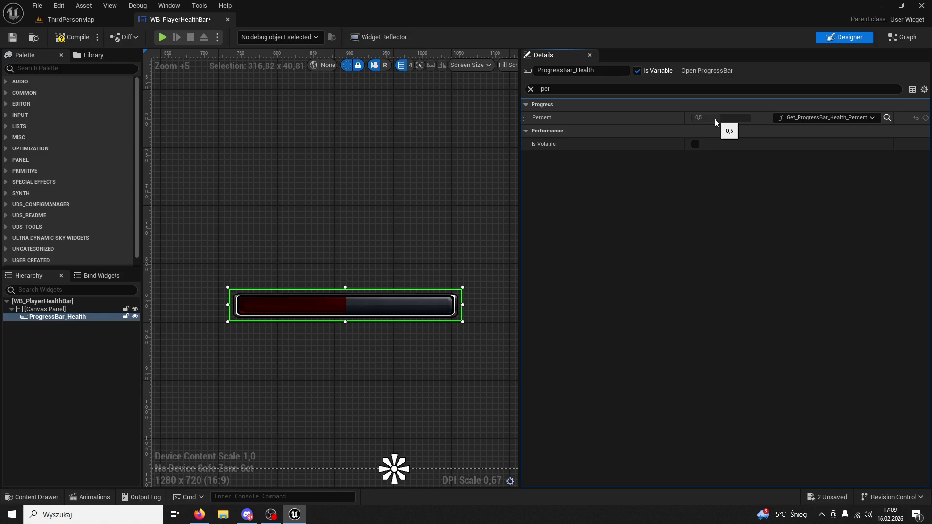
Step: Break the percent function's entry link to GET, compile, and return to the Designer
left_click(895, 38)
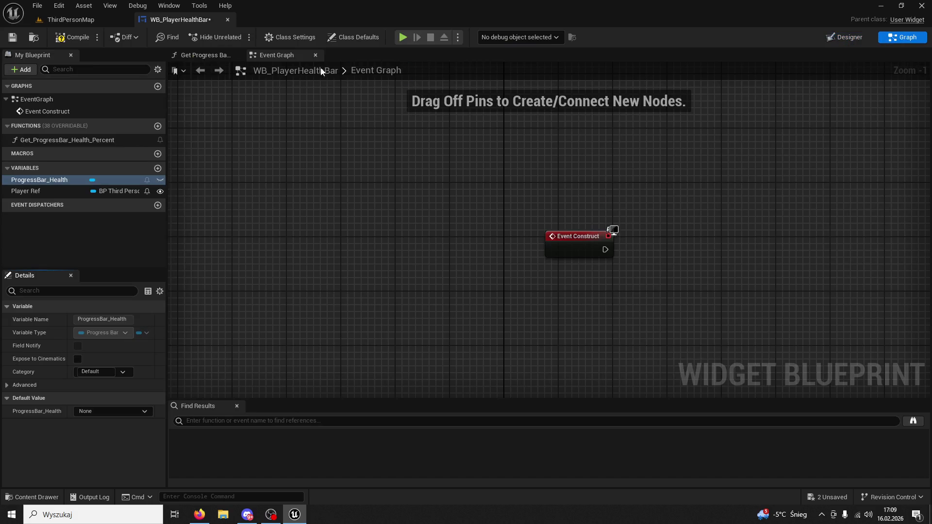
left_click(224, 58)
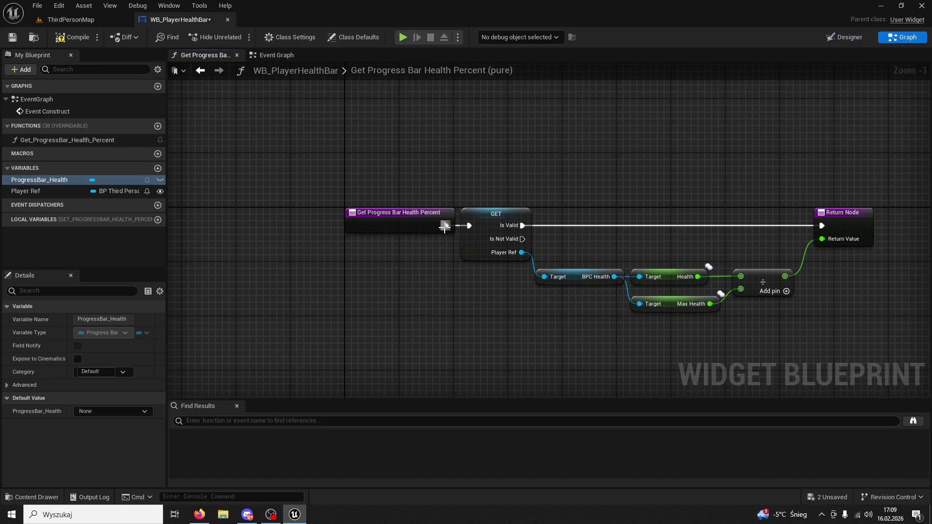
right_click(444, 226)
left_click(464, 246)
left_click(74, 39)
left_click(848, 39)
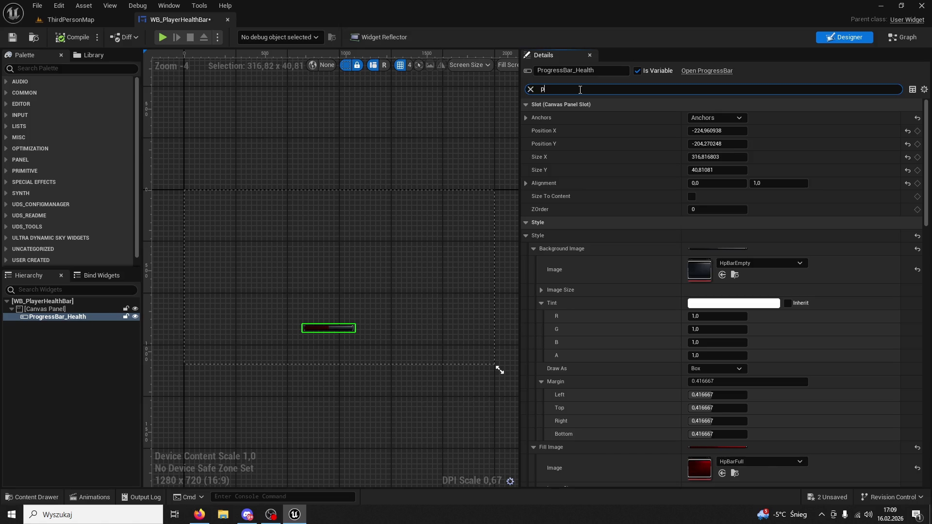
Step: Remove the Percent binding to preview a value of 0, then undo it
type("ro")
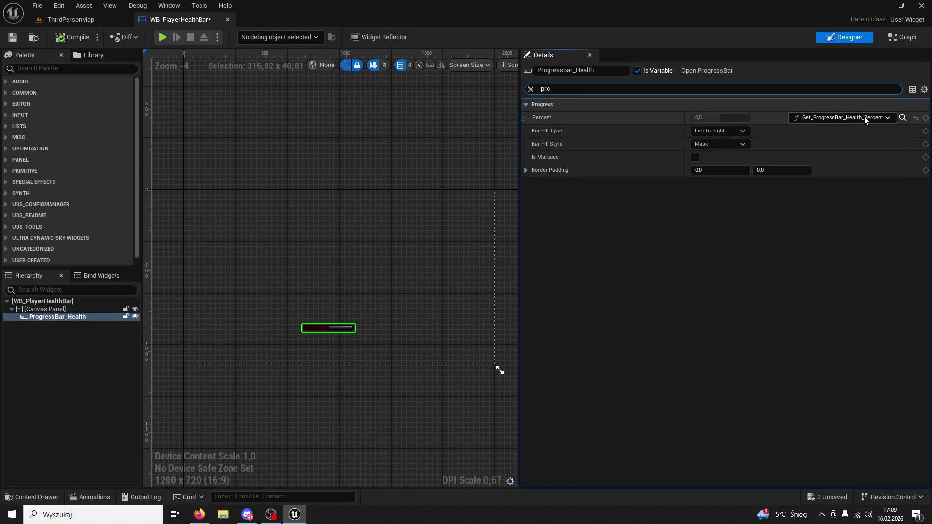
left_click(890, 118)
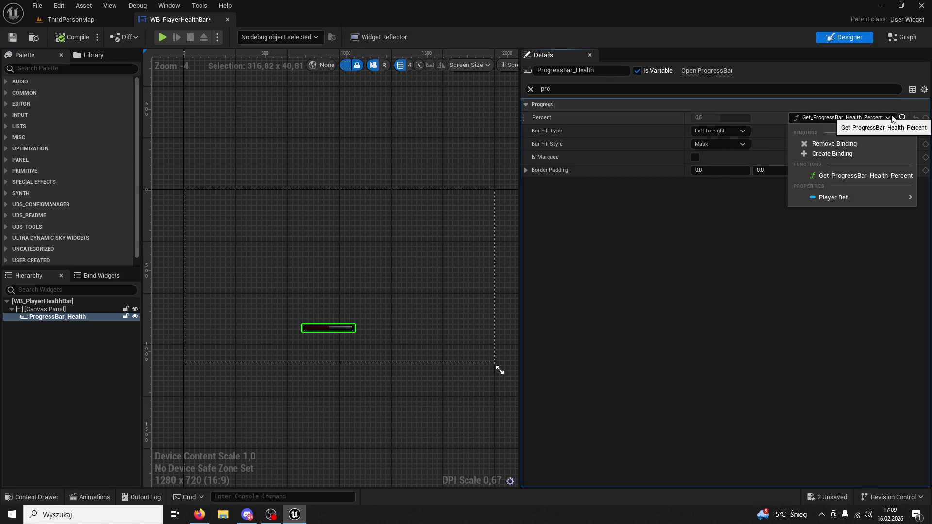
left_click(841, 144)
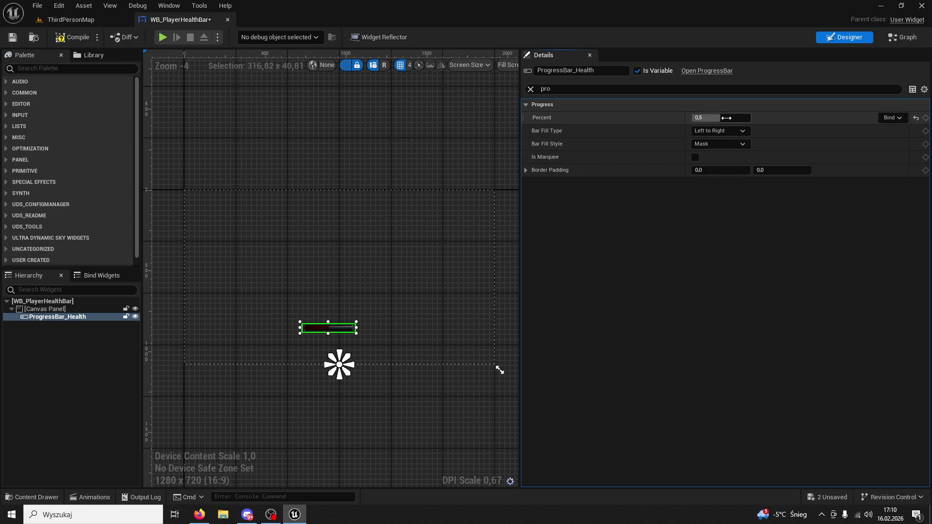
left_click_drag(720, 118, 708, 118)
scroll(360, 342, "up", 8)
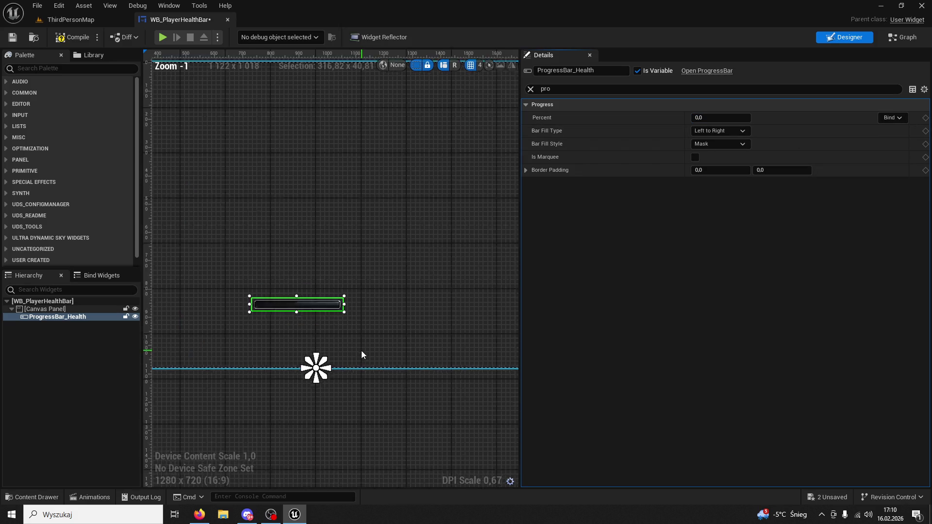
scroll(465, 347, "up", 8)
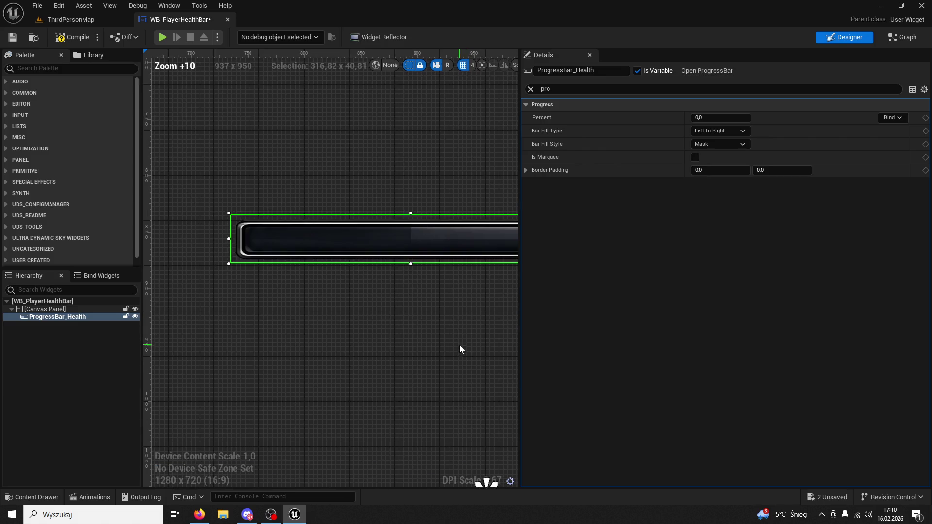
left_click_drag(414, 306, 528, 340)
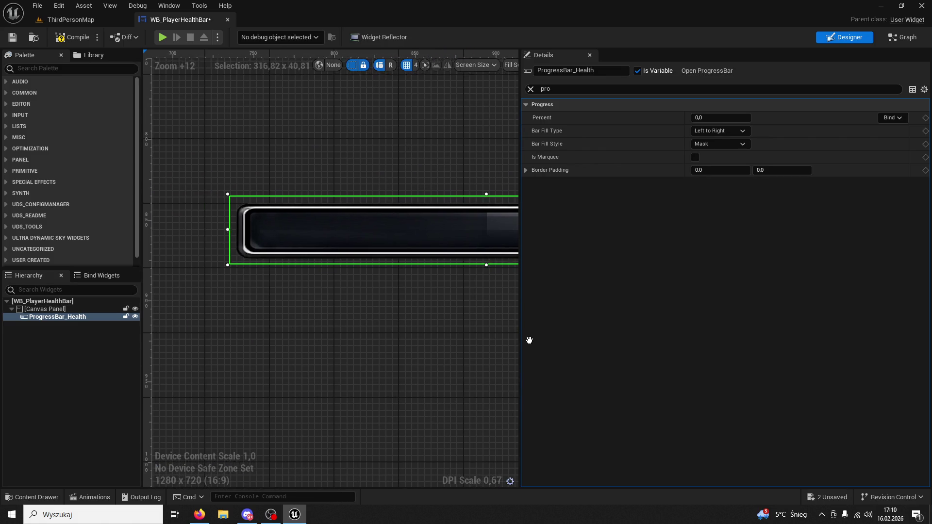
key("ctrl+z")
key("ctrl+z")
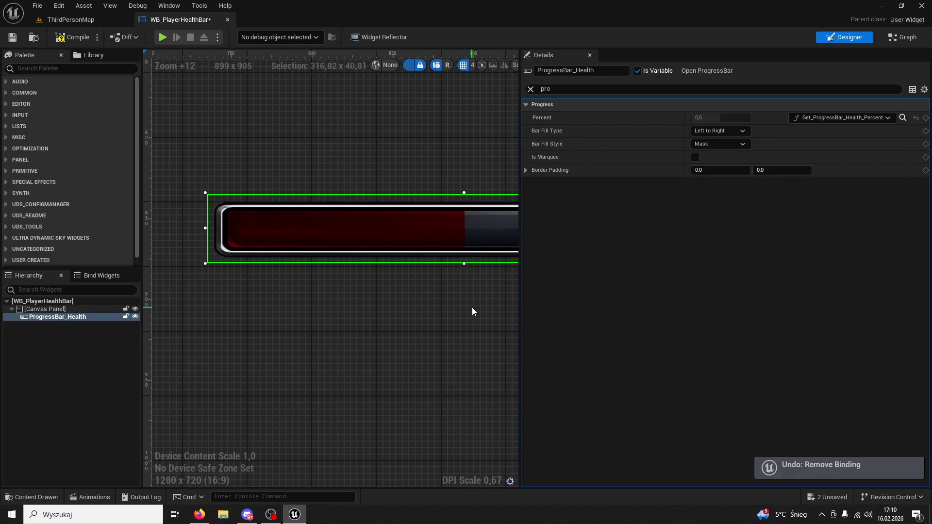
left_click_drag(472, 307, 428, 310)
Step: Compile, rewire the function's entry node back to the GET check, and return to ThirdPersonMap
left_click(75, 38)
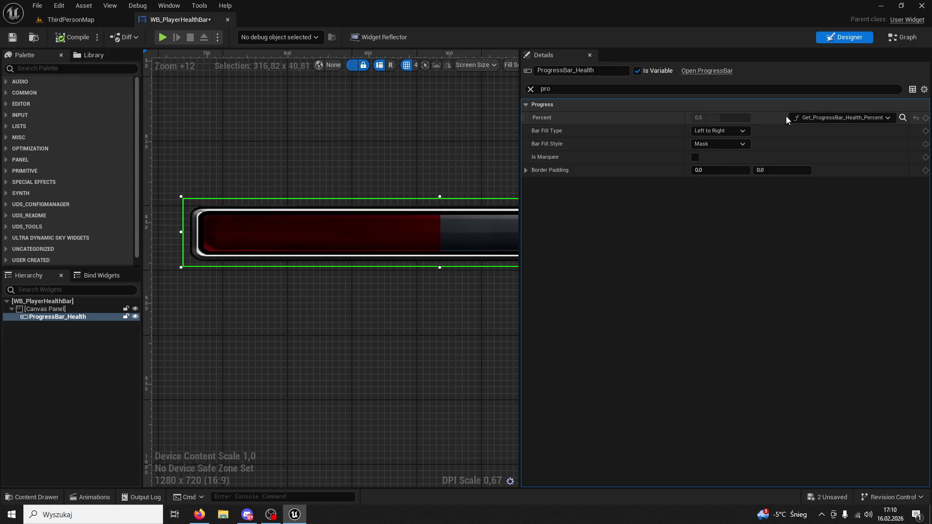
left_click(901, 37)
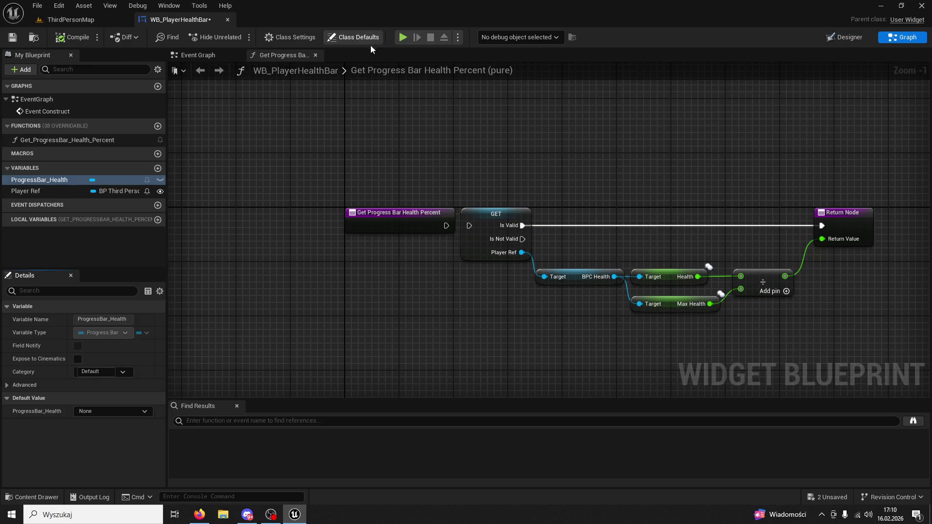
left_click_drag(446, 226, 468, 225)
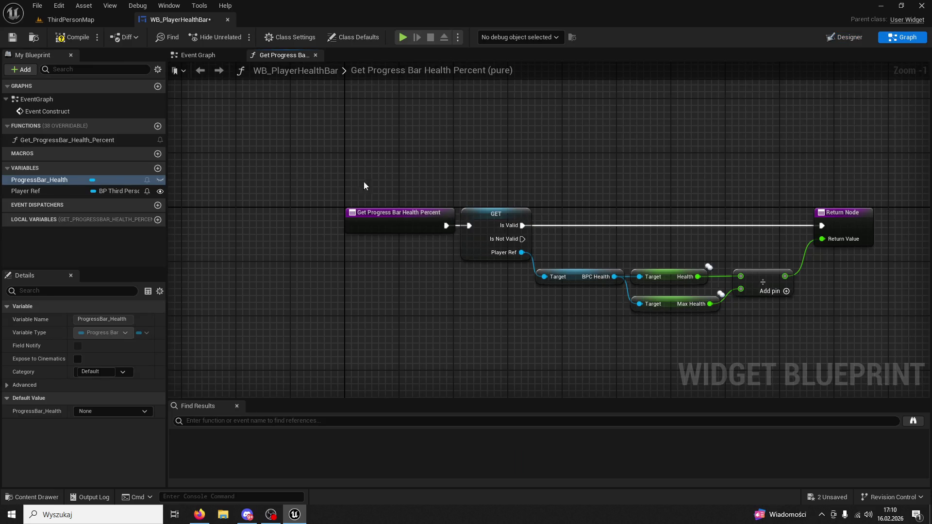
left_click(73, 20)
Step: Playtest ThirdPersonMap, watch the health bar drain under damage, stop, and minimize the editor
left_click(240, 39)
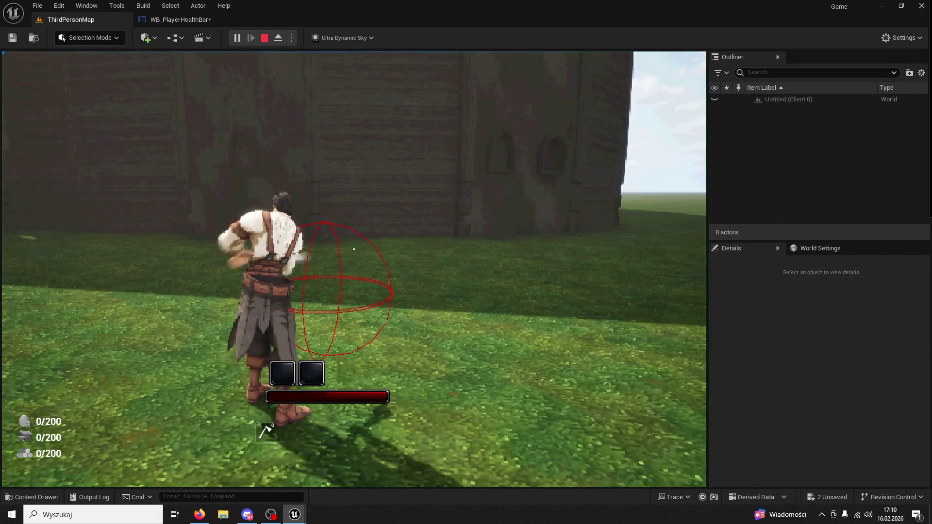
key("super")
key("super")
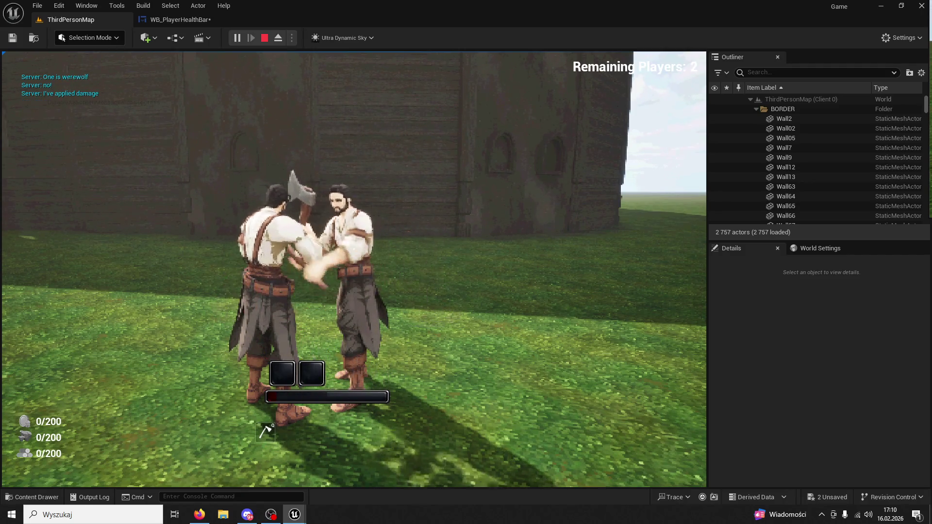
key("Escape")
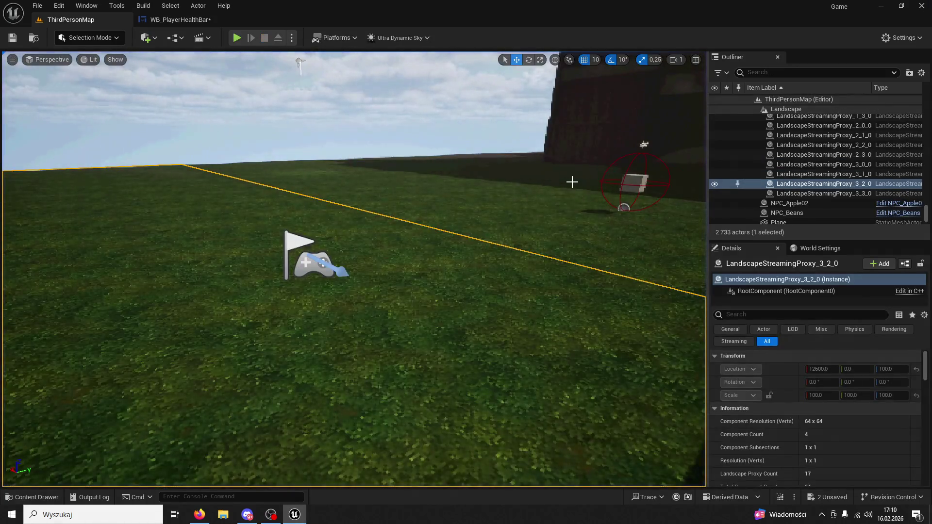
left_click(295, 515)
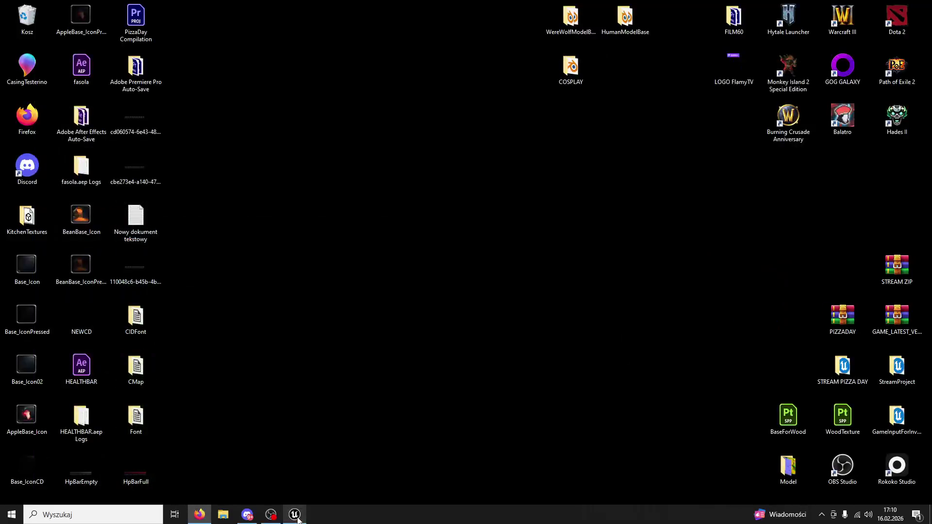
Step: View the 750 × 120 HpBarEmpty.png from the desktop in Photos, then restore Unreal
left_click(98, 457)
double_click(89, 462)
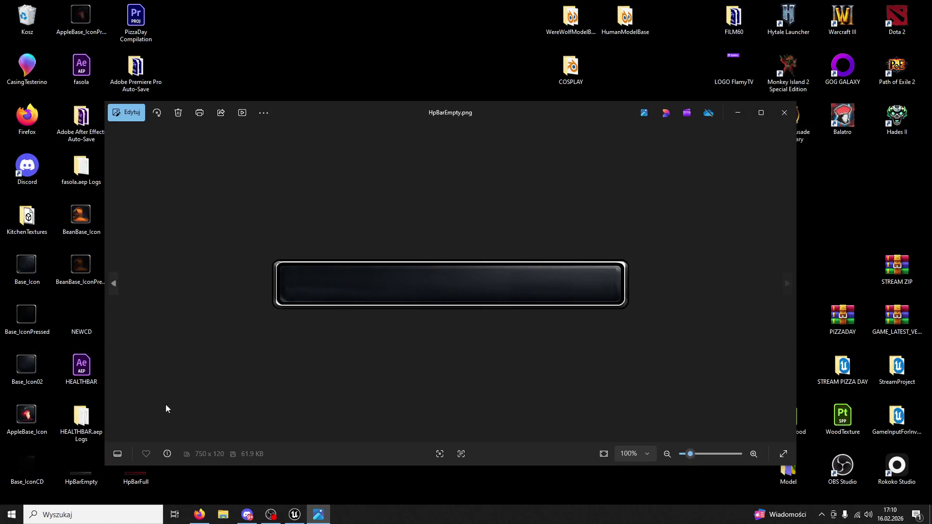
left_click(784, 113)
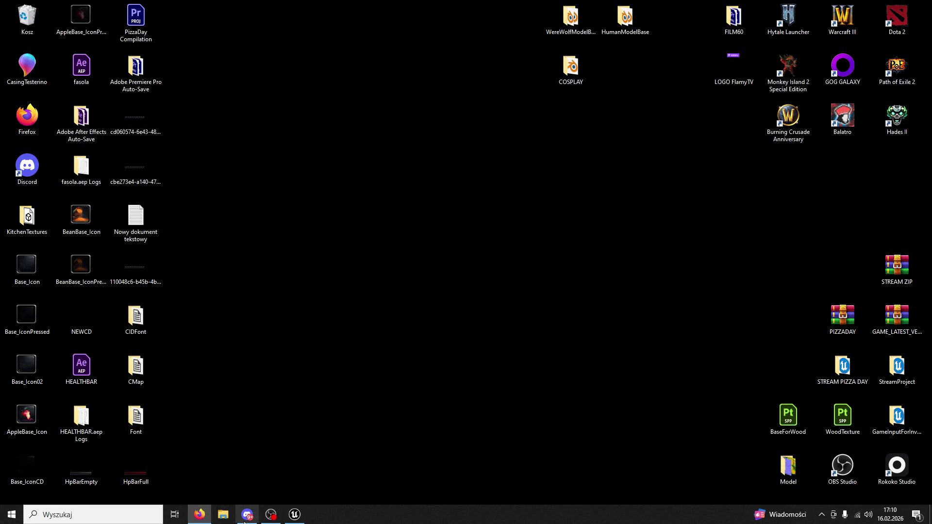
left_click(295, 515)
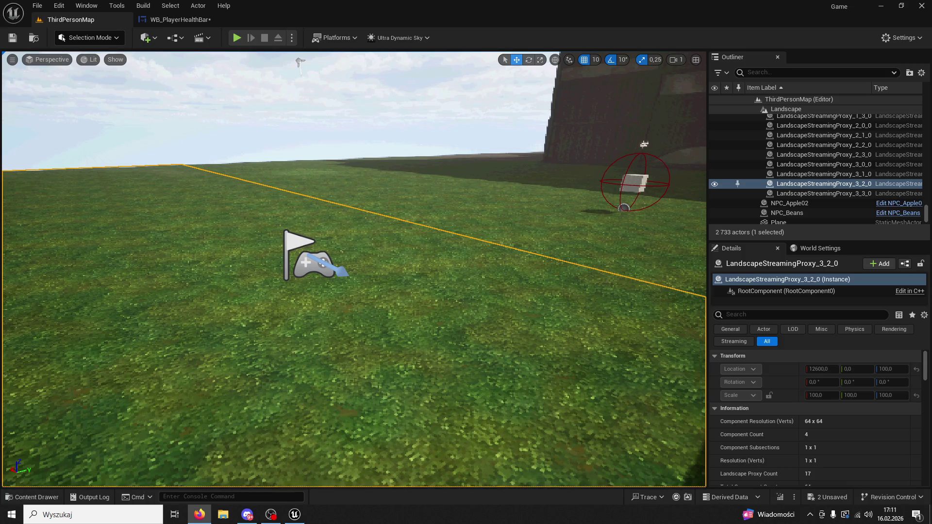
Step: In the WB_PlayerHealthBar designer, search Details for opacity, then narrow to 'fill image'
left_click(175, 19)
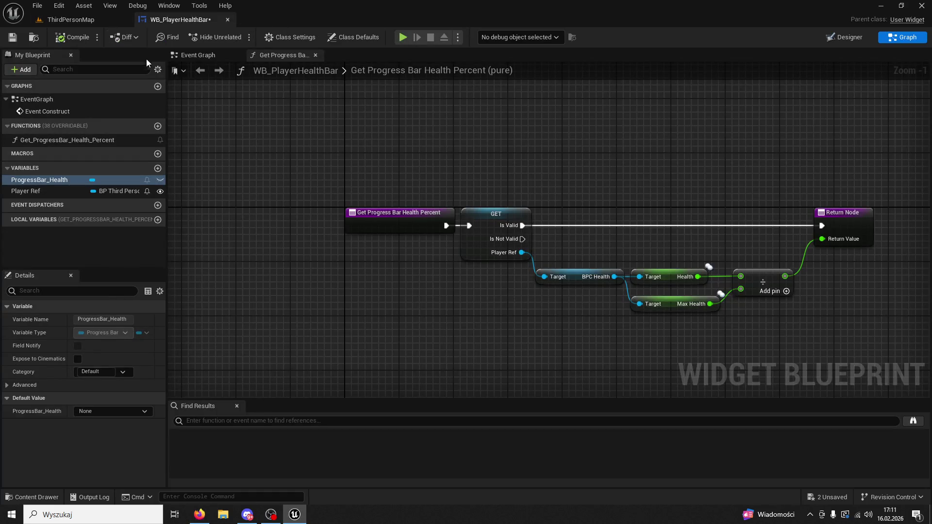
left_click(193, 56)
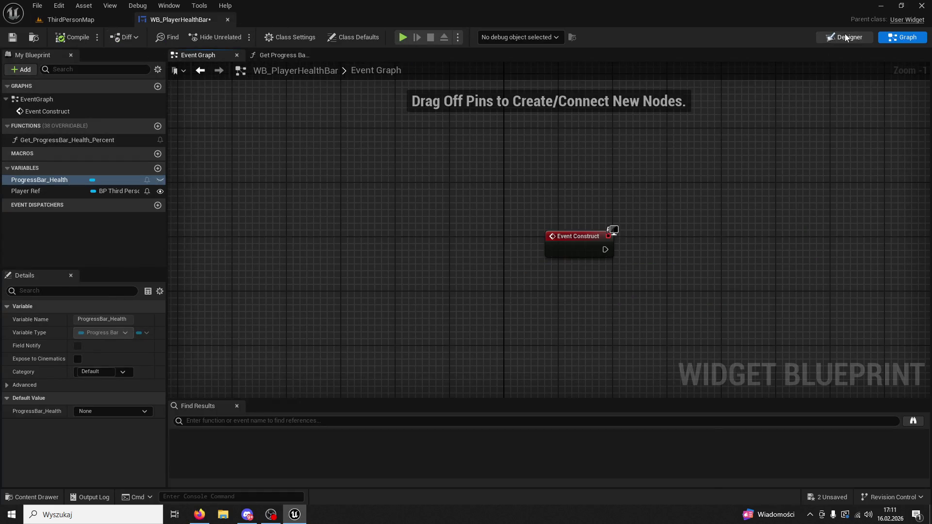
left_click(846, 38)
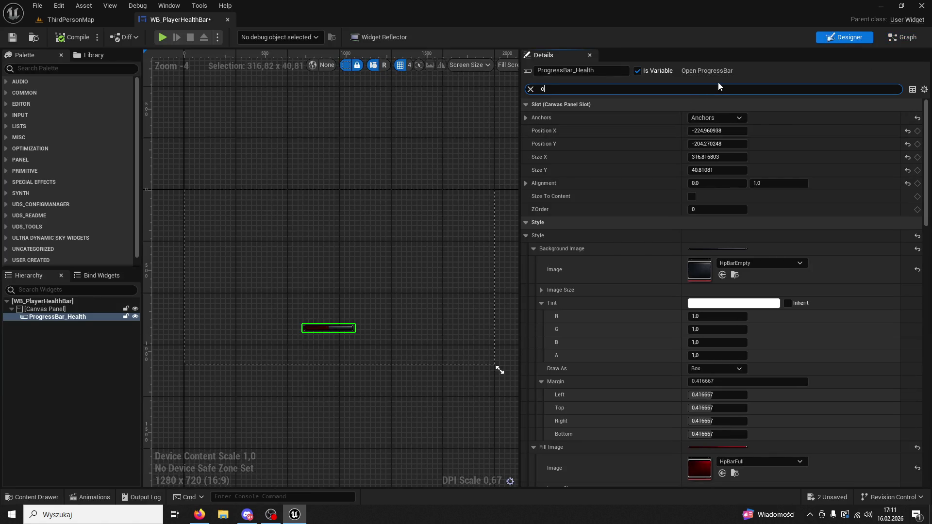
type("pacity")
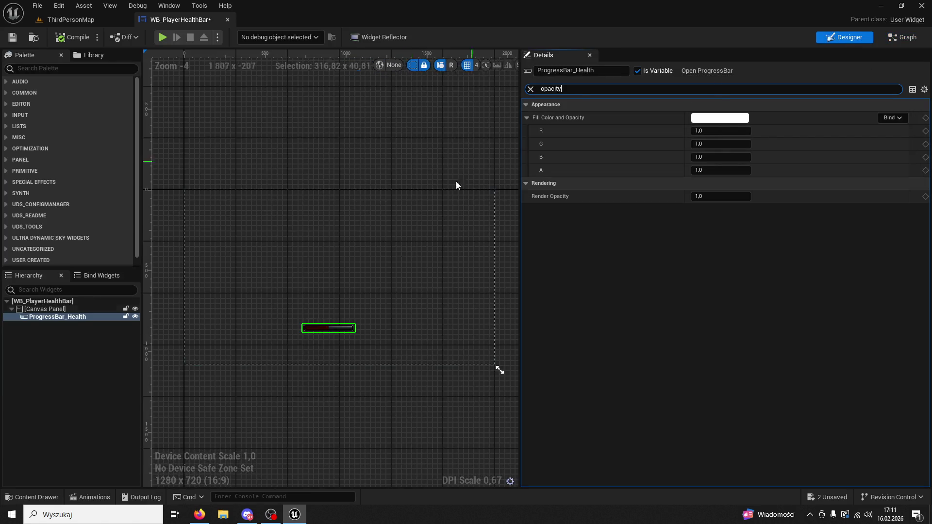
scroll(310, 282, "up", 4)
scroll(329, 308, "up", 1)
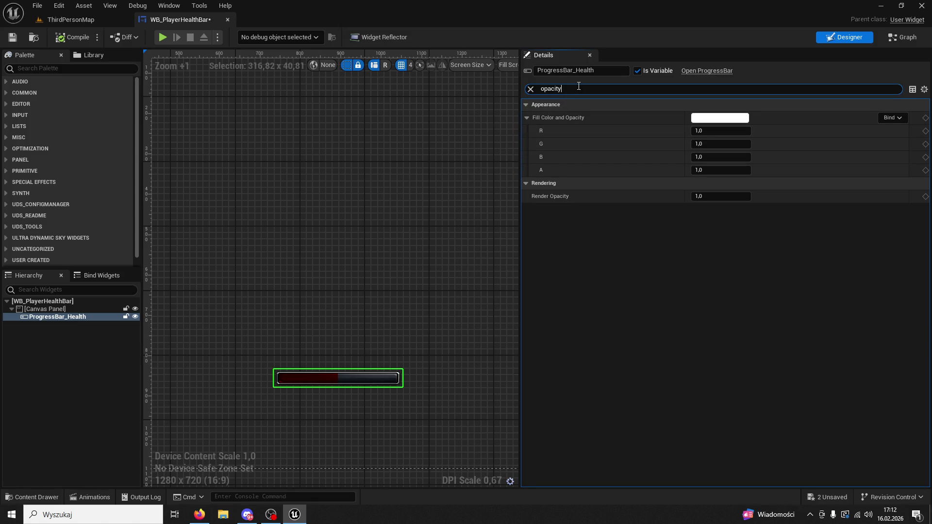
type("fill")
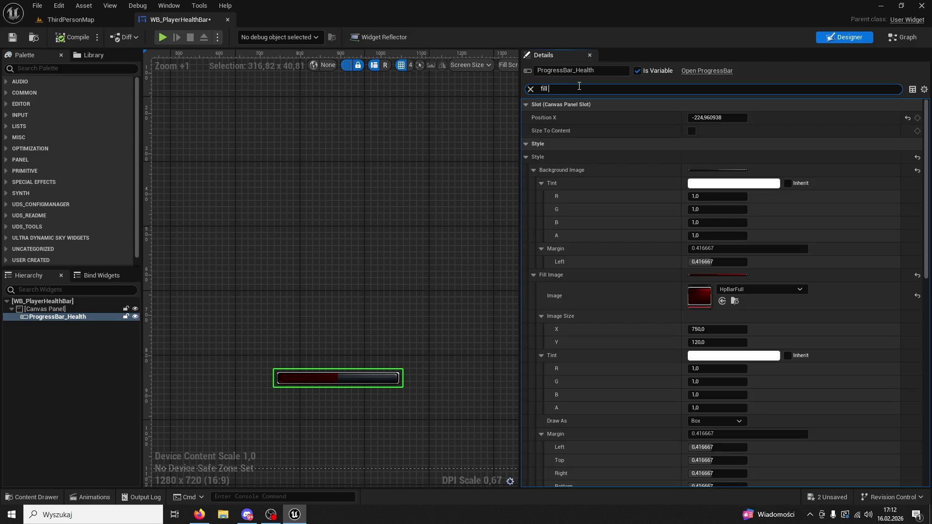
type(" image")
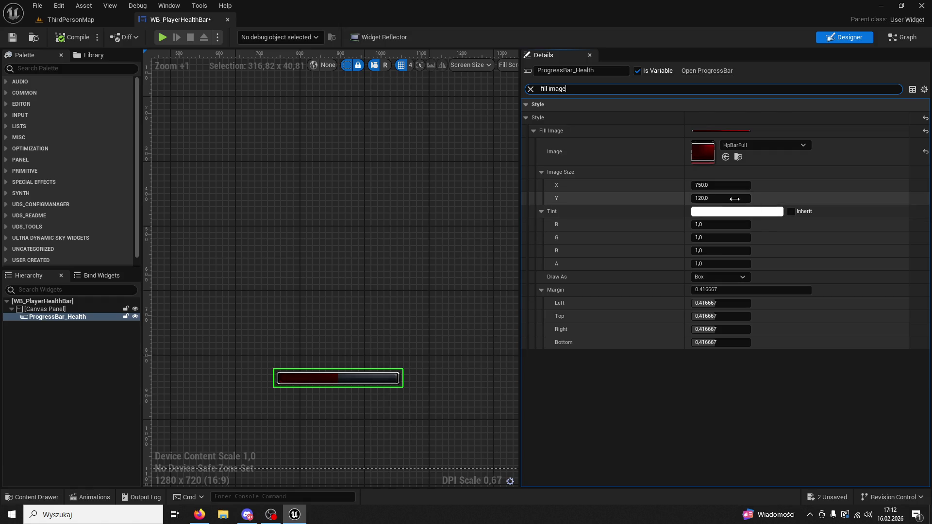
Step: Try other Fill Image margin values: 0,0,1,1, then right and bottom 0
left_click(716, 289)
double_click(709, 290)
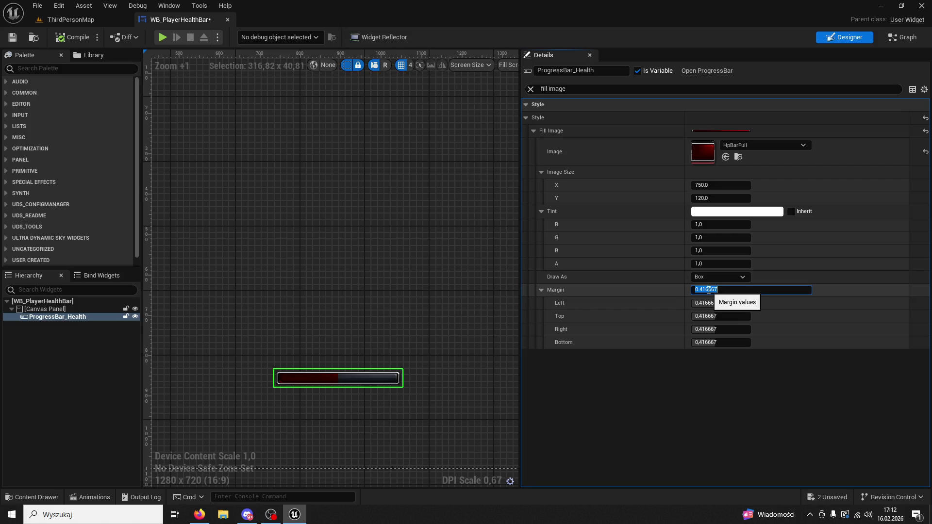
type("1")
type("0.0,0.0,1.0,1.0")
key("Return")
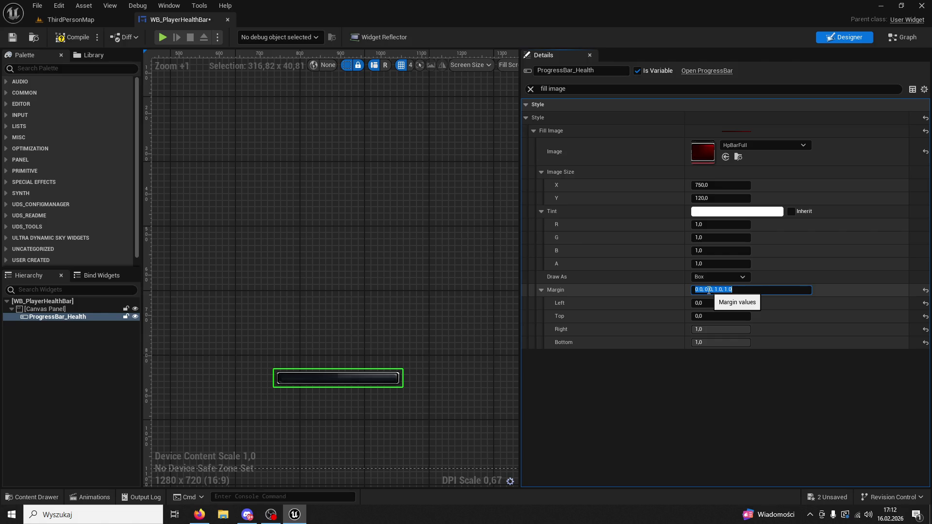
left_click(713, 329)
type("0")
left_click(708, 342)
type("0")
key("Return")
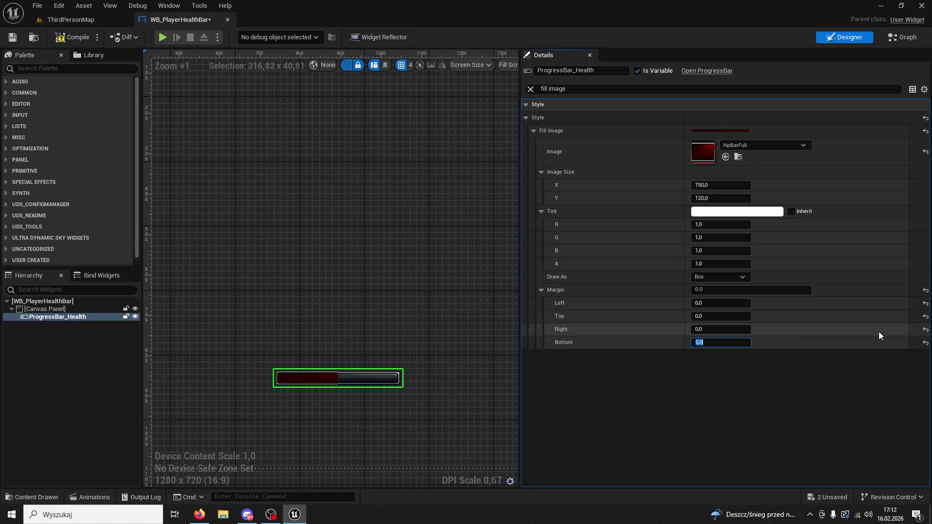
Step: Reset all four margin sides, leaving the fill margin at 0.416667
left_click(925, 342)
left_click(926, 329)
left_click(925, 316)
left_click(925, 303)
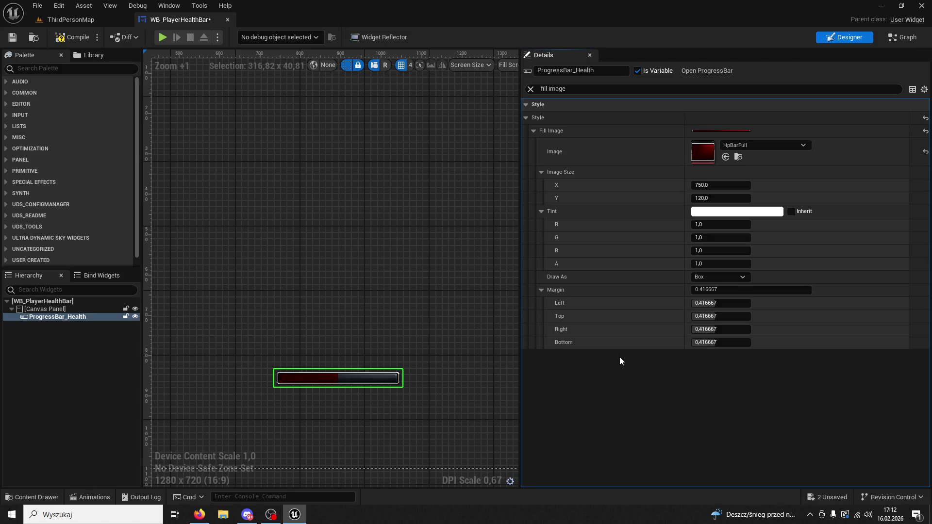
left_click(756, 290)
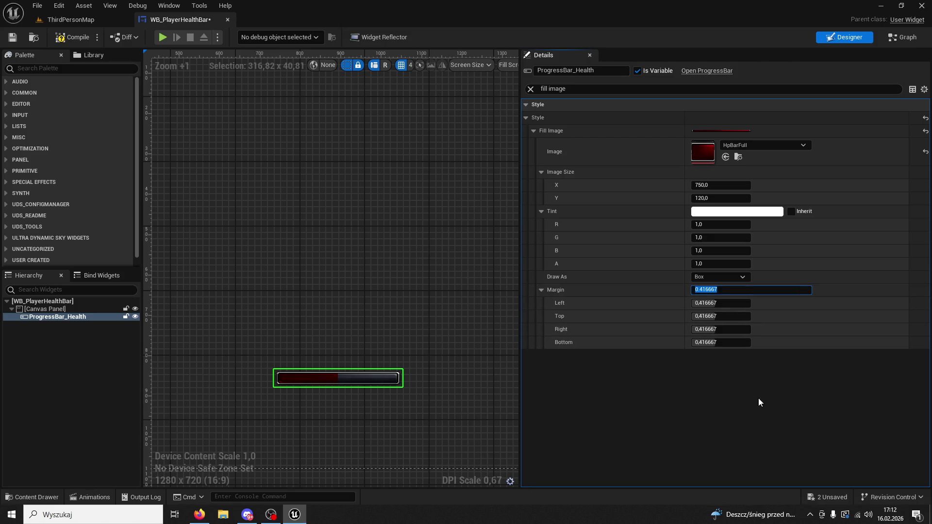
double_click(728, 290)
type("5")
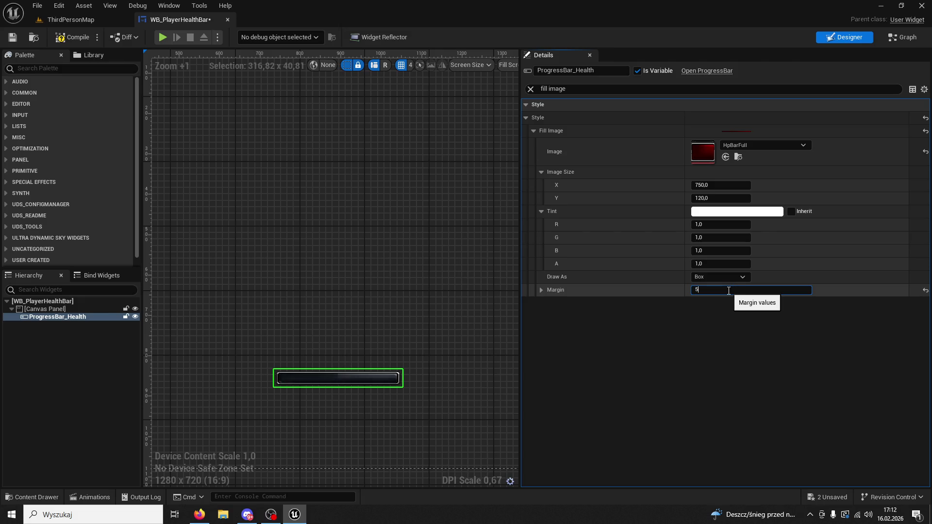
key("Return")
key("ctrl+z")
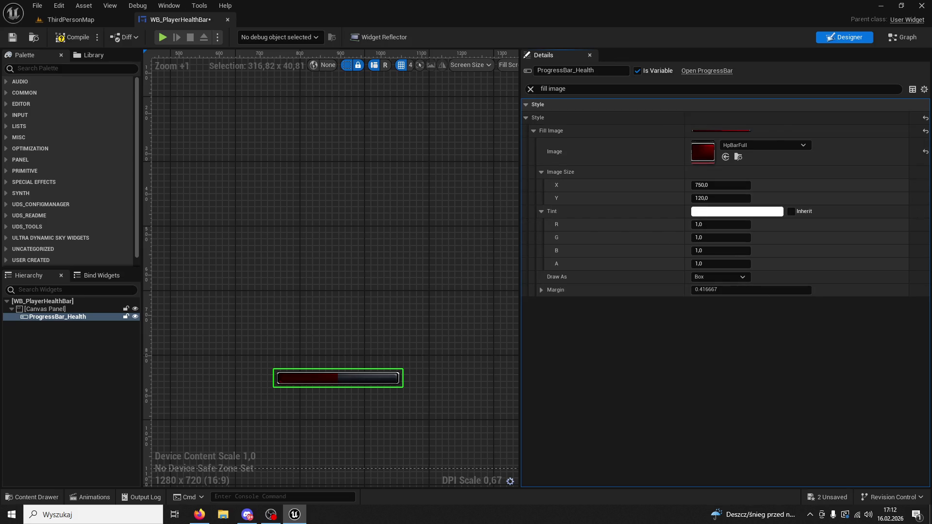
Step: Replace the Details search with 'tint' to list the bar's tint settings
left_click(581, 88)
key("ctrl+a")
type("tint")
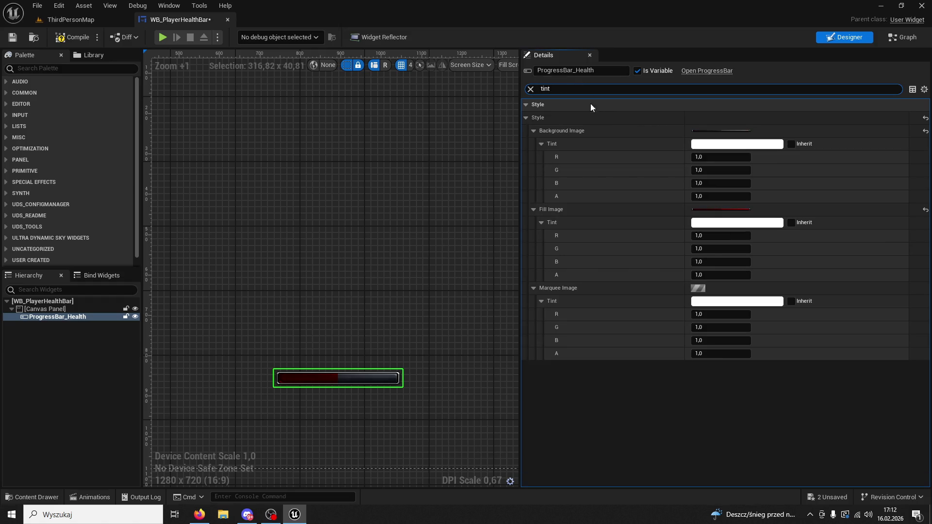
Step: Collapse and re-expand Marquee Image in Details, then return to the ThirdPersonMap level
left_click(693, 289)
left_click(695, 287)
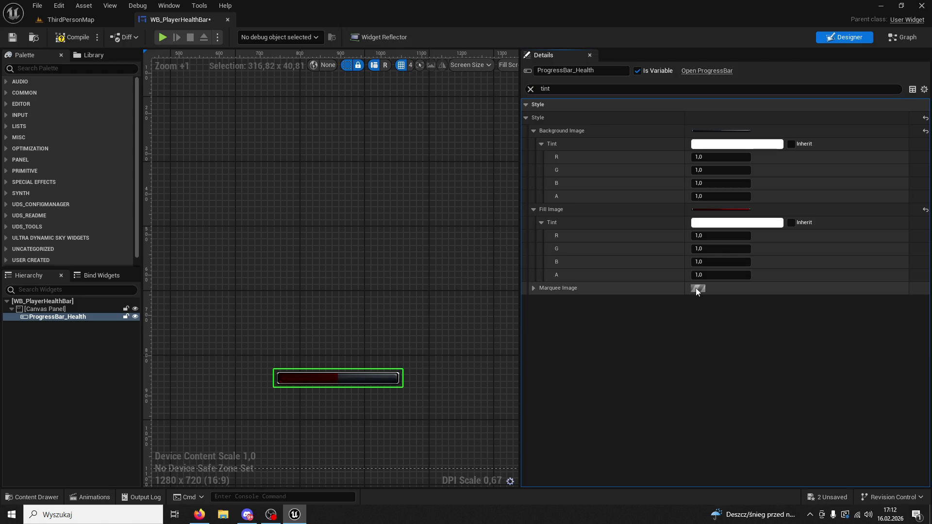
left_click(695, 288)
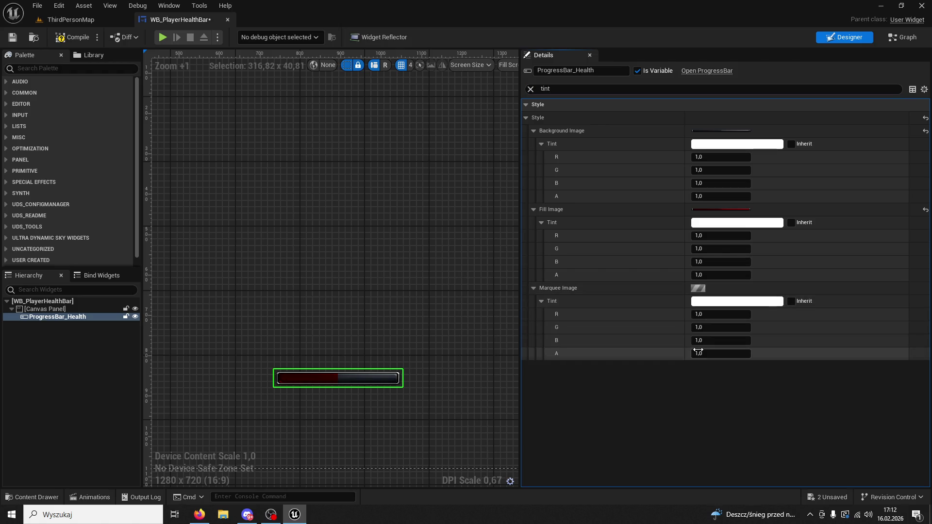
left_click(532, 287)
left_click(532, 287)
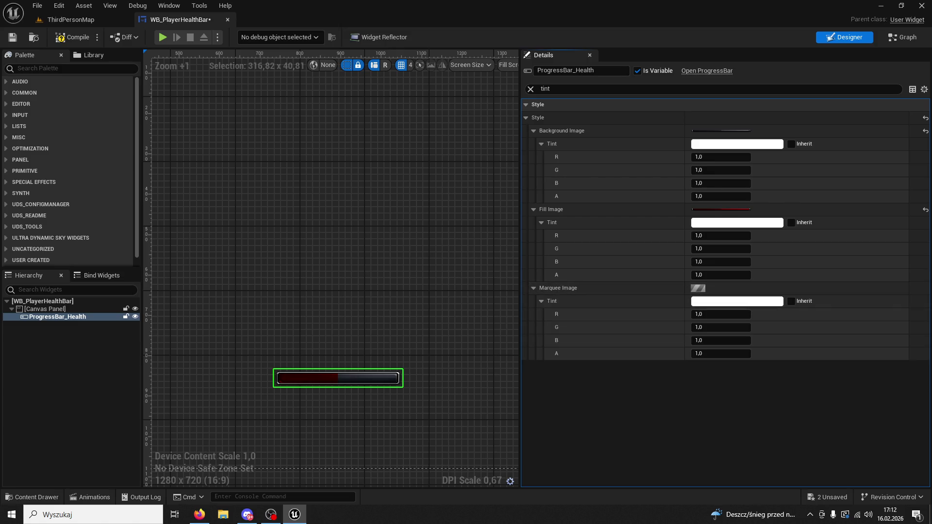
key("alt+Tab")
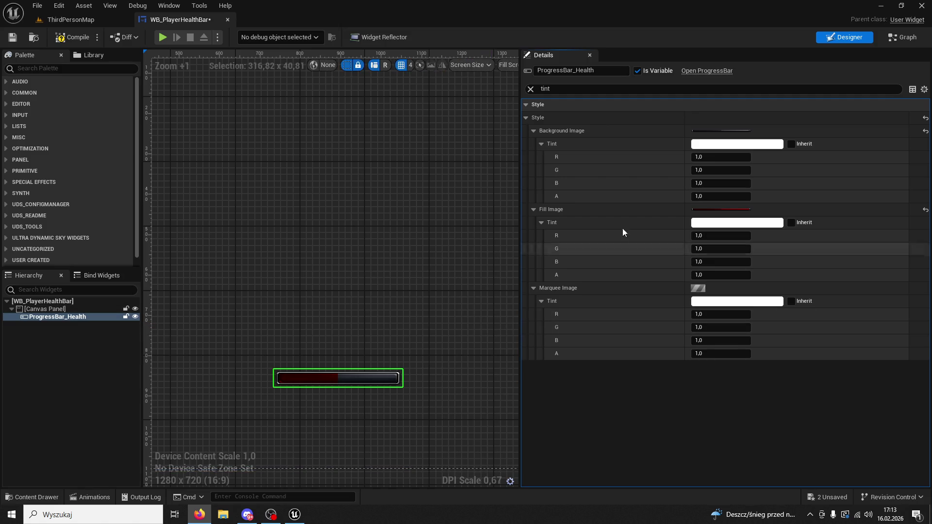
left_click(83, 21)
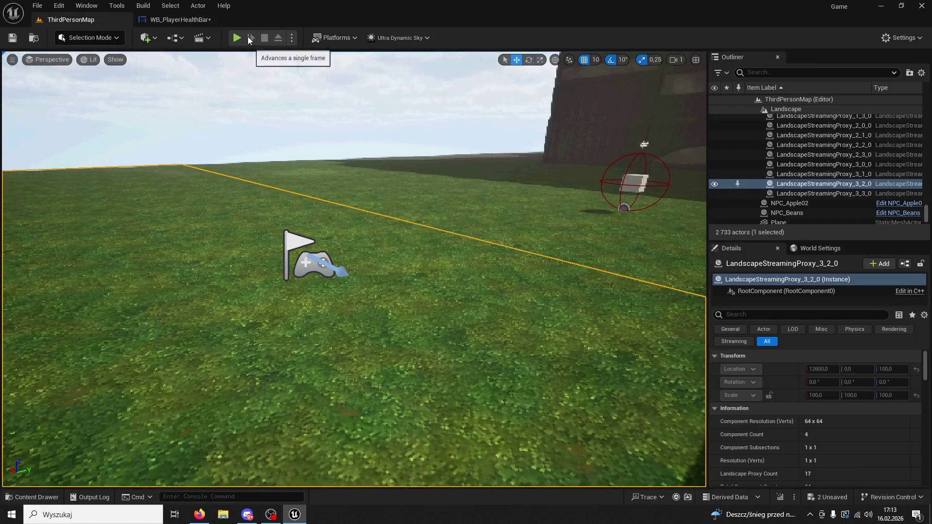
Step: Playtest with Alt+P to see the red health bar, then stop and reopen WB_PlayerHealthBar
key("alt+p")
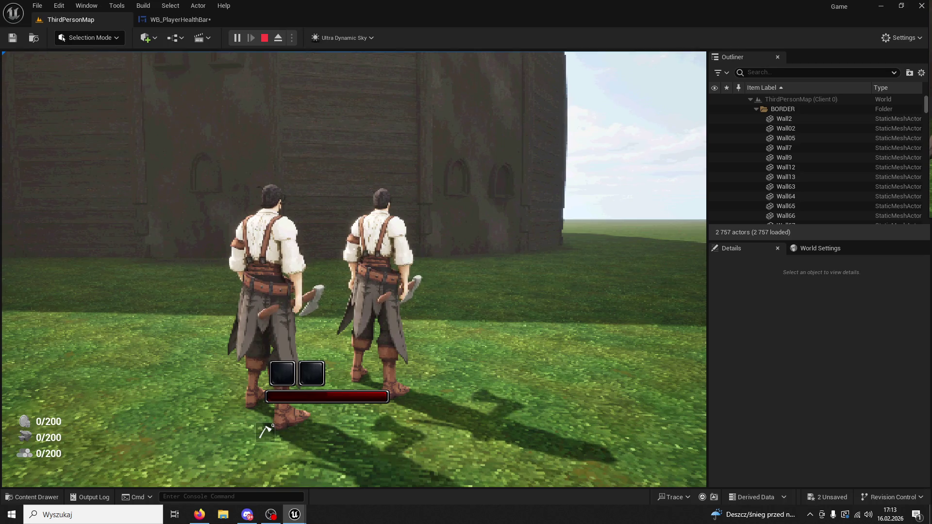
key("super")
key("Escape")
key("Escape")
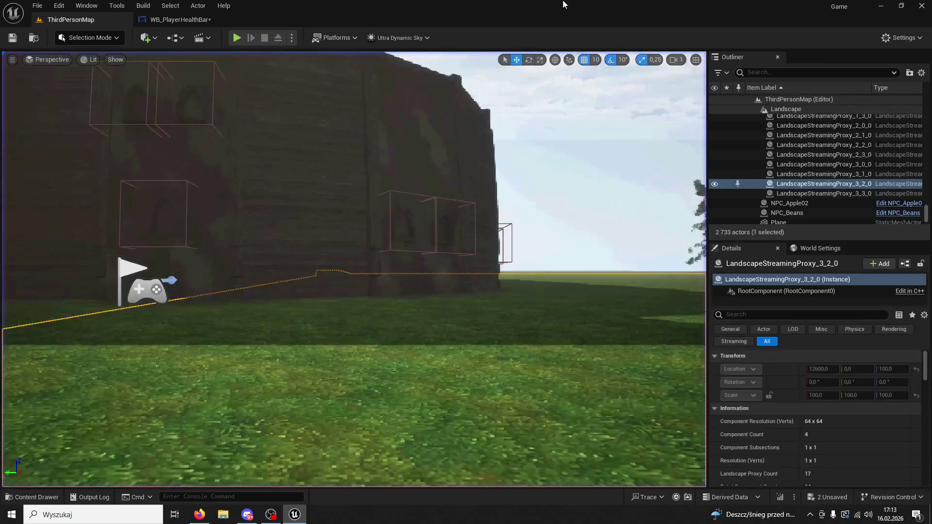
left_click(201, 22)
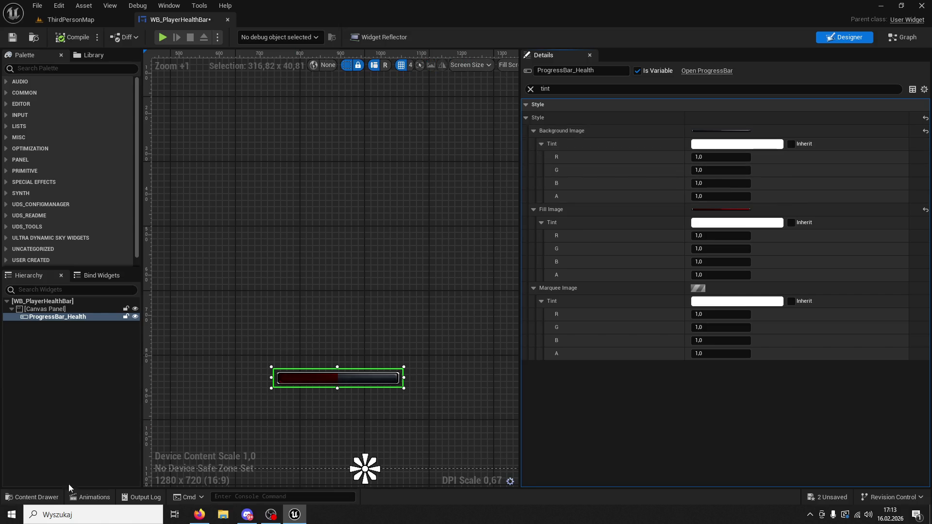
left_click(32, 497)
double_click(273, 363)
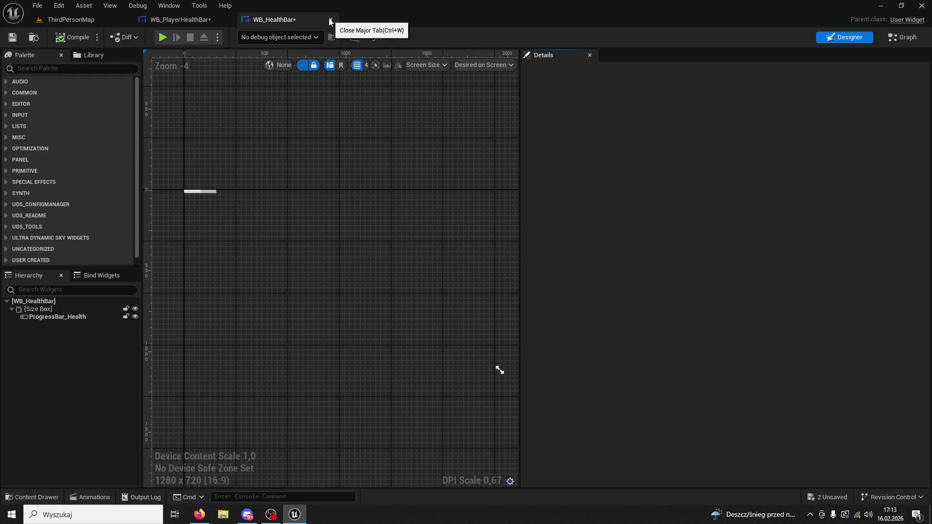
left_click(331, 19)
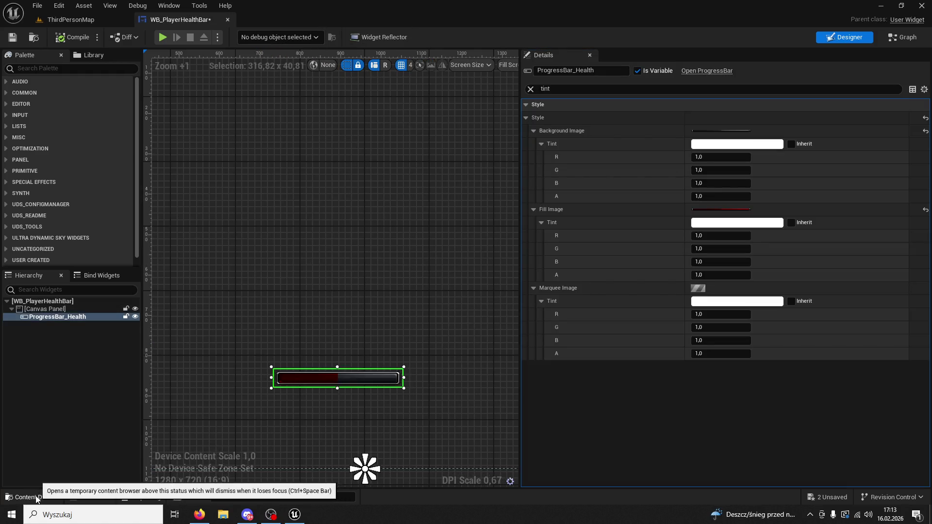
left_click(34, 497)
left_click(322, 450)
left_click(284, 359)
key("Delete")
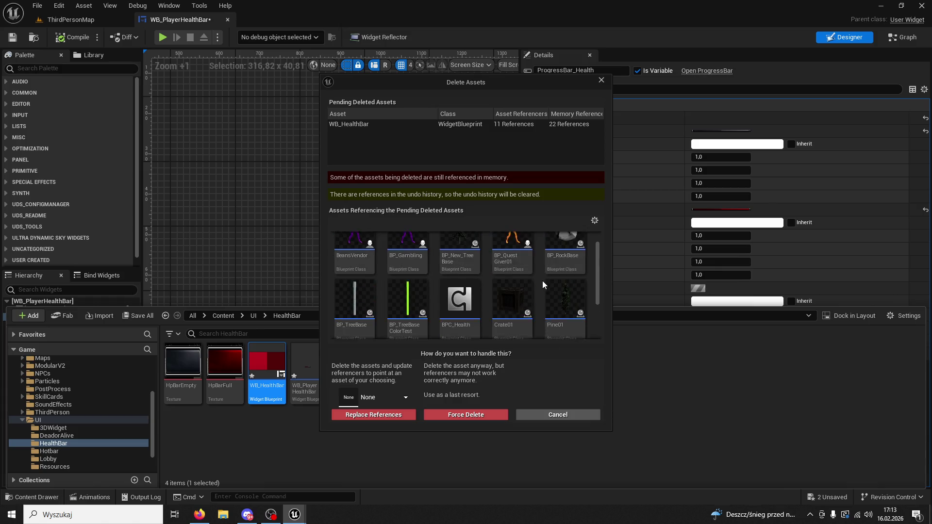
mouse_move(550, 290)
left_click(576, 413)
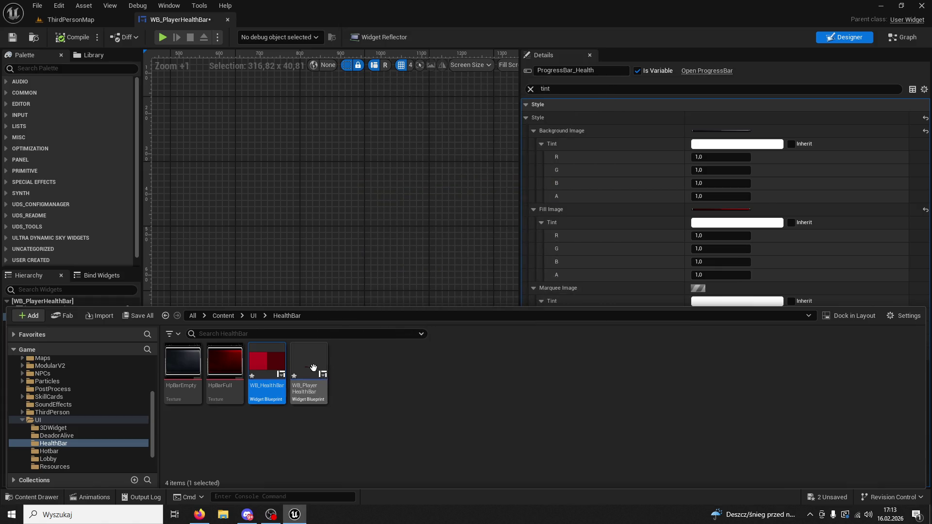
left_click(308, 365)
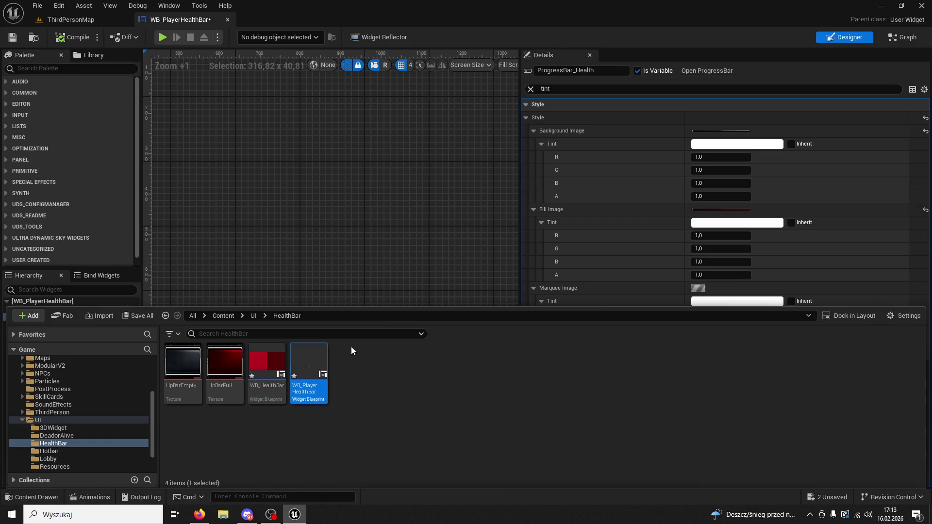
left_click(365, 248)
left_click(301, 380)
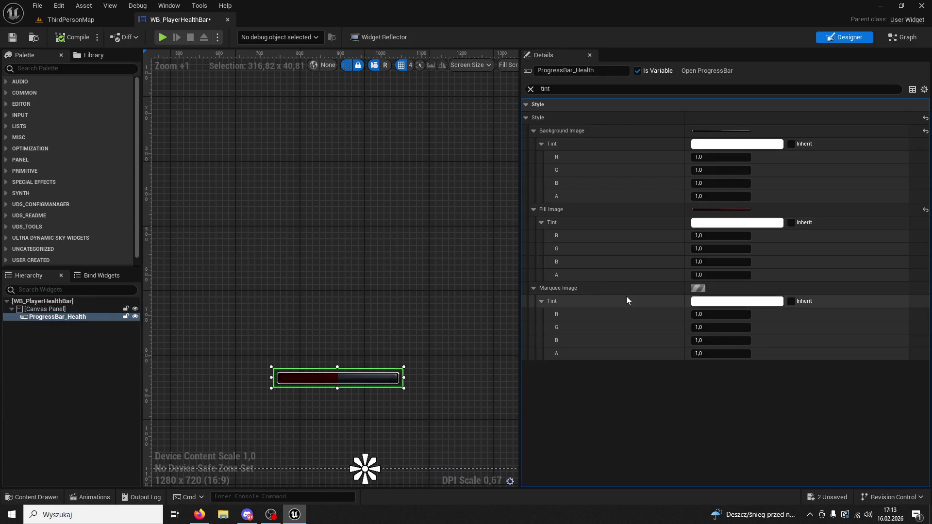
left_click(531, 89)
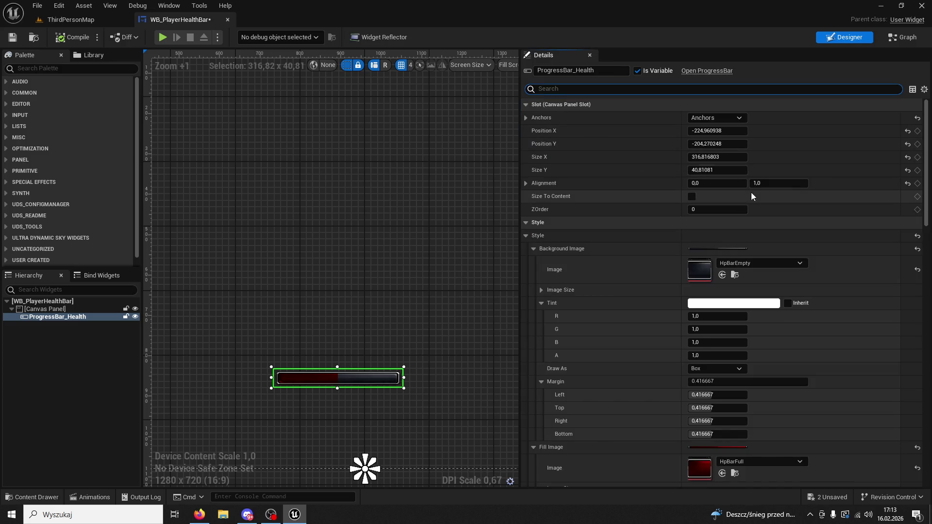
scroll(752, 190, "down", 2)
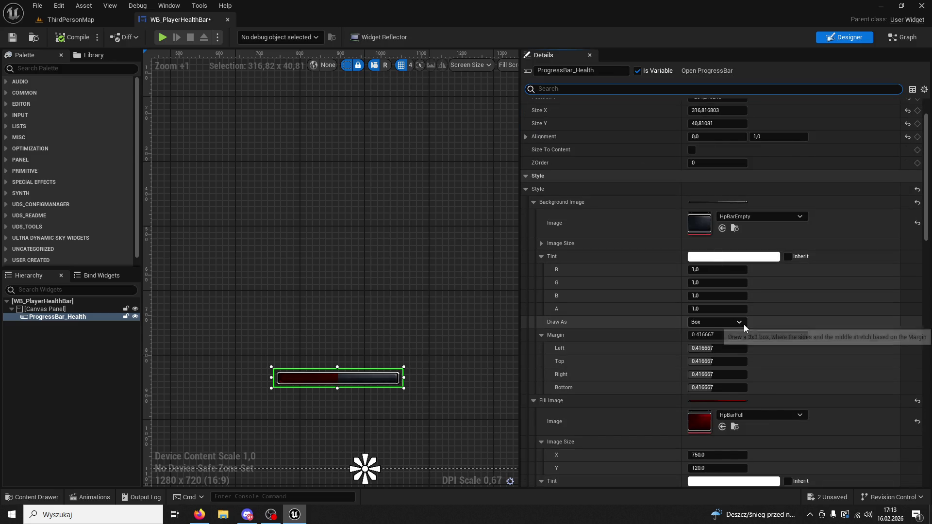
left_click(723, 335)
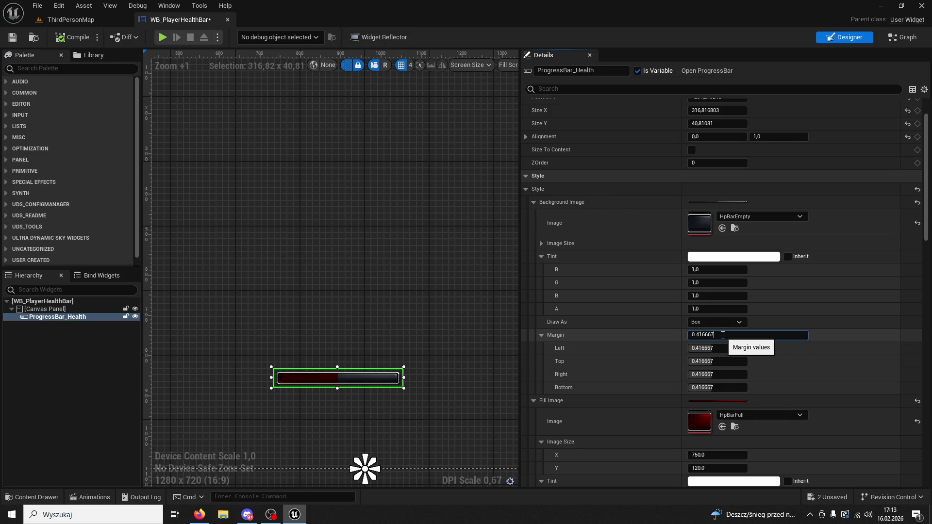
left_click(685, 338)
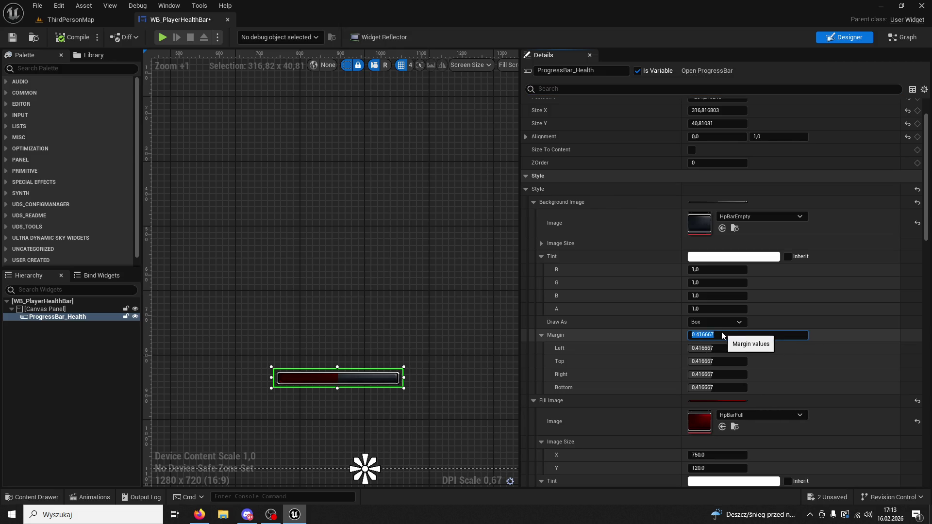
key("ctrl+v")
key("Return")
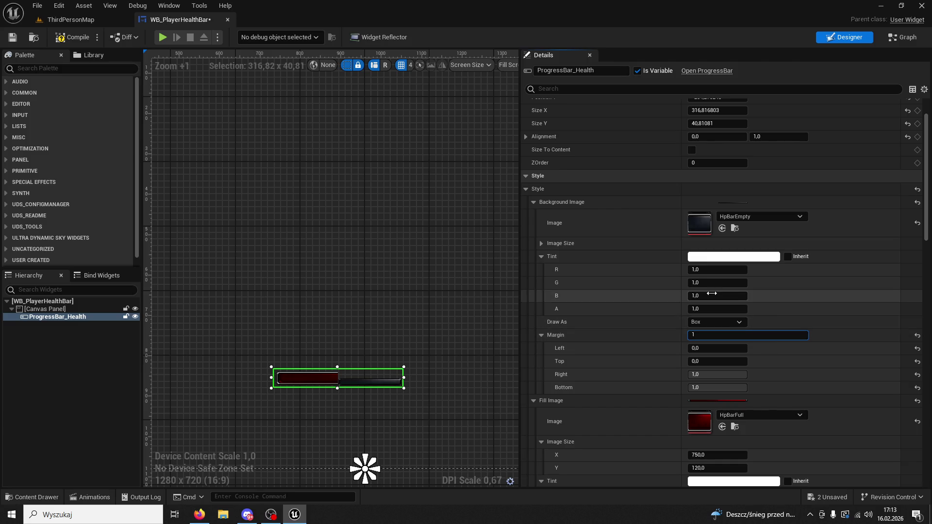
left_click(916, 336)
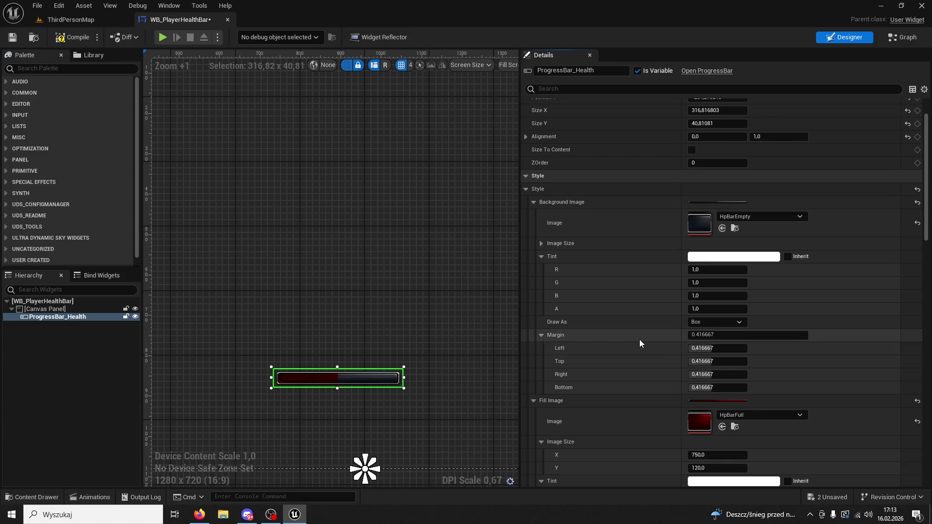
scroll(800, 324, "down", 3)
scroll(794, 335, "down", 4)
left_click(760, 376)
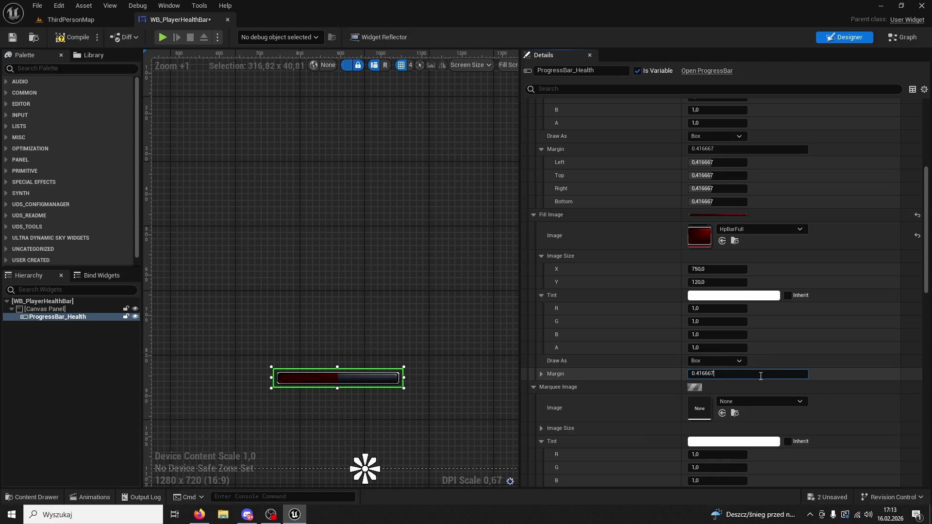
key("ctrl+a")
key("ctrl+v")
key("Return")
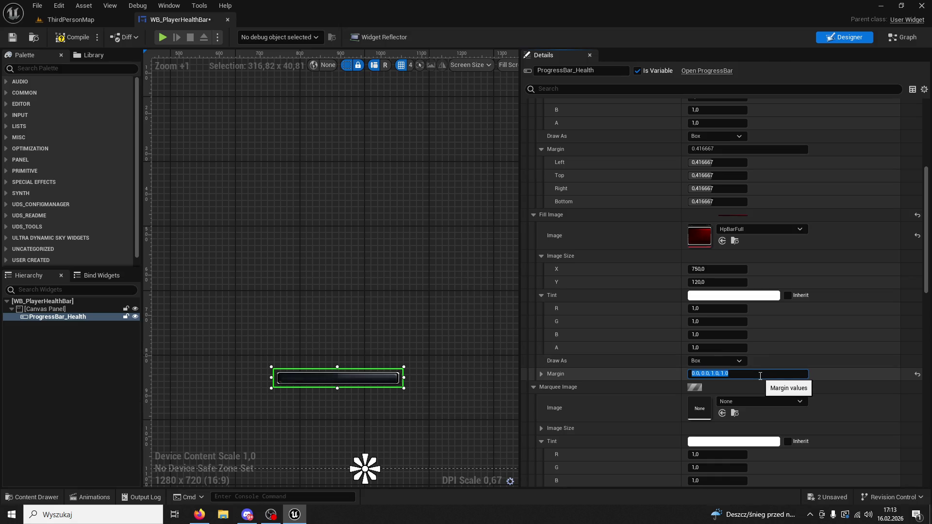
left_click(917, 374)
left_click(739, 375)
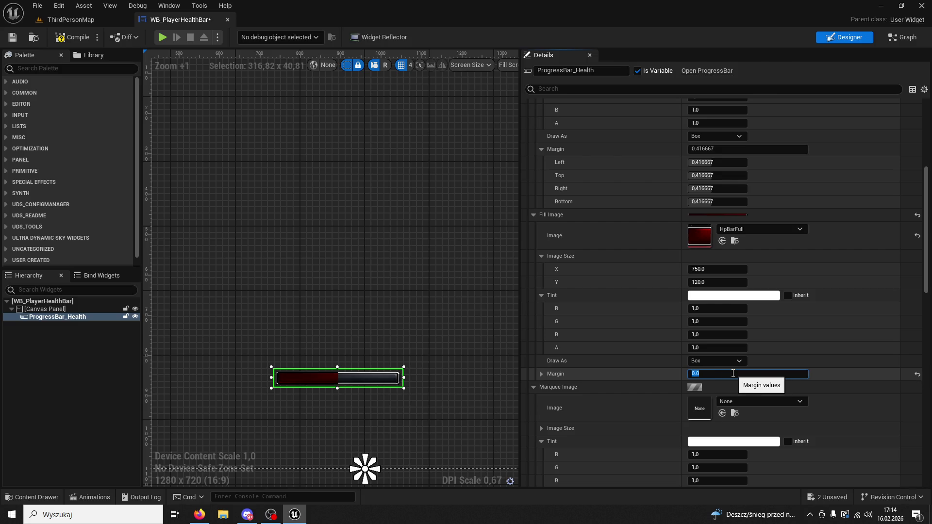
scroll(442, 354, "up", 3)
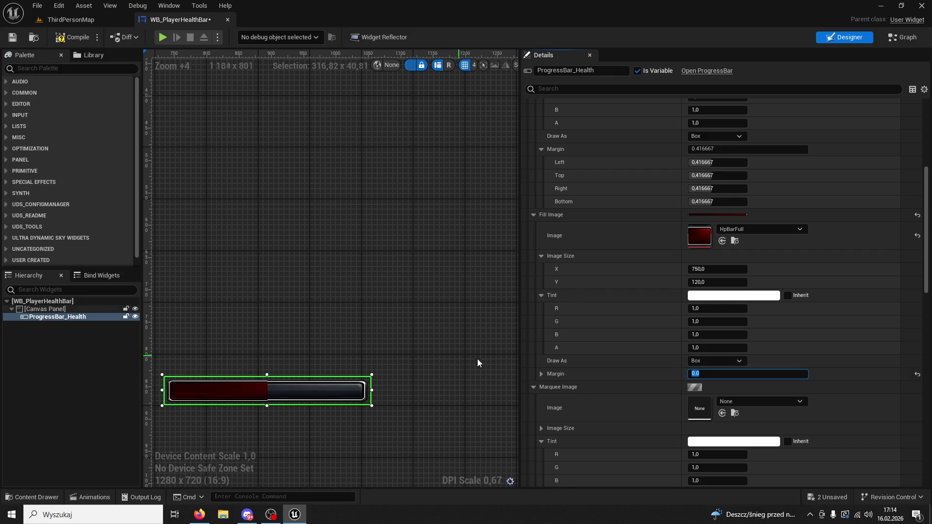
left_click(916, 374)
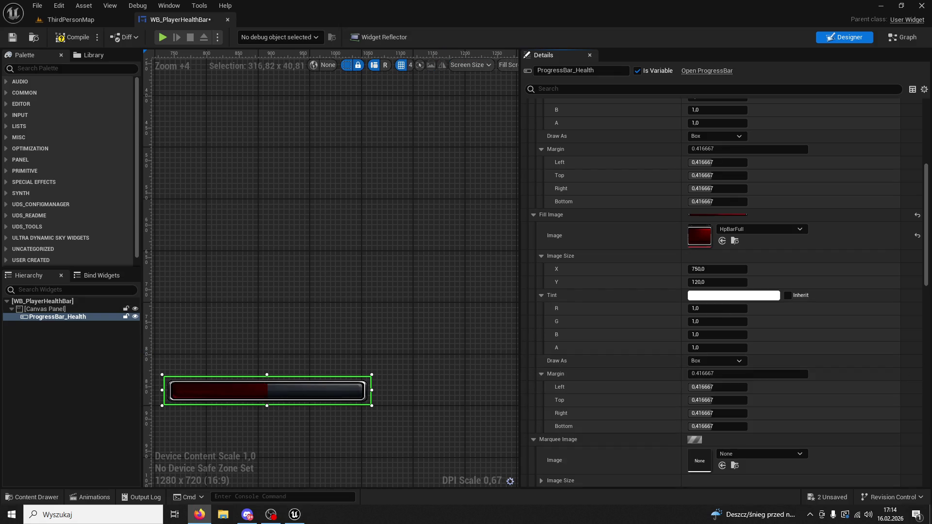
scroll(712, 271, "down", 4)
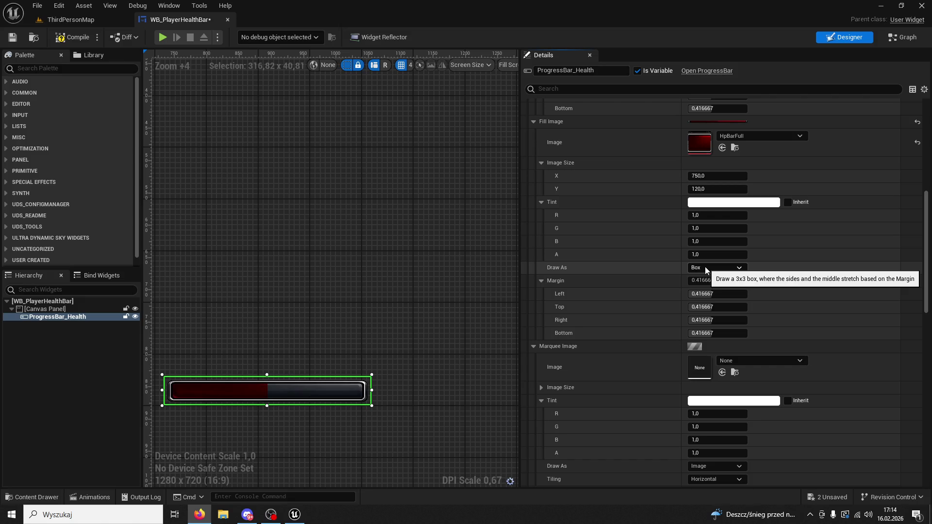
Step: Assign the HpBarEmpty texture as ProgressBar_Health's Marquee Image
left_click(37, 496)
left_click(183, 363)
left_click(436, 241)
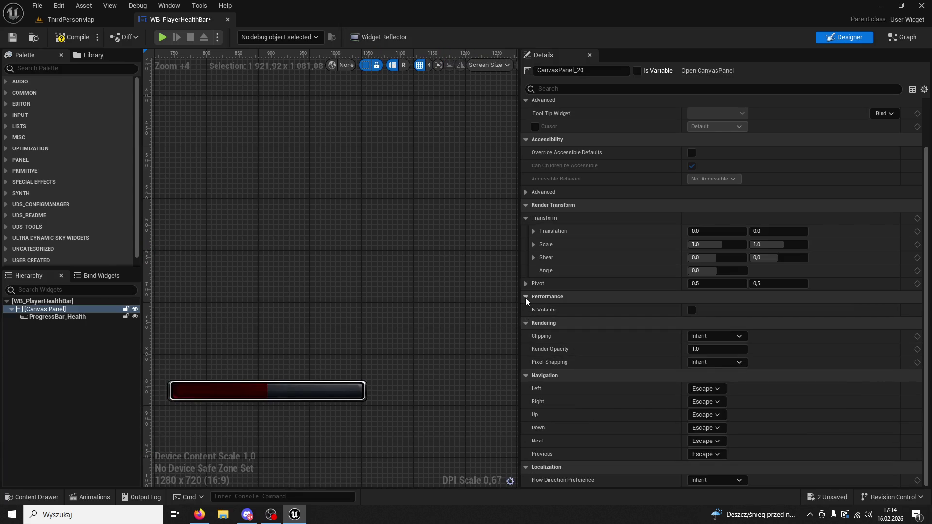
left_click(335, 388)
scroll(770, 385, "down", 10)
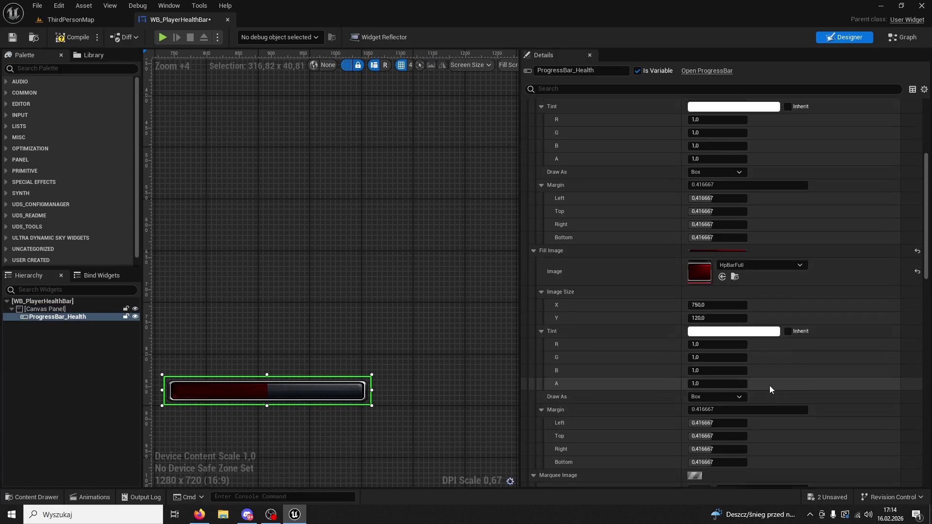
left_click(722, 377)
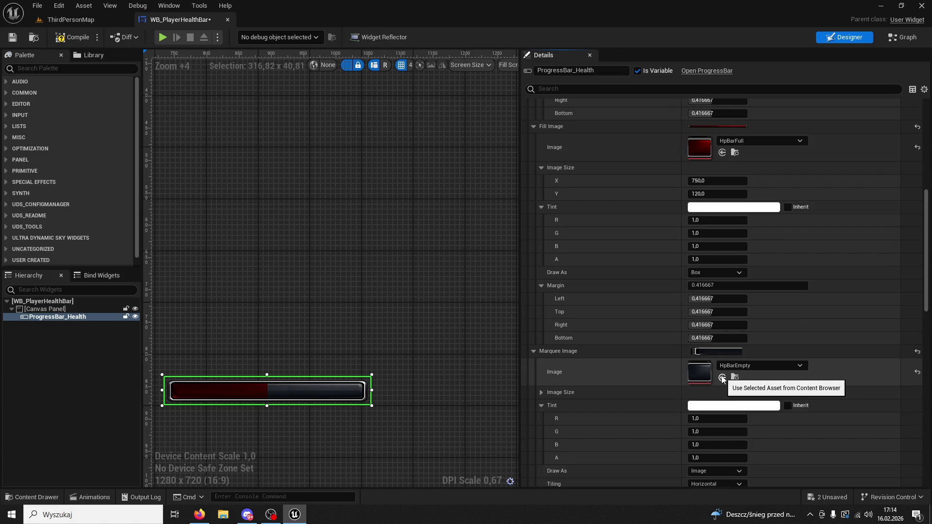
Step: Playtest the health bar in ThirdPersonMap, then return to the WB_PlayerHealthBar designer
left_click(28, 497)
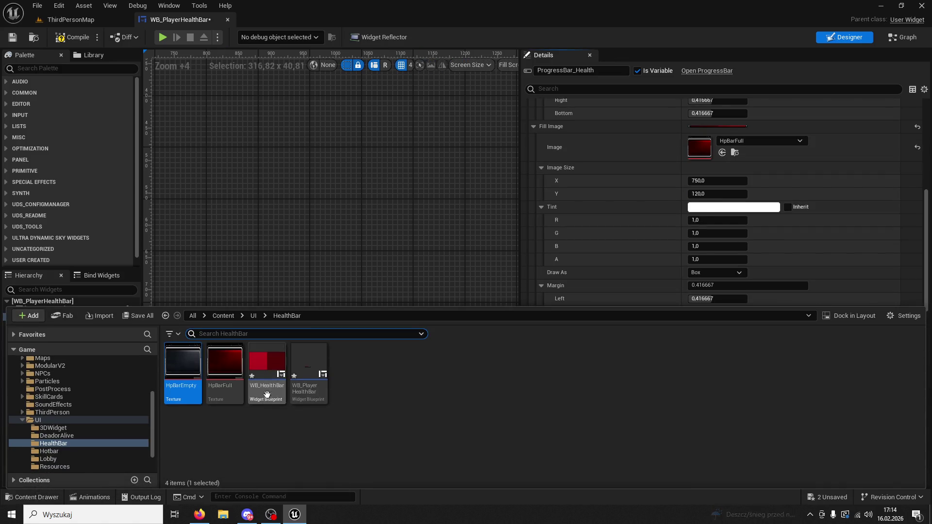
left_click(444, 267)
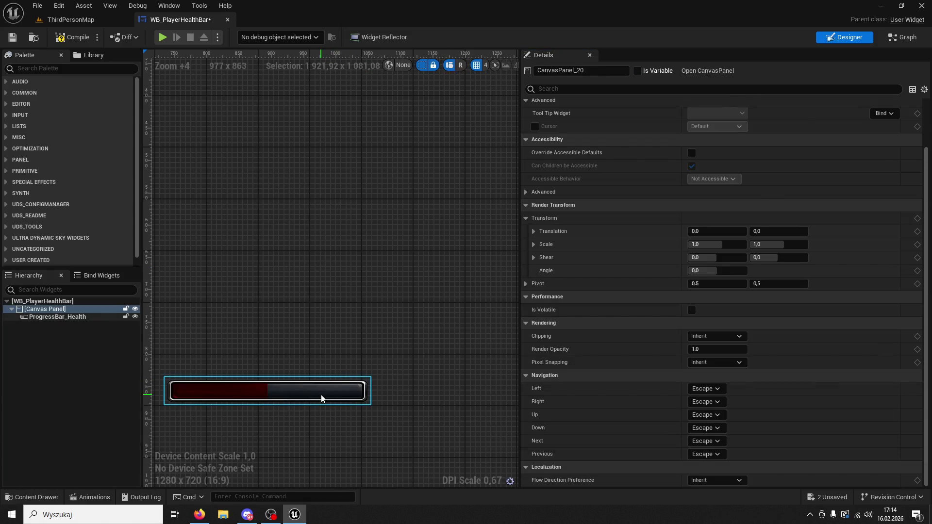
left_click(322, 394)
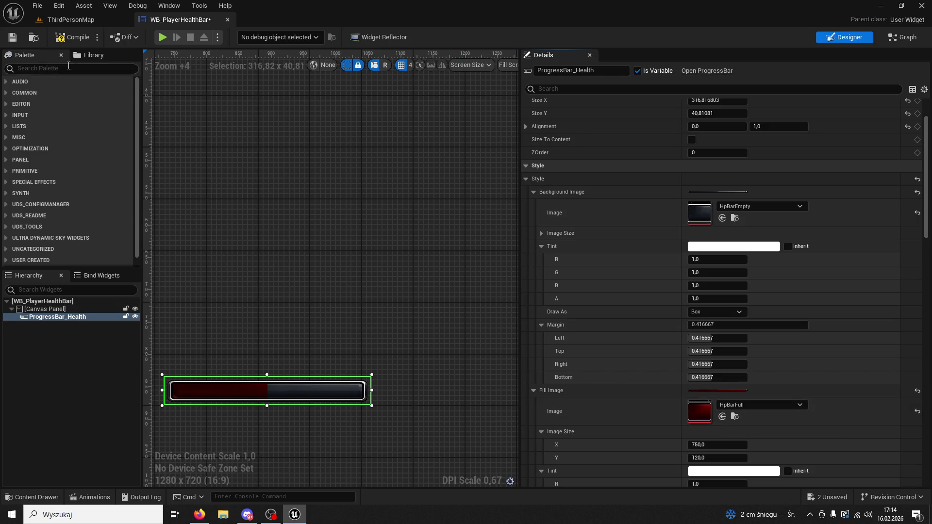
left_click(92, 23)
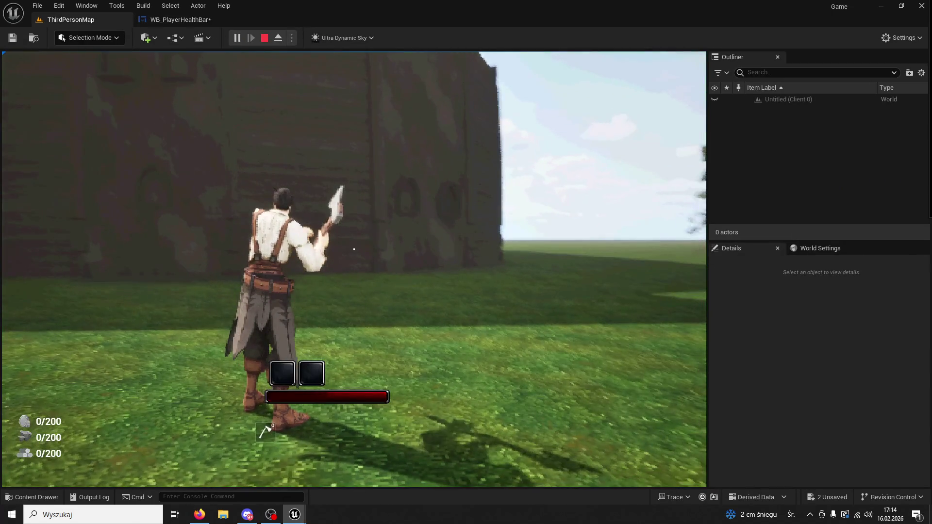
key("Escape")
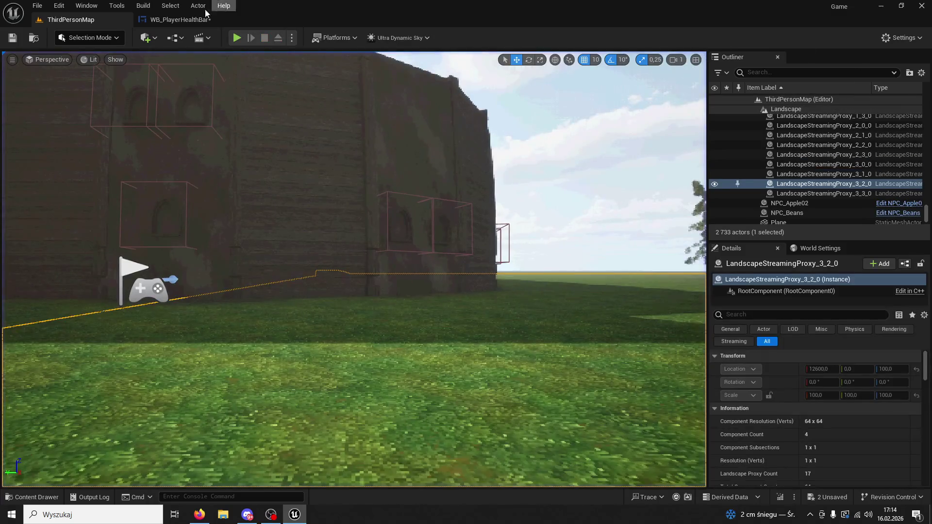
left_click(180, 20)
scroll(878, 333, "down", 3)
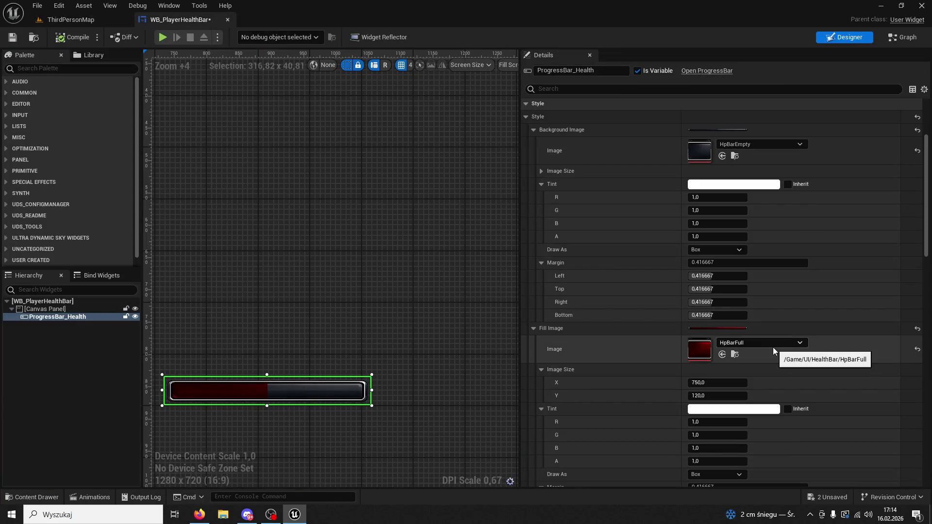
Step: Reset Marquee Image and Fill Image to None for a plain white fill, then go to ThirdPersonMap
scroll(776, 348, "down", 20)
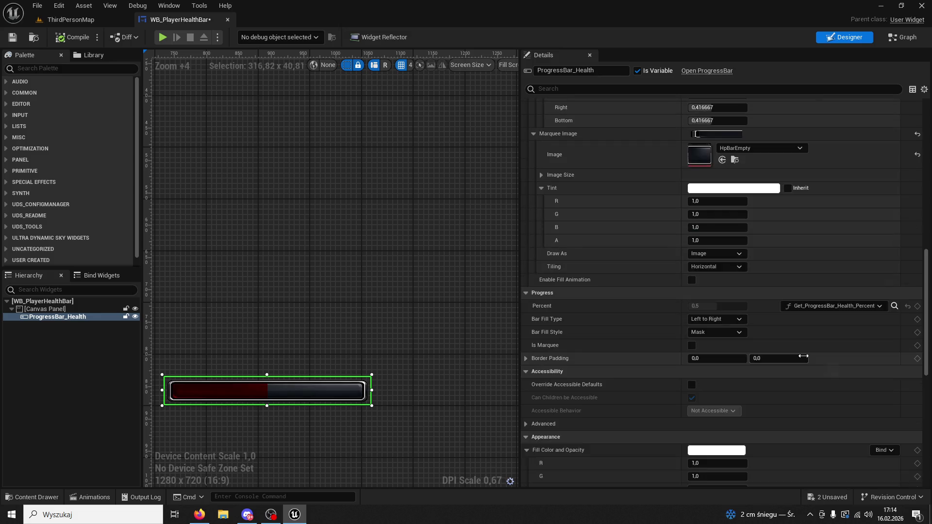
scroll(802, 359, "up", 3)
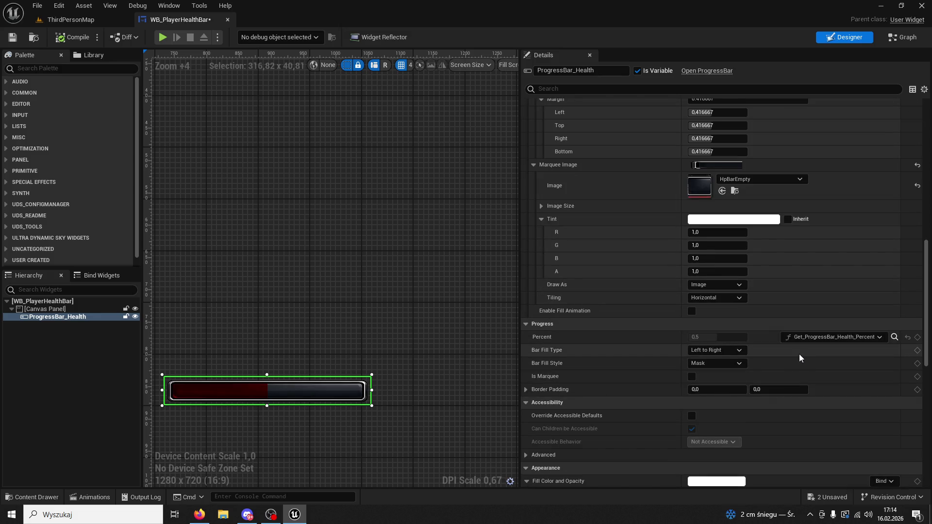
scroll(758, 306, "up", 1)
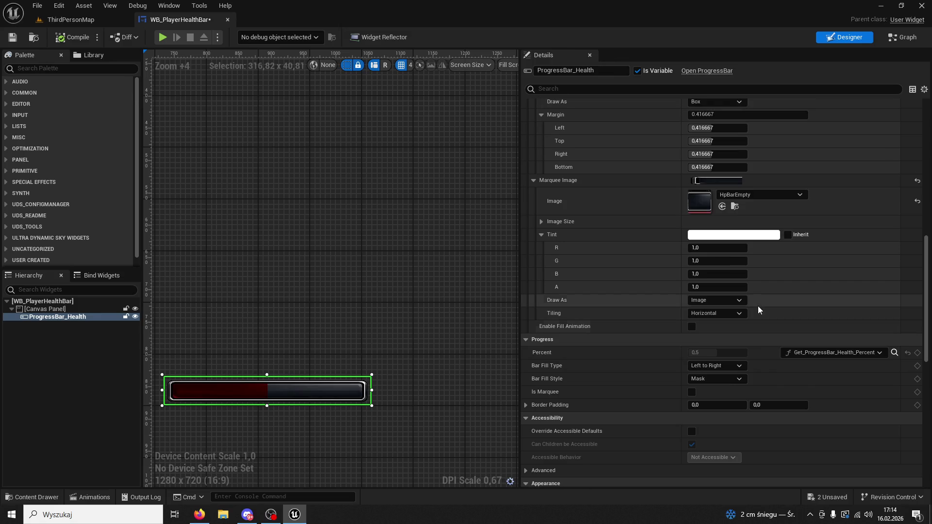
left_click(917, 201)
scroll(813, 208, "up", 2)
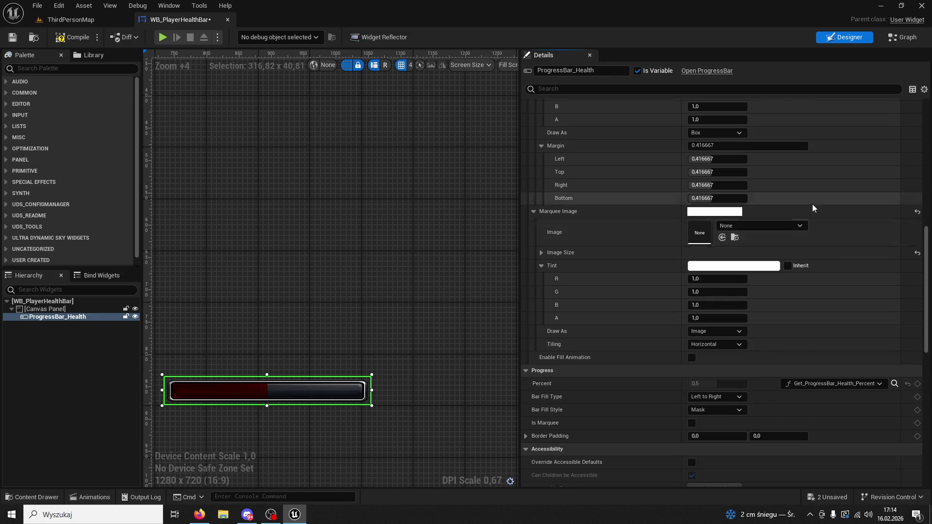
scroll(811, 214, "up", 9)
left_click(918, 126)
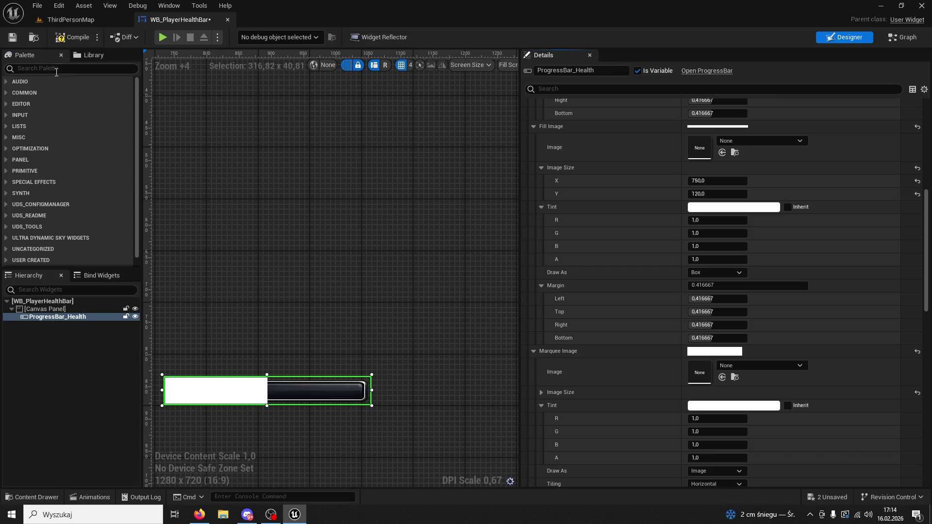
left_click(97, 22)
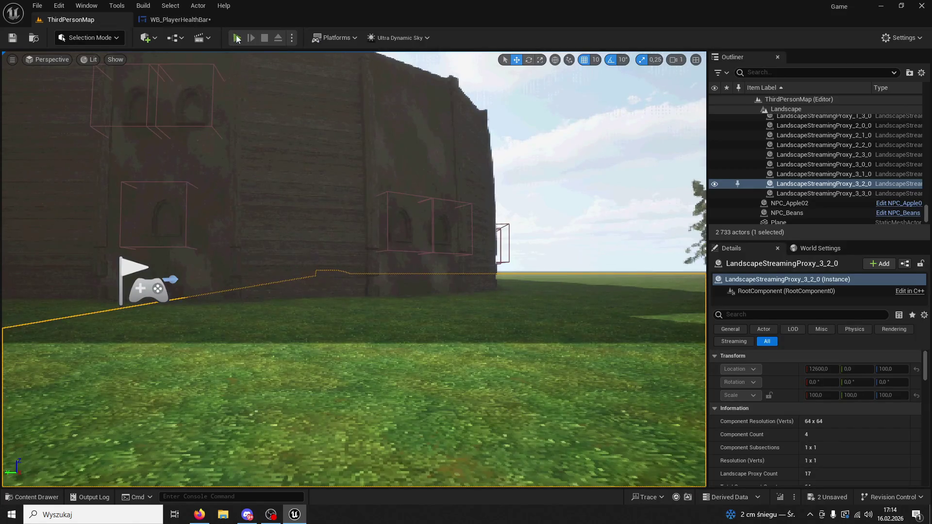
key("alt+p")
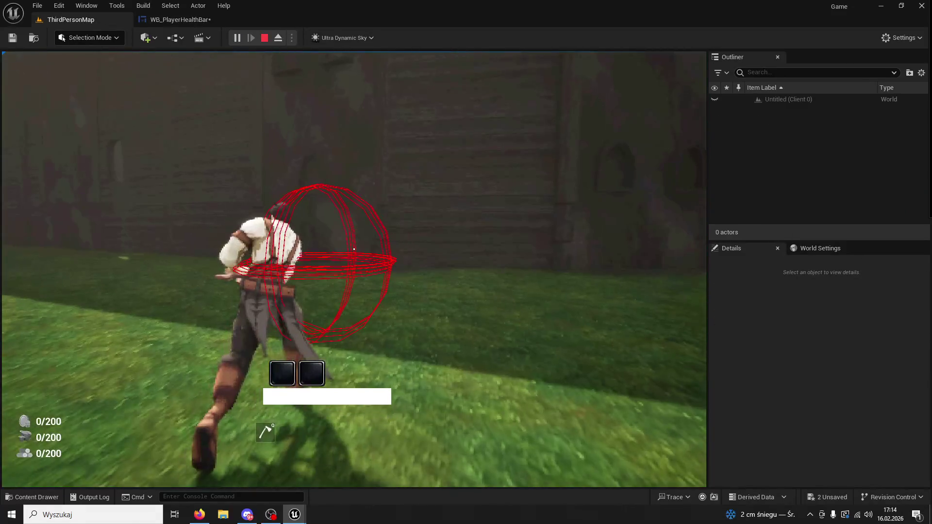
key("super")
key("super")
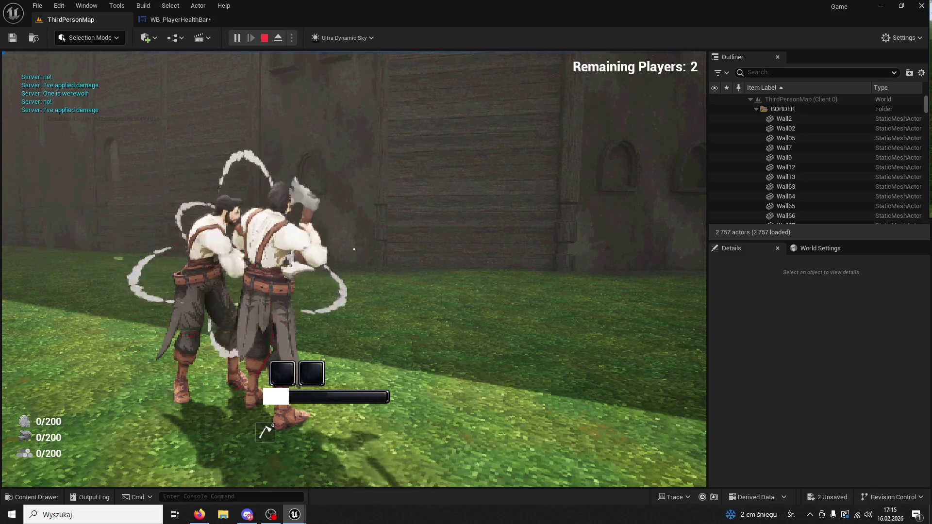
key("Escape")
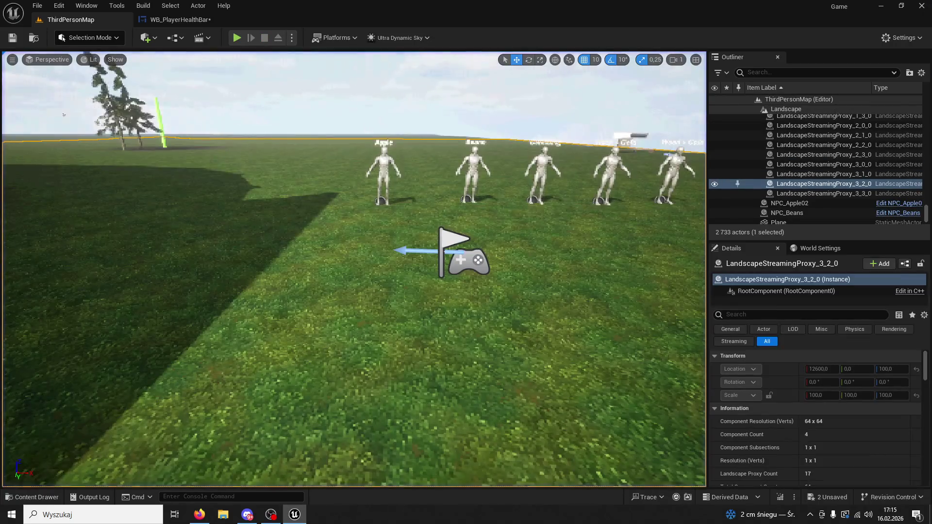
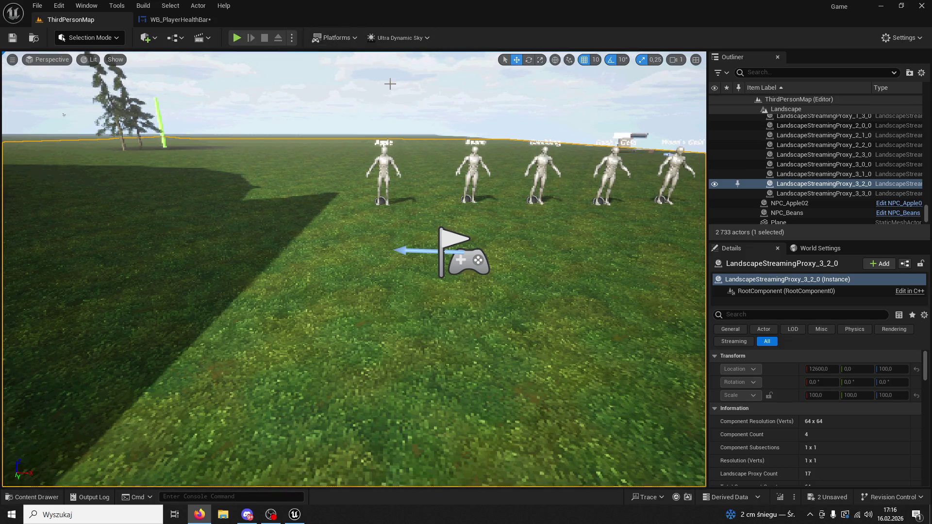
Step: Make the health bar's Fill Image tint fully transparent by setting its alpha to 0
left_click(193, 21)
left_click(713, 260)
type("0")
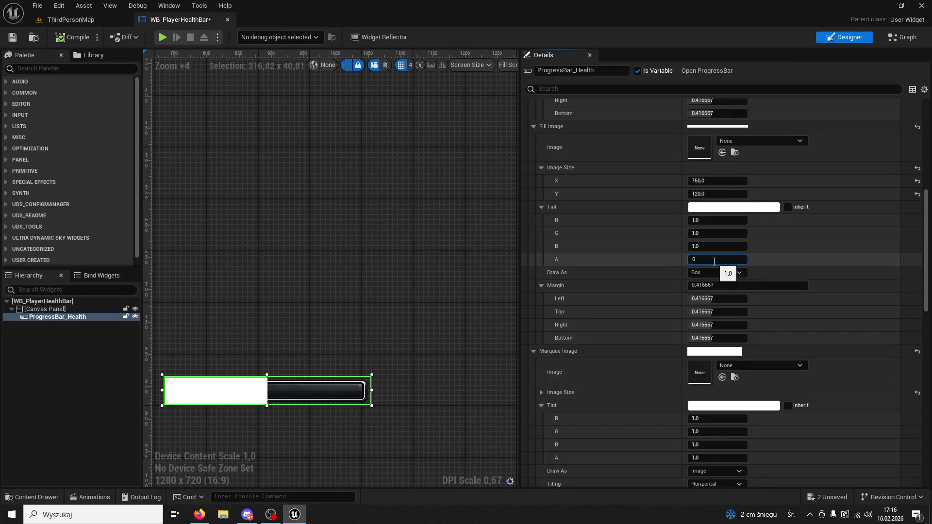
key("Return")
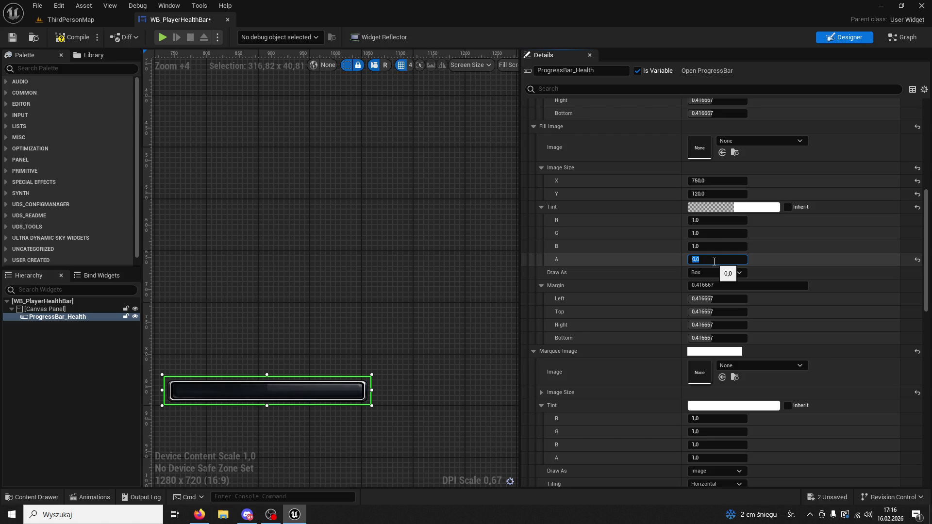
left_click(307, 383)
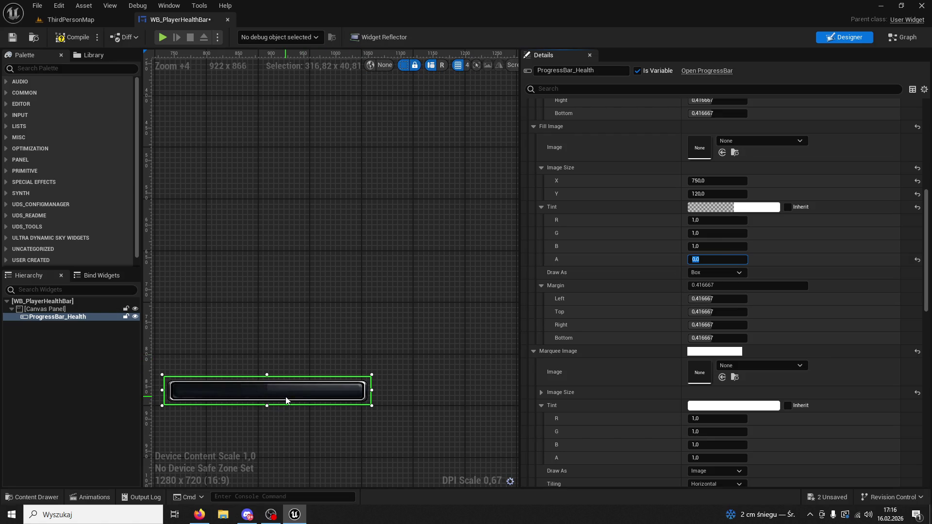
Step: Try a background tint alpha of 0, then restore the bar background's full opacity
scroll(713, 300, "up", 8)
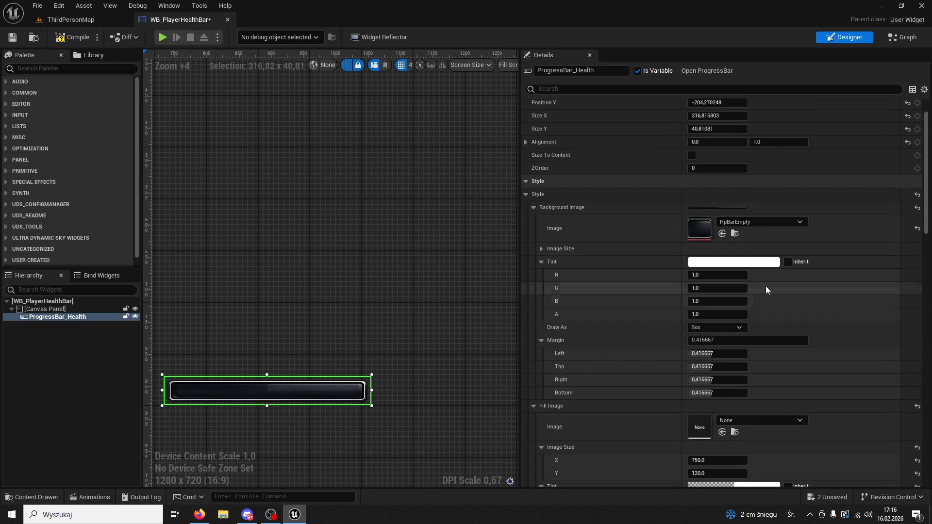
left_click(706, 314)
type("0")
key("Return")
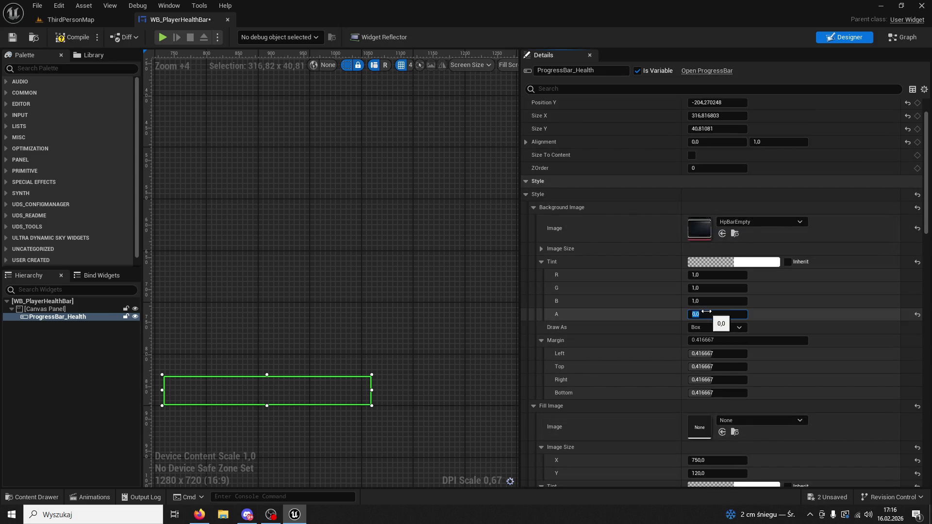
key("BackSpace")
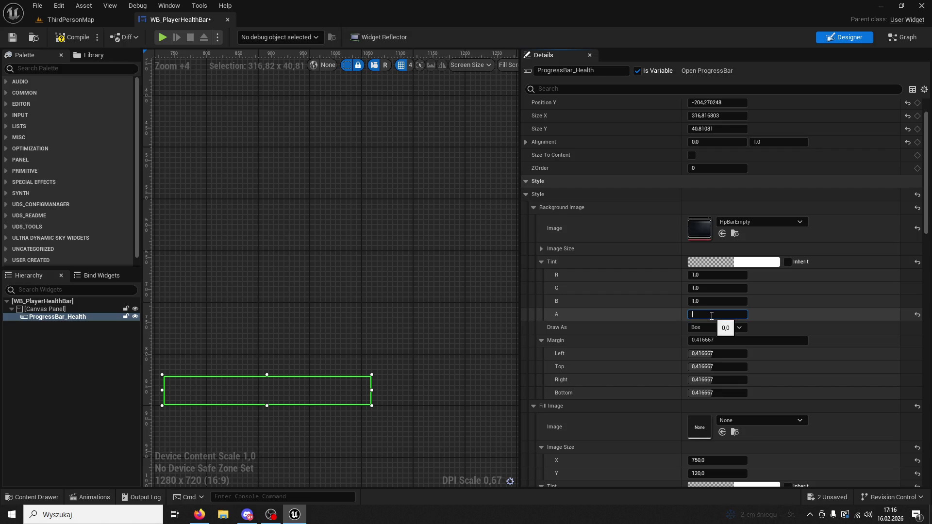
type("1")
key("Return")
Step: Test Inherit and a red value of 2 on the background tint, then revert and untick Inherit
left_click(788, 262)
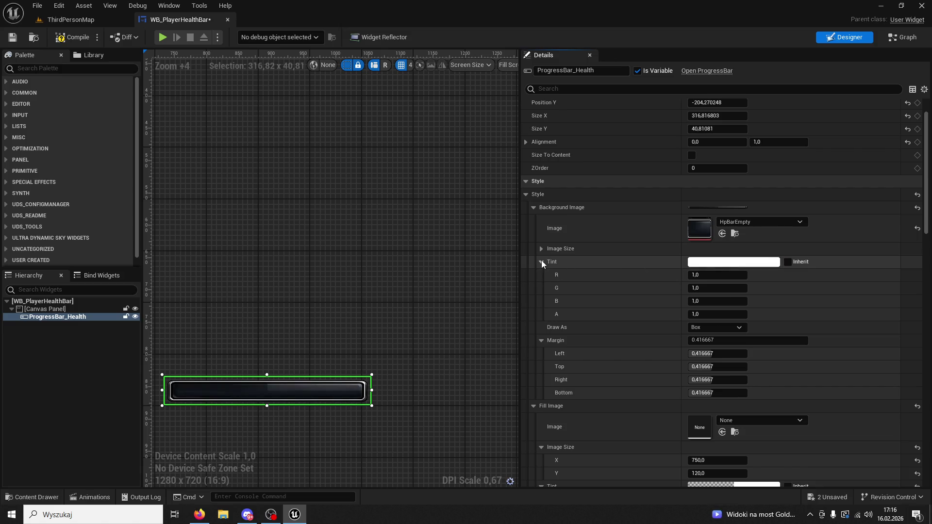
left_click(543, 247)
left_click(543, 247)
left_click(719, 275)
type("2")
key("Return")
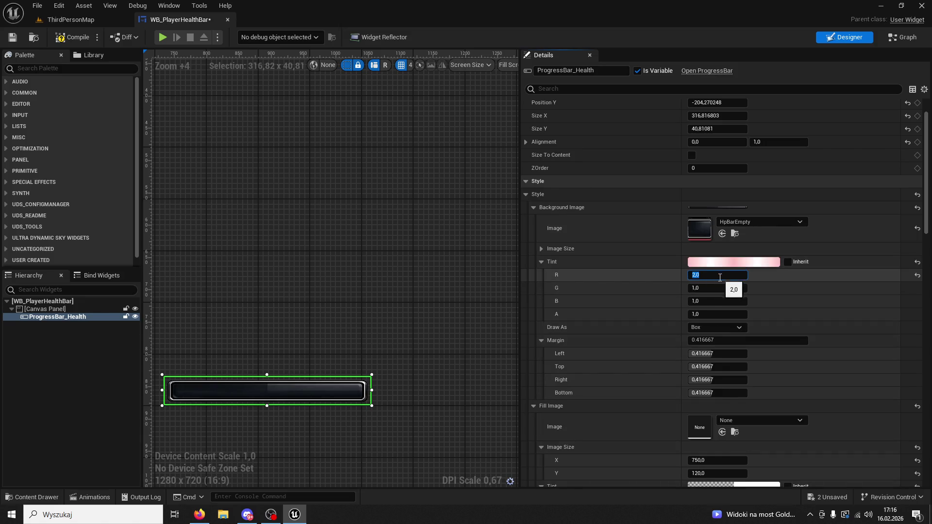
key("ctrl+z")
left_click(787, 261)
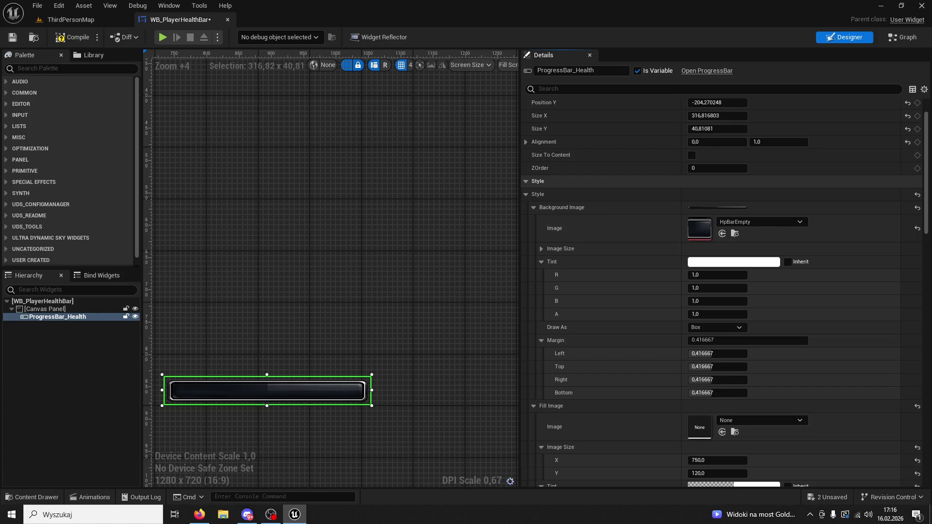
left_click(373, 394)
Step: Narrow the health progress bar to 182 wide and zoom in to inspect it
left_click(340, 399)
mouse_move(368, 391)
left_mouse_down()
mouse_move(290, 396)
mouse_move(364, 395)
mouse_move(368, 373)
left_mouse_up()
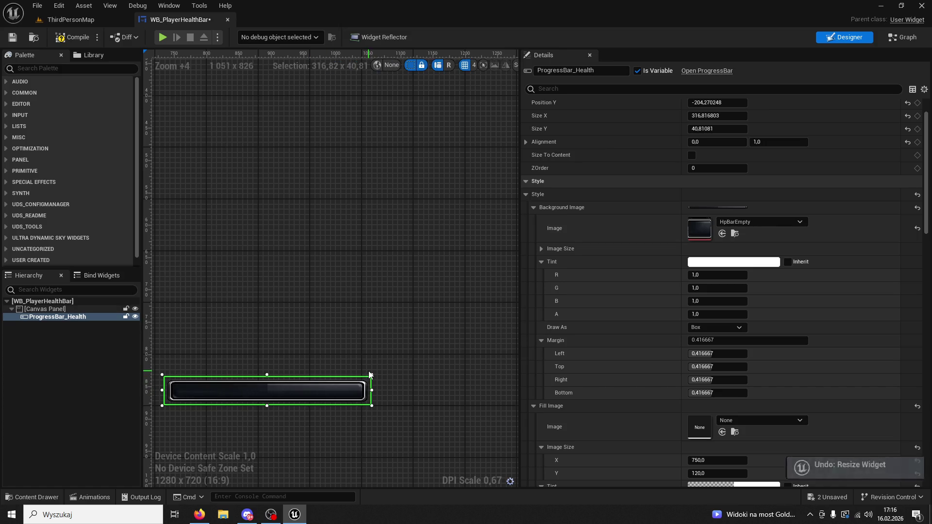
left_click(359, 353)
scroll(362, 355, "up", 7)
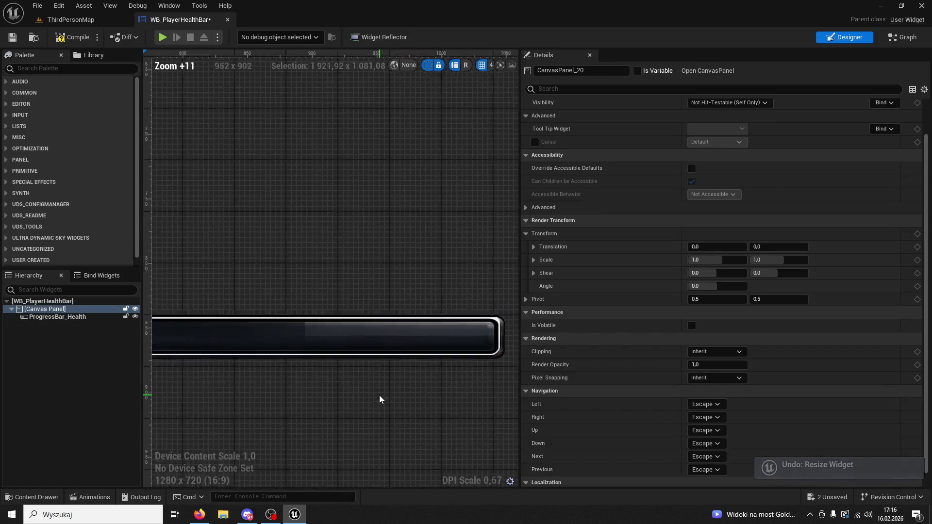
scroll(381, 399, "up", 5)
mouse_move(373, 293)
left_mouse_down()
mouse_move(430, 286)
mouse_move(383, 284)
left_mouse_up()
scroll(431, 286, "down", 5)
Step: Reselect the health bar, inspect its edge, and switch to the widget's Event Graph
left_click(435, 290)
scroll(376, 283, "down", 1)
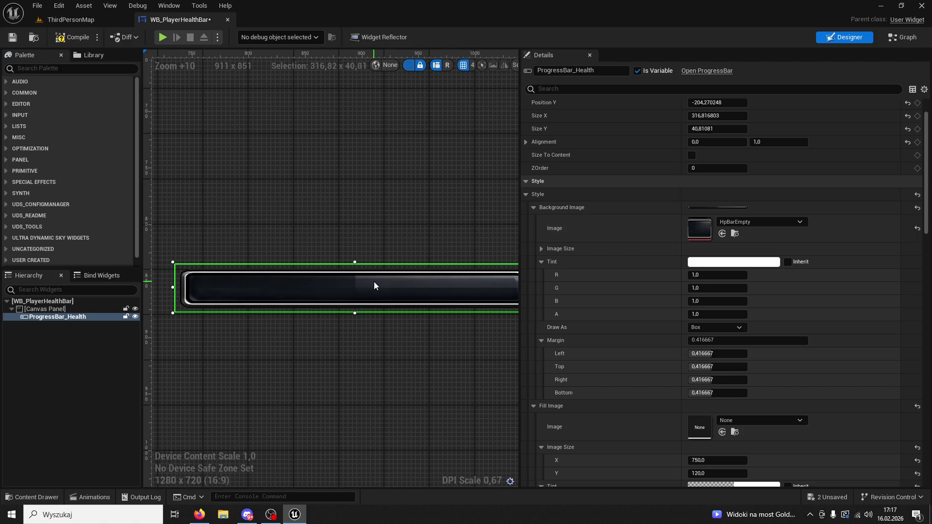
scroll(373, 284, "up", 7)
left_click_drag(351, 287, 383, 293)
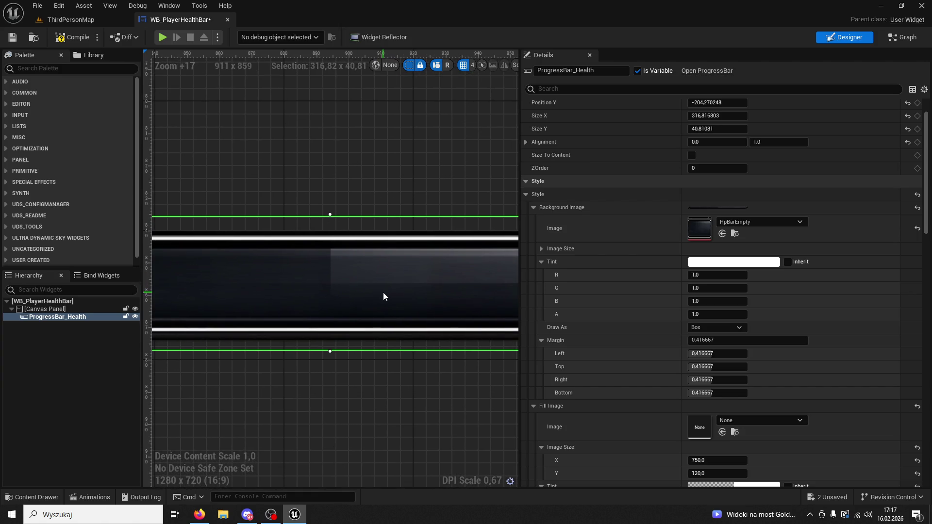
scroll(382, 293, "down", 8)
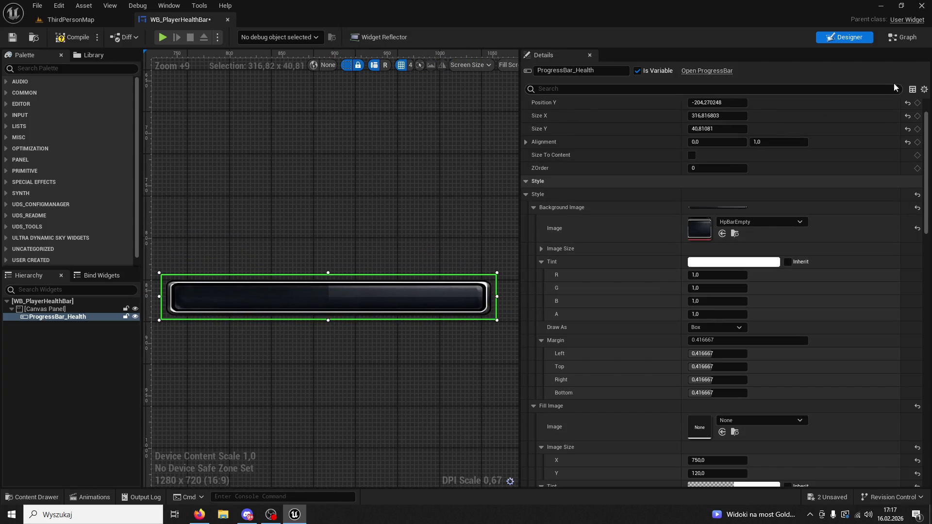
left_click(905, 38)
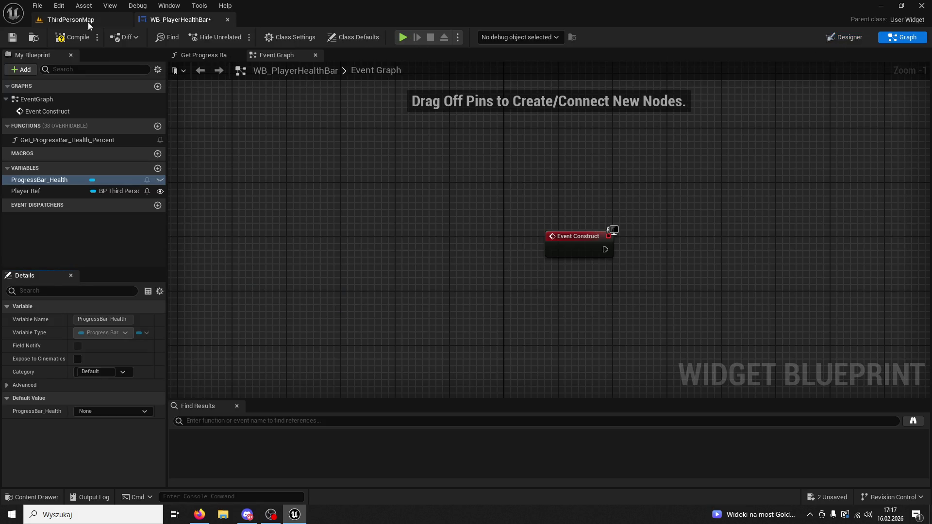
Step: Compile the widget and remove the binding on the health bar's Percent property
left_click(75, 37)
left_click(844, 39)
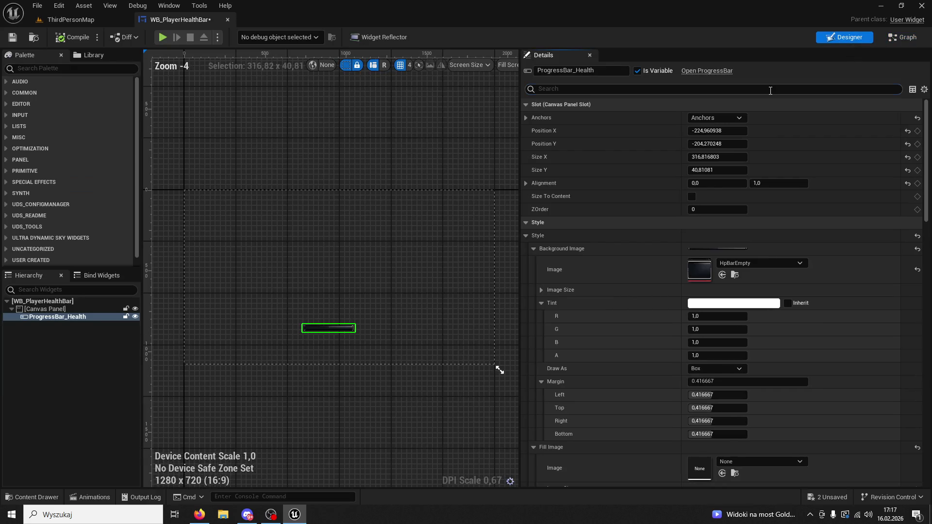
type("prog")
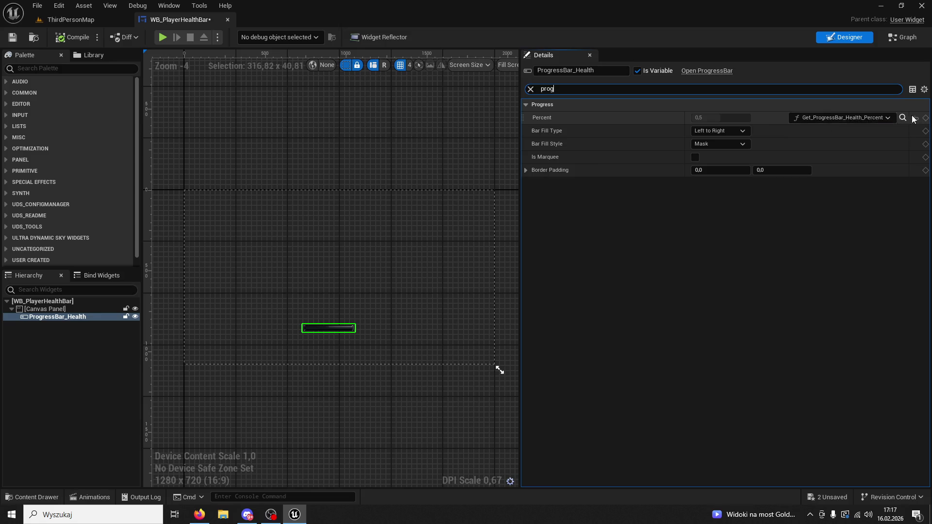
left_click(888, 117)
left_click(839, 145)
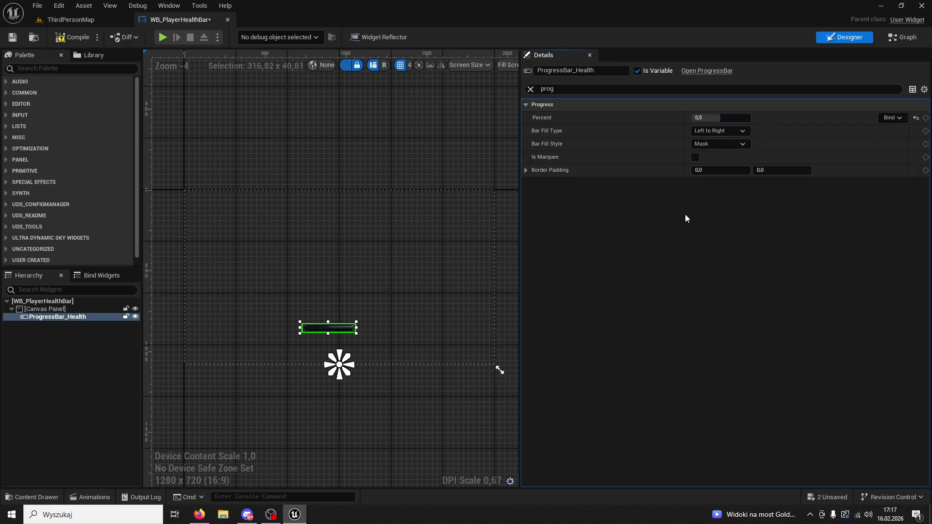
Step: Set Percent to 1, compile again, and return to the ThirdPersonMap level
left_click(704, 118)
type("1")
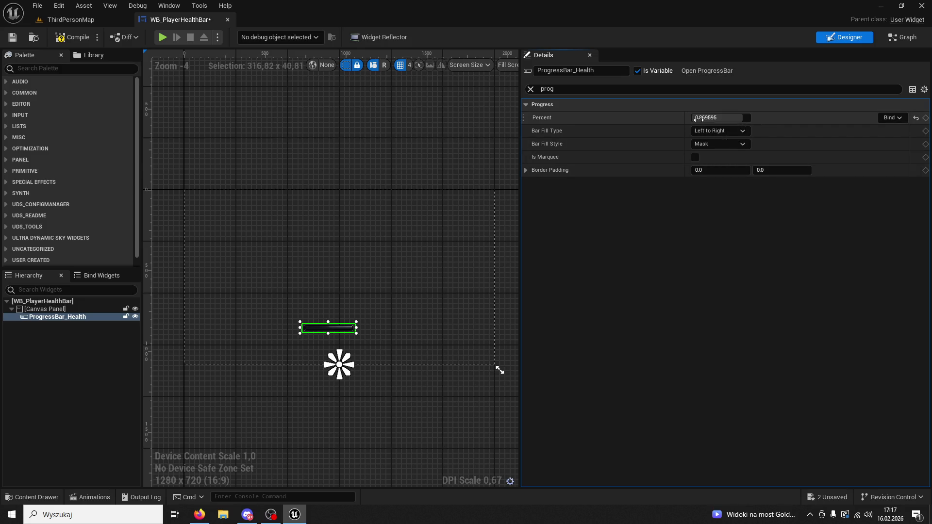
key("Return")
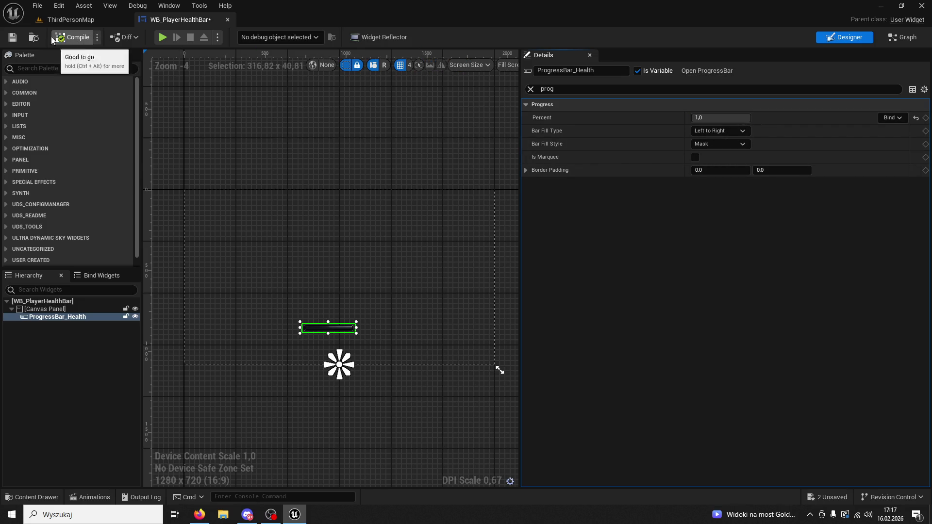
left_click(28, 40)
scroll(429, 369, "up", 9)
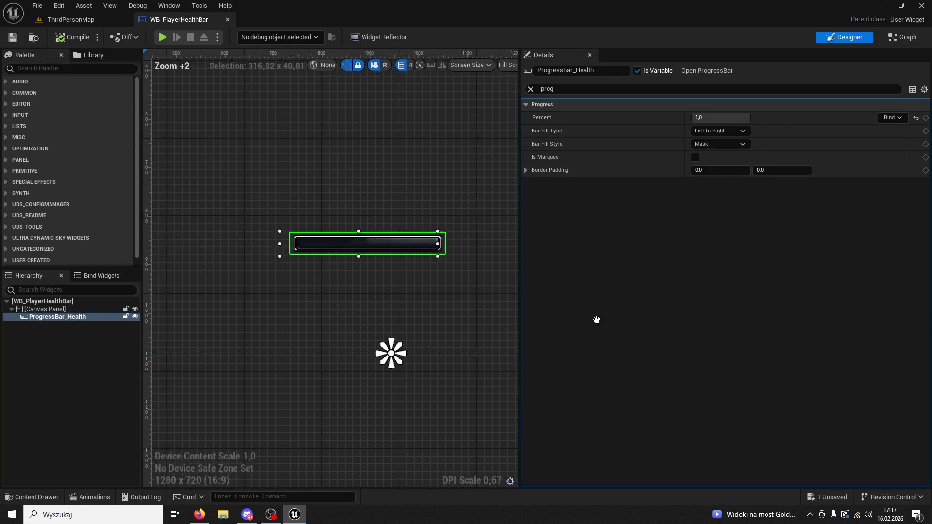
left_click(71, 19)
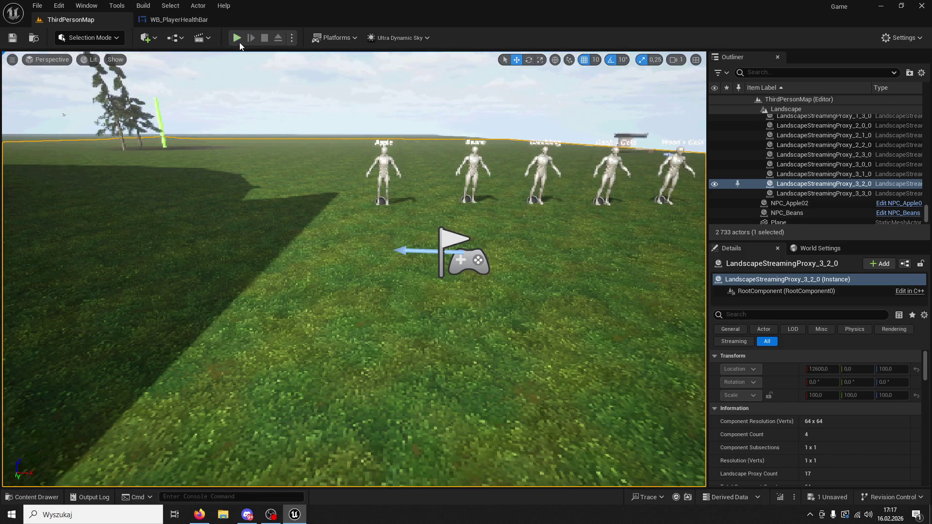
Step: Play-test the level to check the health bar under the hotbar, then reopen WB_PlayerHealthBar
key("alt+p")
key("super")
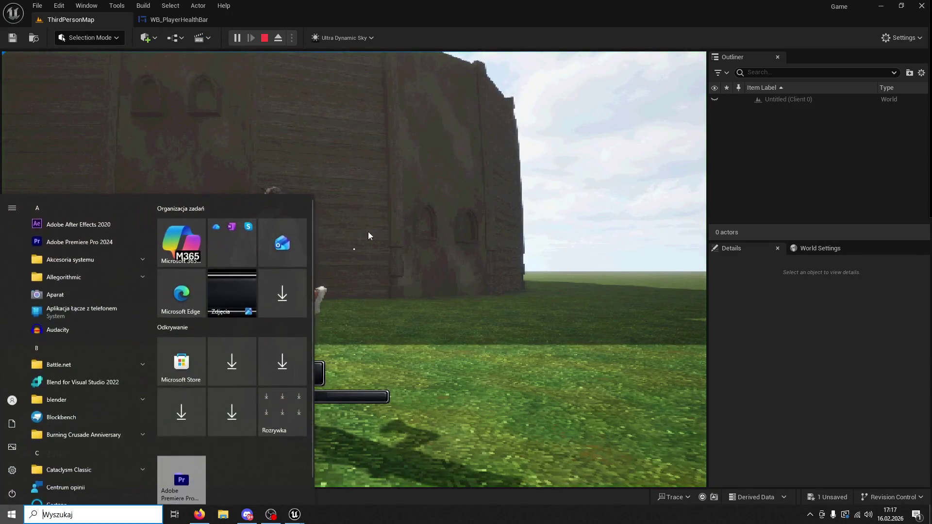
key("super")
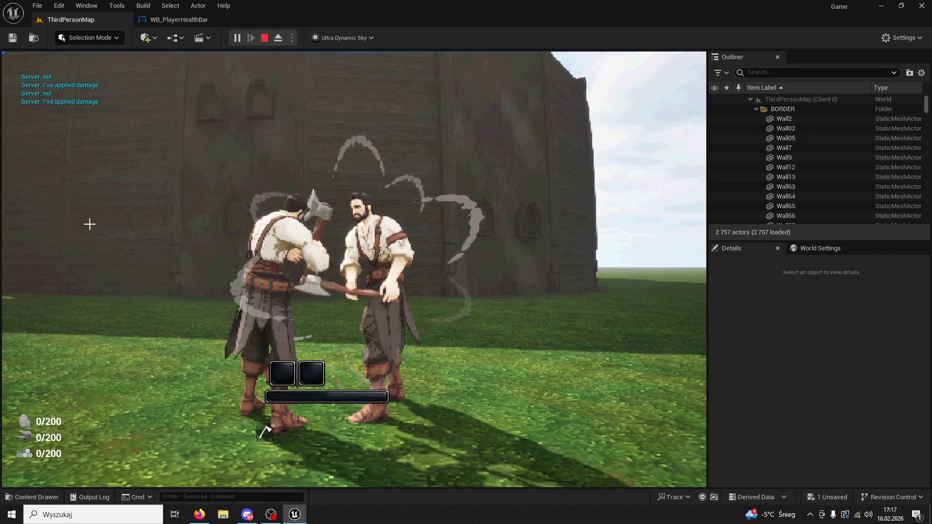
key("Escape")
left_click(179, 19)
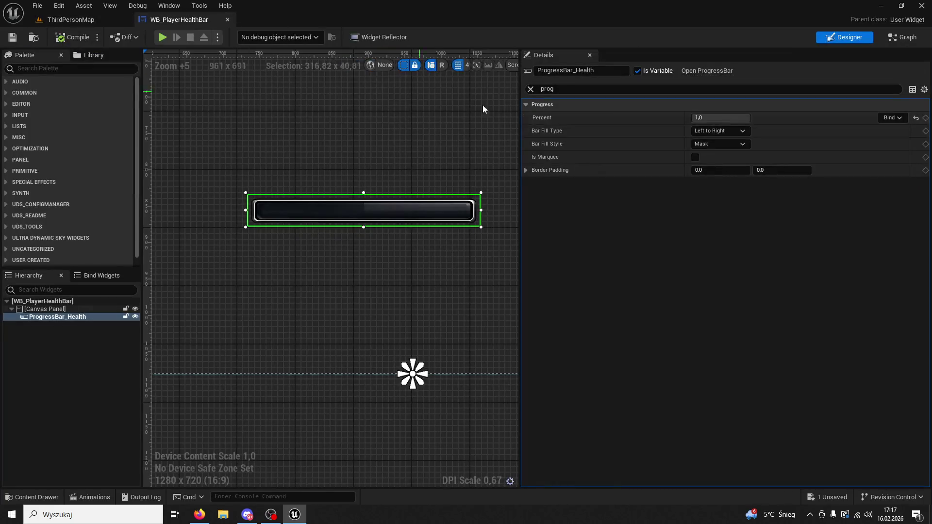
Step: Rebind Percent to Get_ProgressBar_Health_Percent and clear the Details property filter
left_click(904, 118)
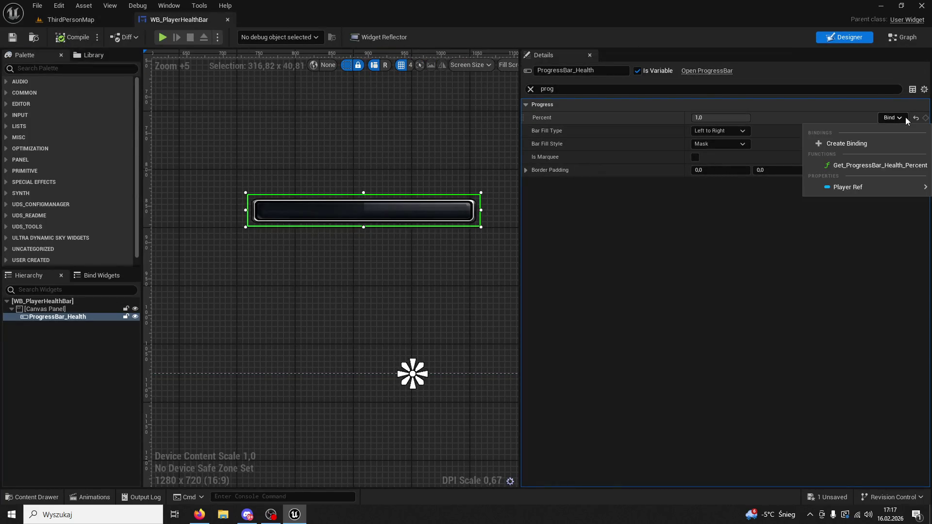
left_click(857, 166)
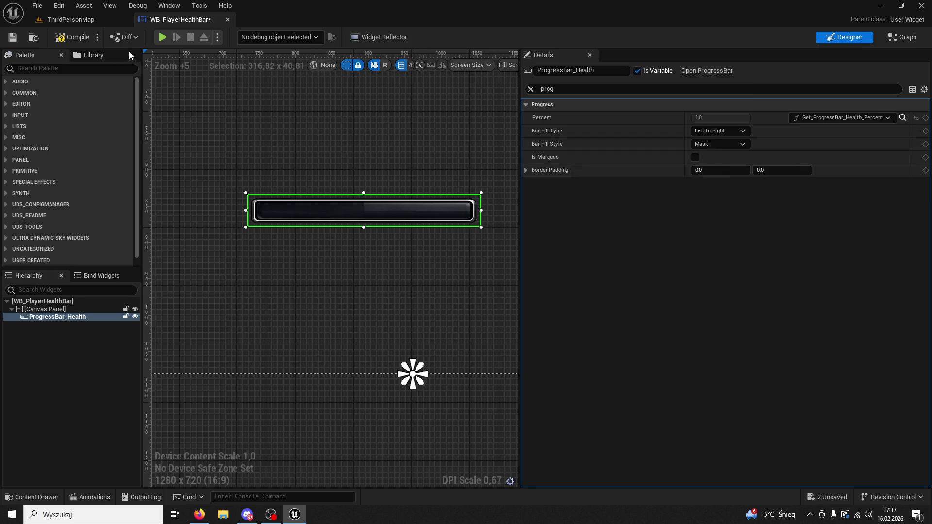
left_click(531, 89)
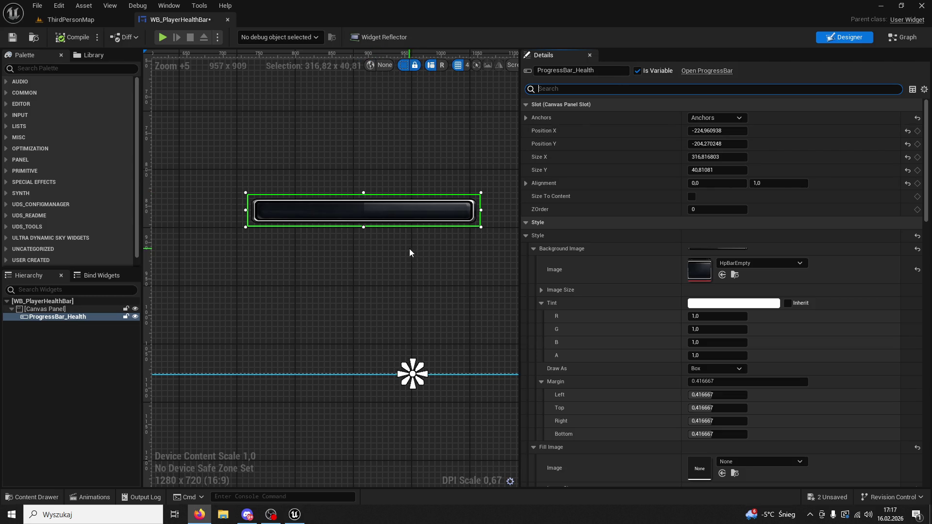
Step: Look over the health bar in the Designer, then minimize Unreal to show the desktop
scroll(410, 250, "up", 7)
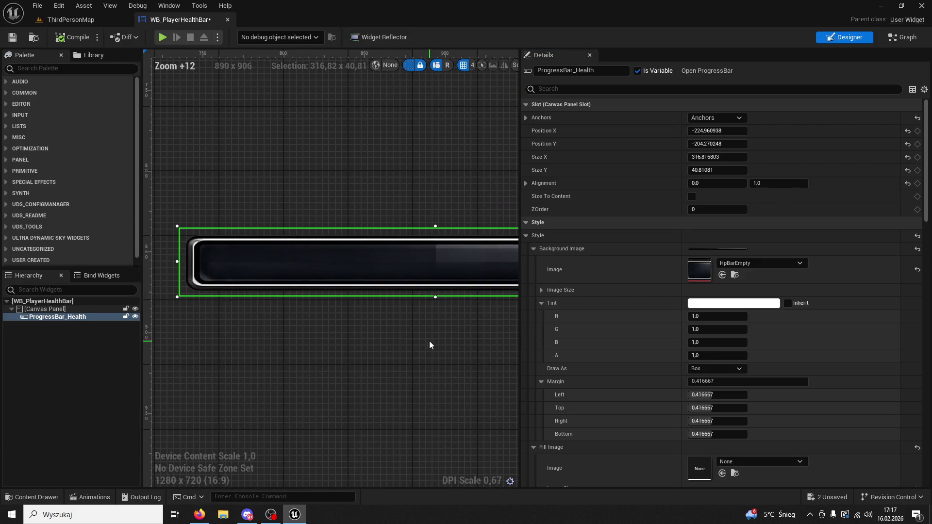
scroll(365, 318, "down", 1)
scroll(331, 318, "up", 1)
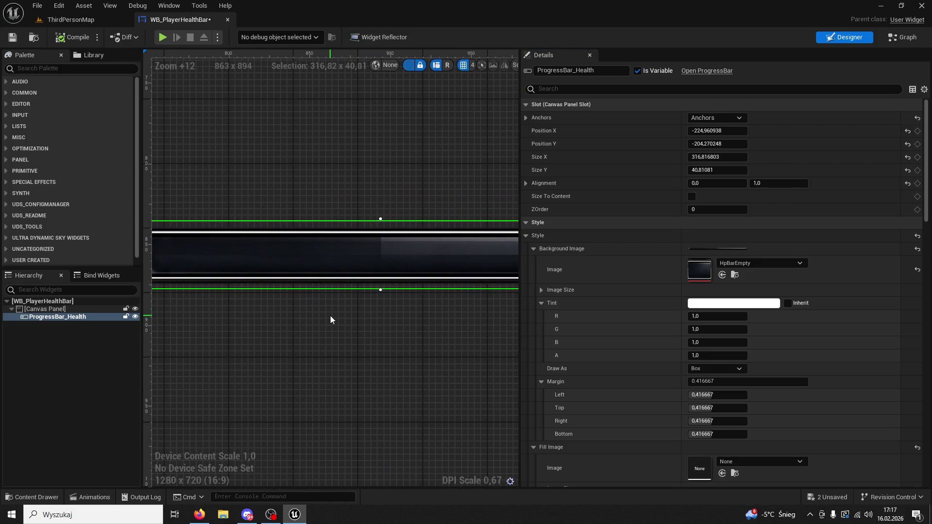
scroll(330, 318, "down", 1)
scroll(357, 287, "up", 1)
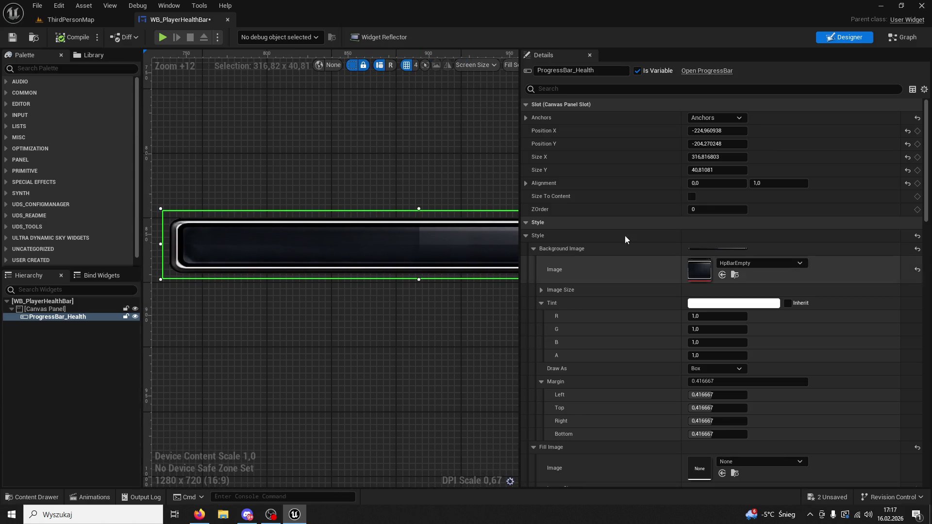
key("alt+Tab")
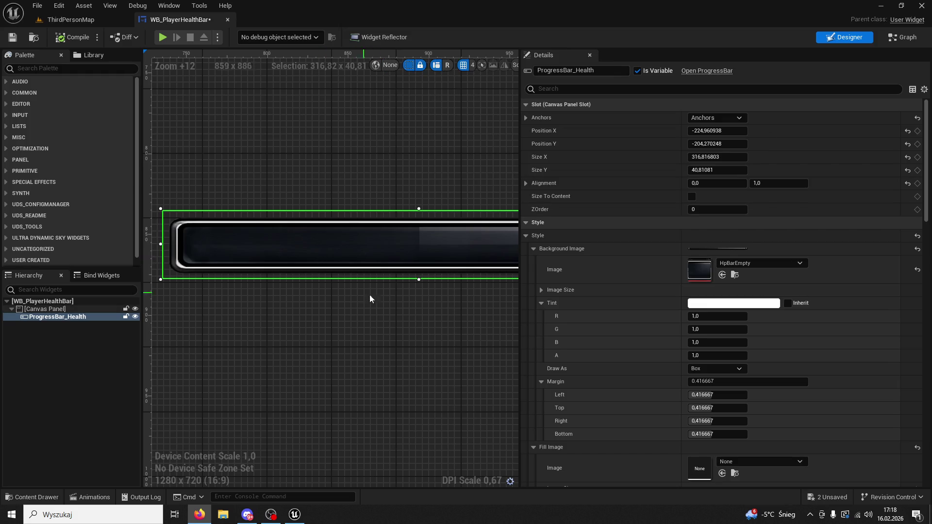
scroll(362, 295, "up", 2)
scroll(326, 303, "down", 4)
left_click(295, 515)
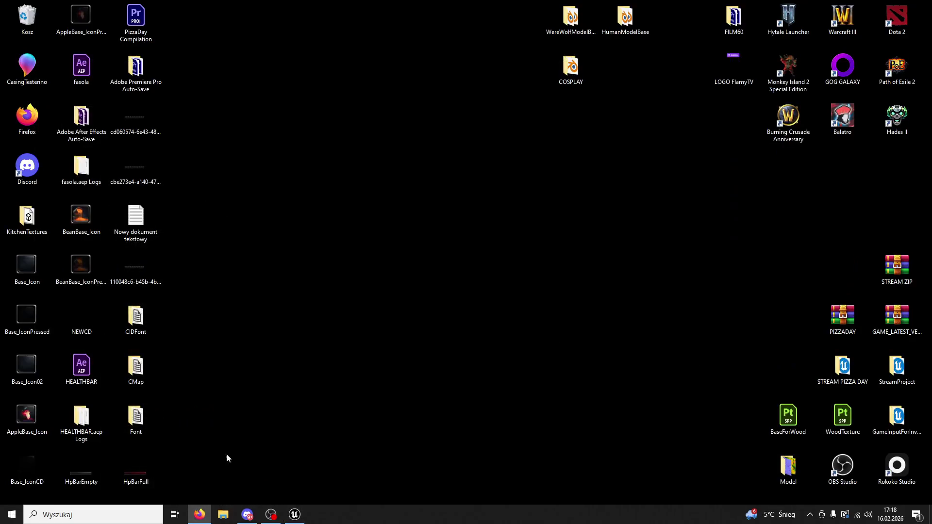
Step: Inspect HpBarEmpty.png zoomed in Photos, return to Unreal, and bring up the Start menu
double_click(85, 473)
scroll(345, 326, "up", 4)
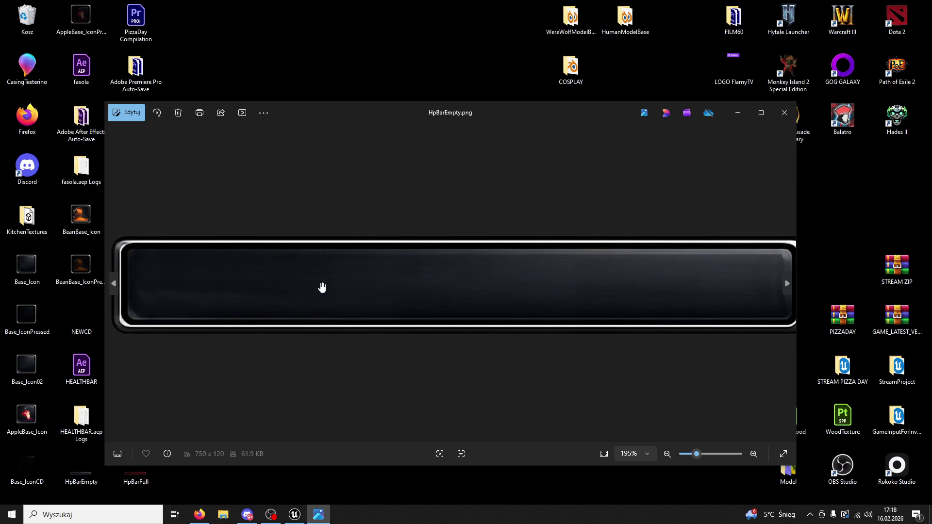
left_click_drag(412, 320, 388, 319)
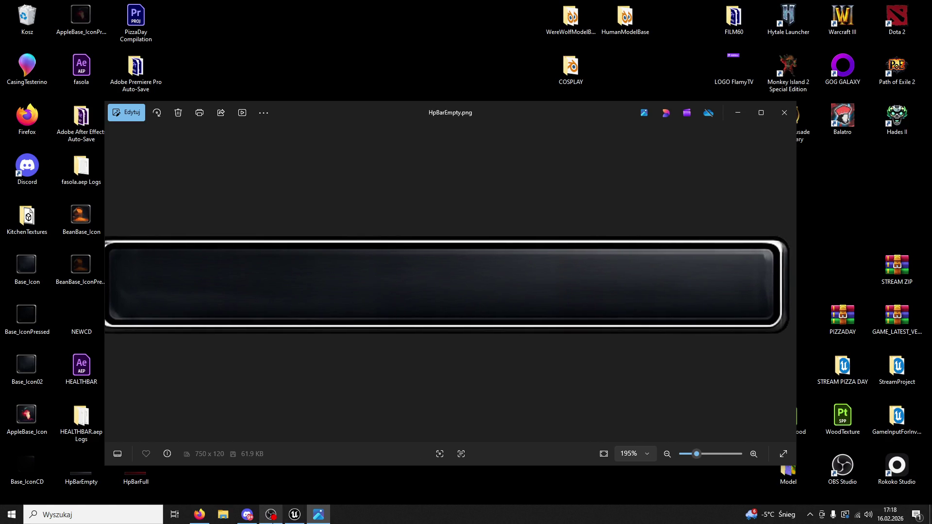
key("alt+Tab")
scroll(392, 347, "down", 2)
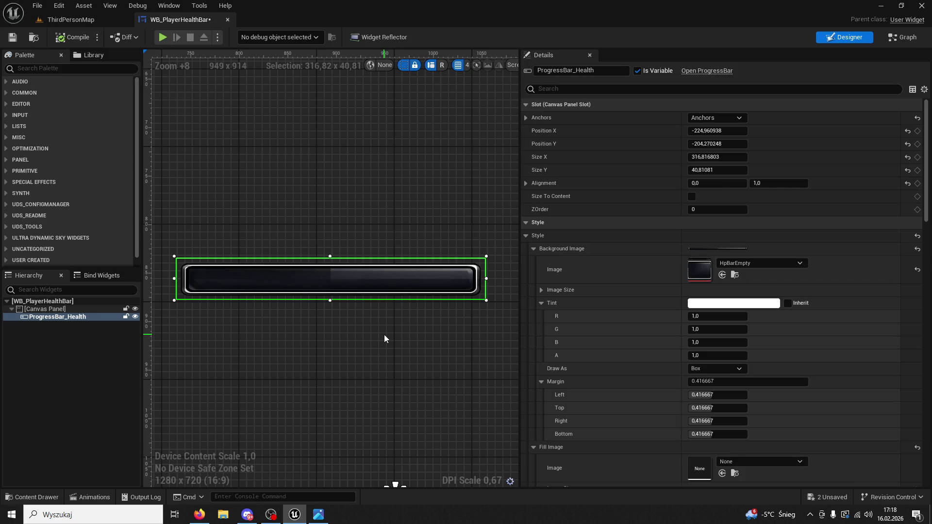
left_click(11, 514)
Step: Launch After Effects and open the HpBarEmpty texture from UI/HealthBar, docked in the editor
left_click(99, 262)
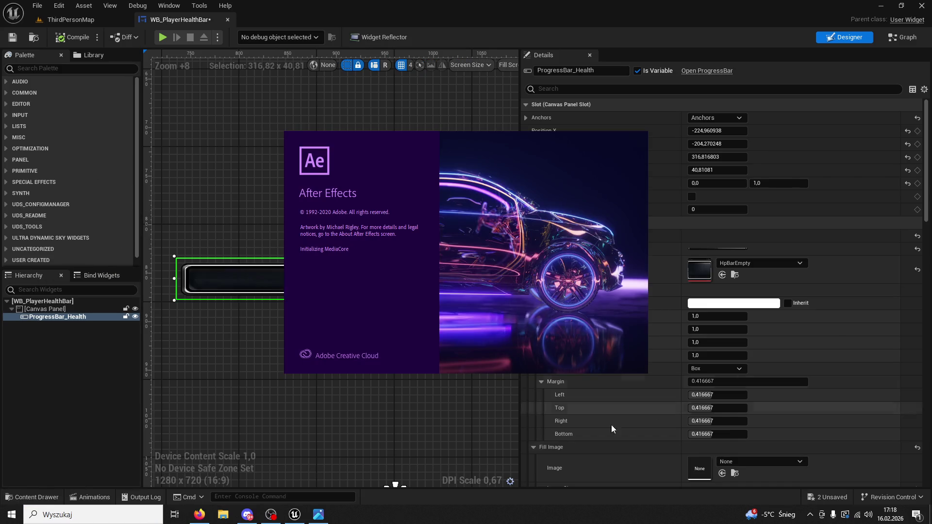
left_click(32, 497)
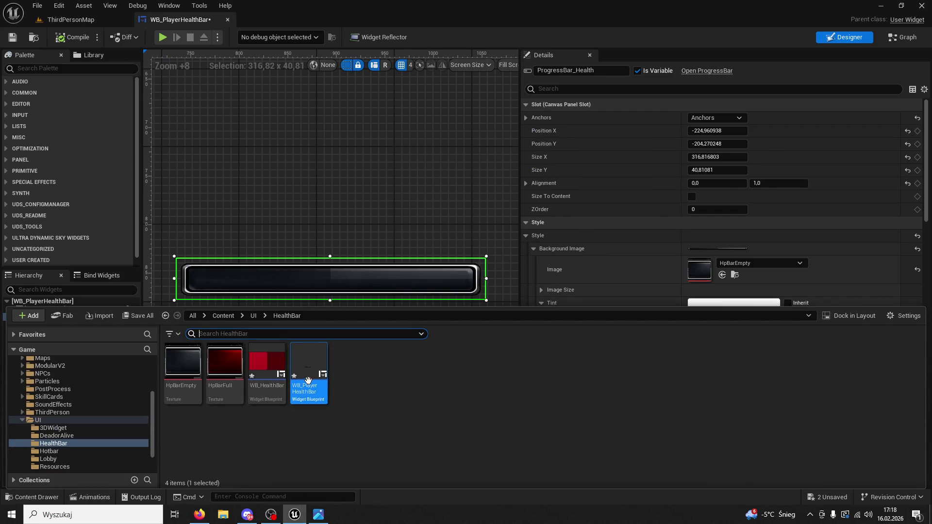
double_click(183, 369)
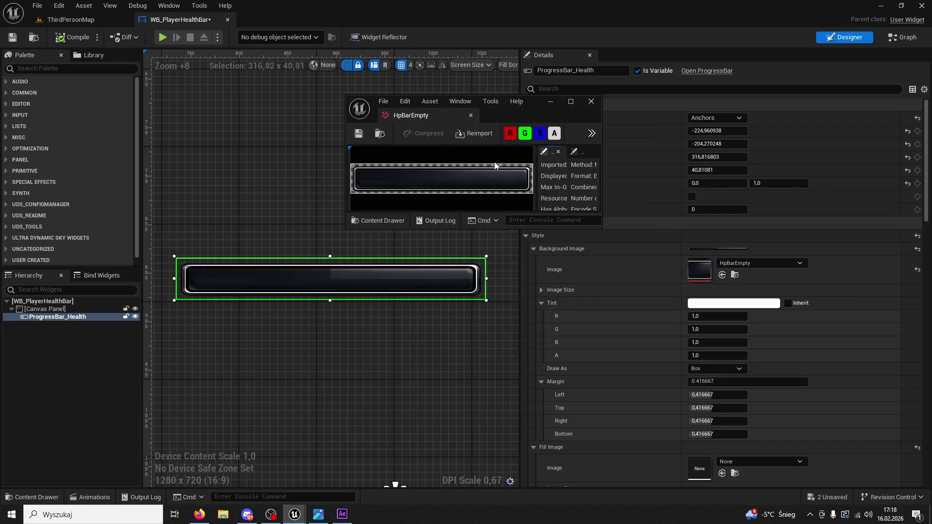
left_click_drag(430, 113, 268, 19)
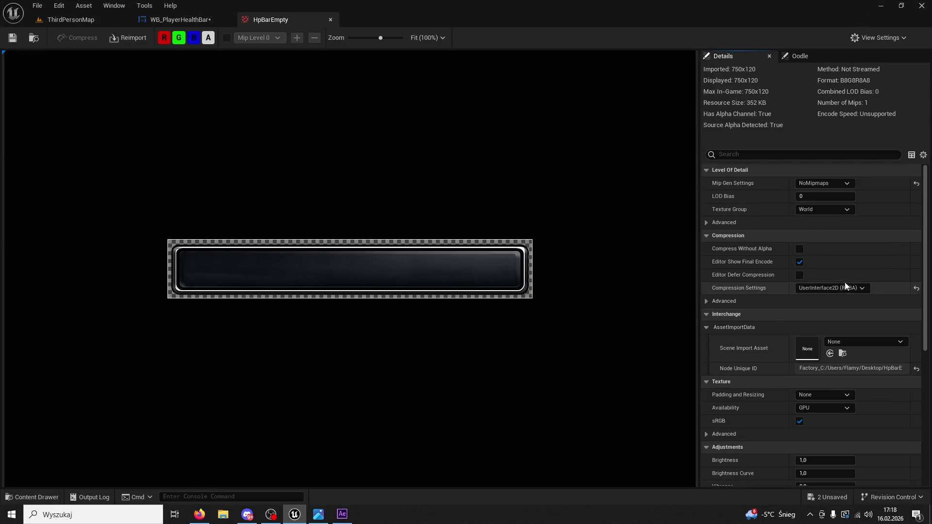
Step: Look through HpBarEmpty's compression and mip generation options without changing them
scroll(866, 234, "down", 3)
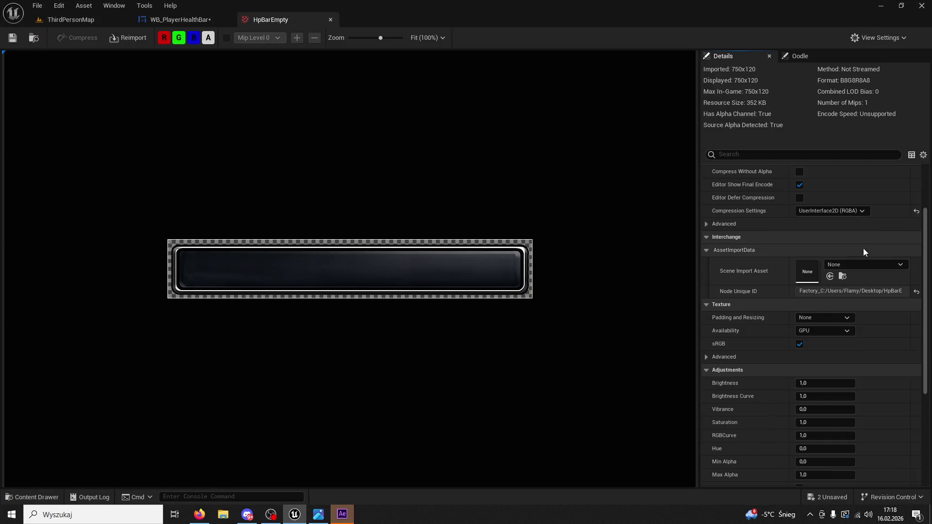
scroll(861, 272, "down", 7)
scroll(840, 272, "up", 10)
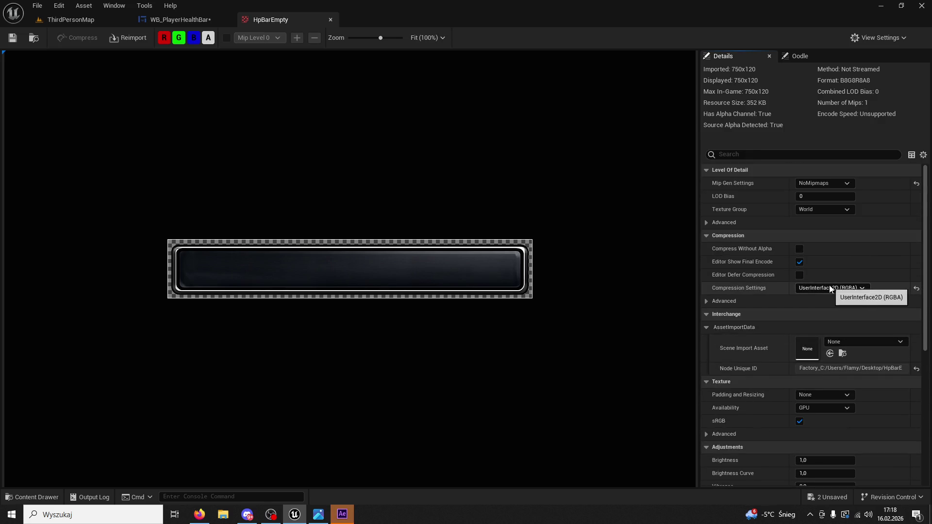
left_click(830, 288)
left_click(830, 288)
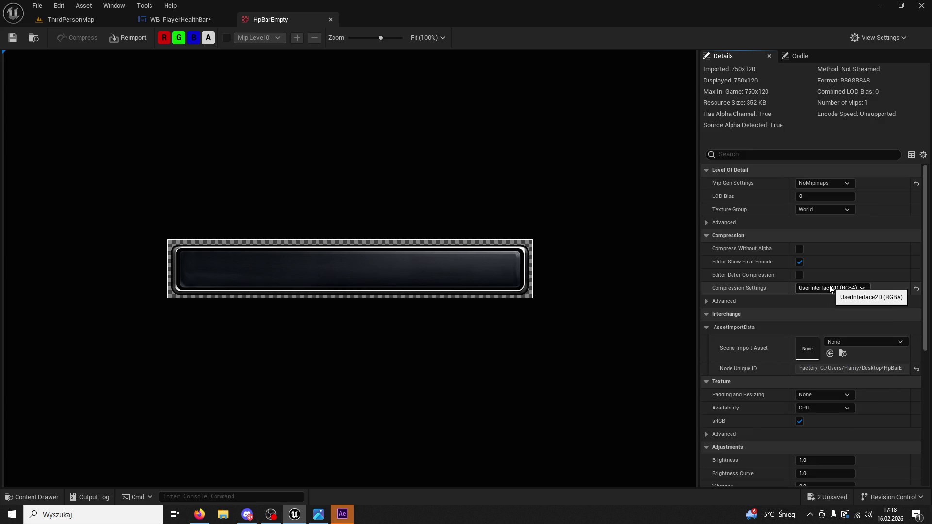
left_click(820, 185)
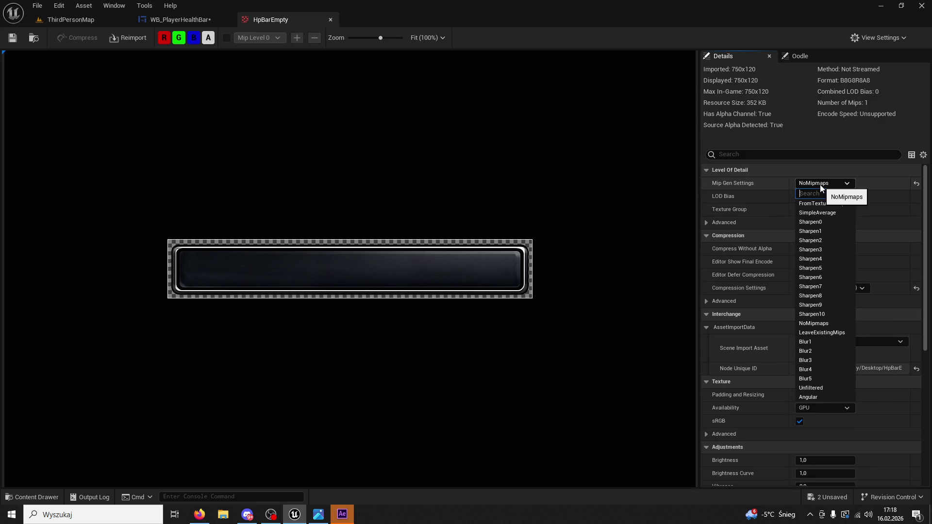
left_click(820, 184)
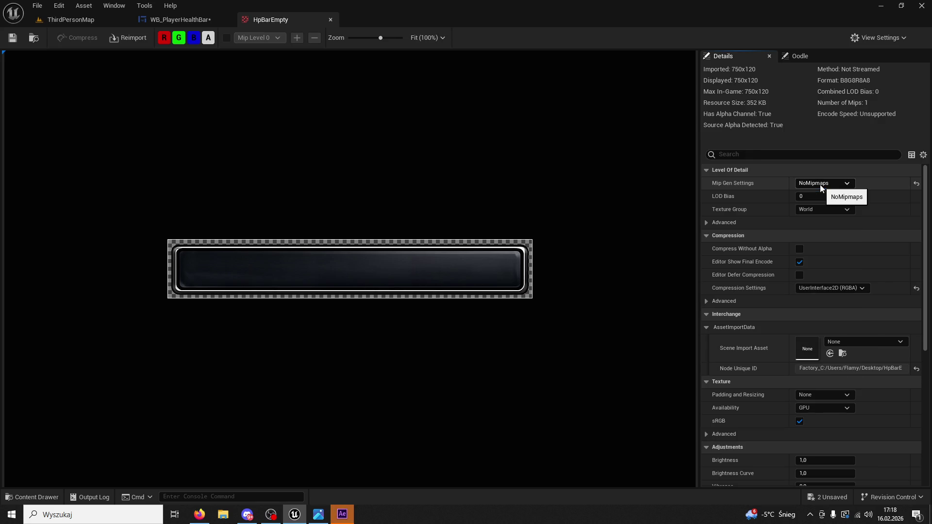
Step: Filter the texture properties for 'rgb', turn off sRGB, and return to ThirdPersonMap
left_click(768, 155)
type("rgb")
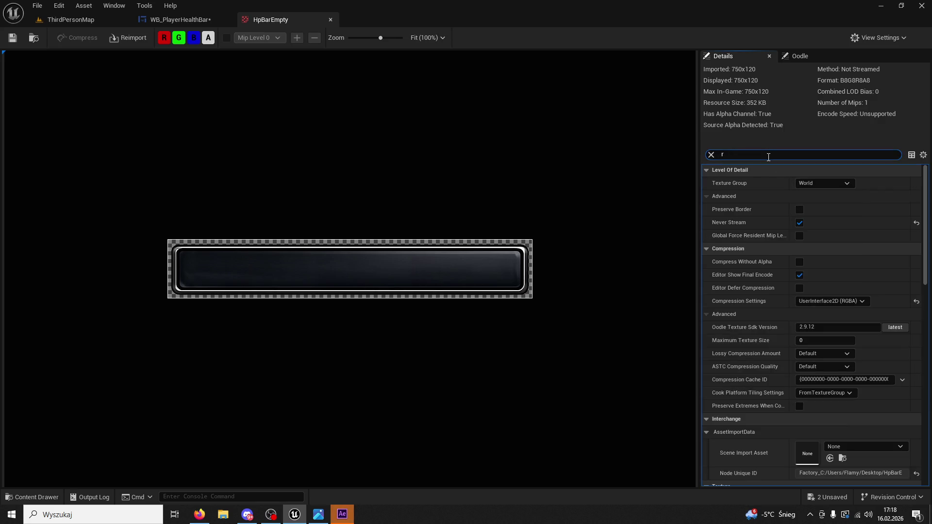
left_click(802, 209)
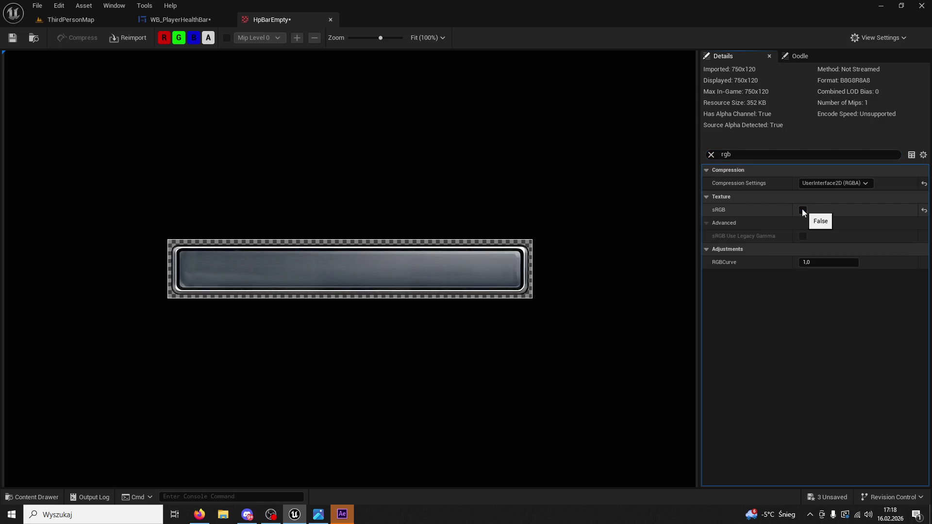
left_click(48, 22)
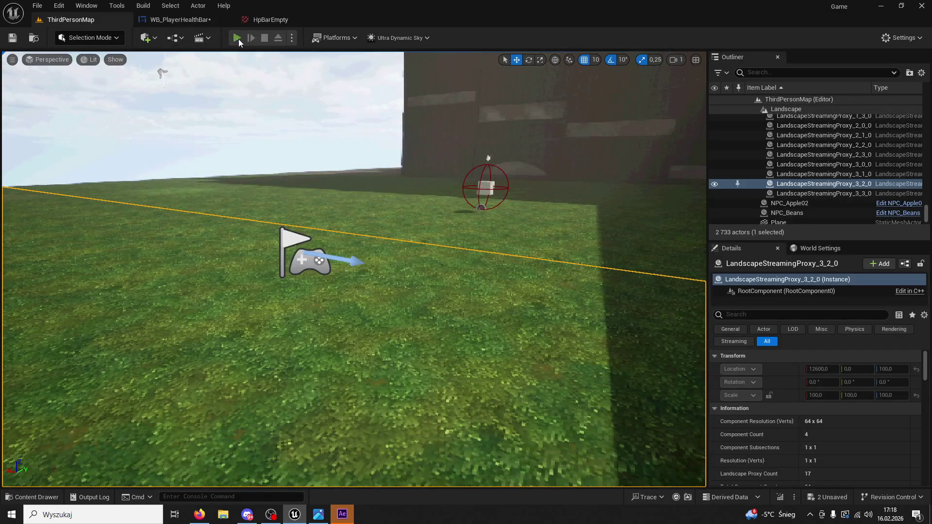
Step: Play-test the level to check the lighter health bar, then stop the session
key("alt+p")
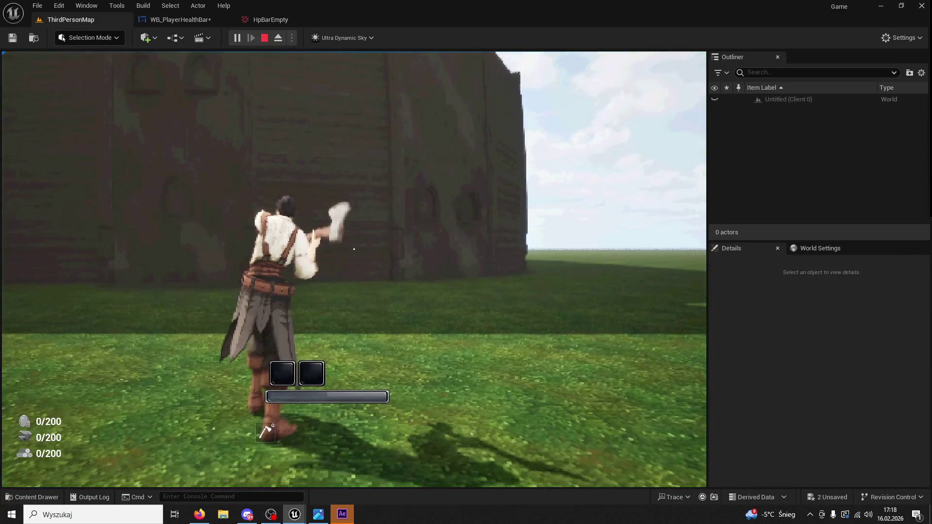
key("shift+F1")
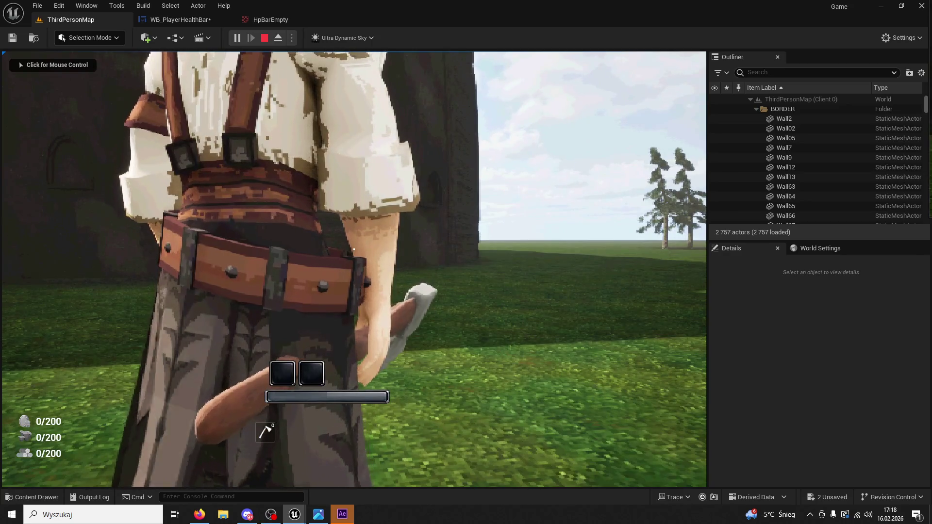
key("Escape")
double_click(812, 154)
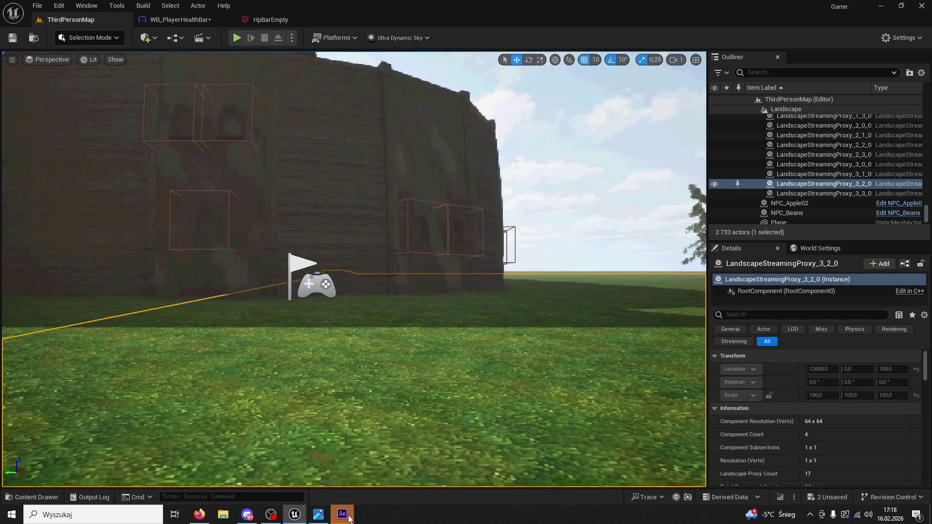
Step: Dismiss the After Effects start screen and go back to Unreal
left_click(342, 514)
left_click(556, 70)
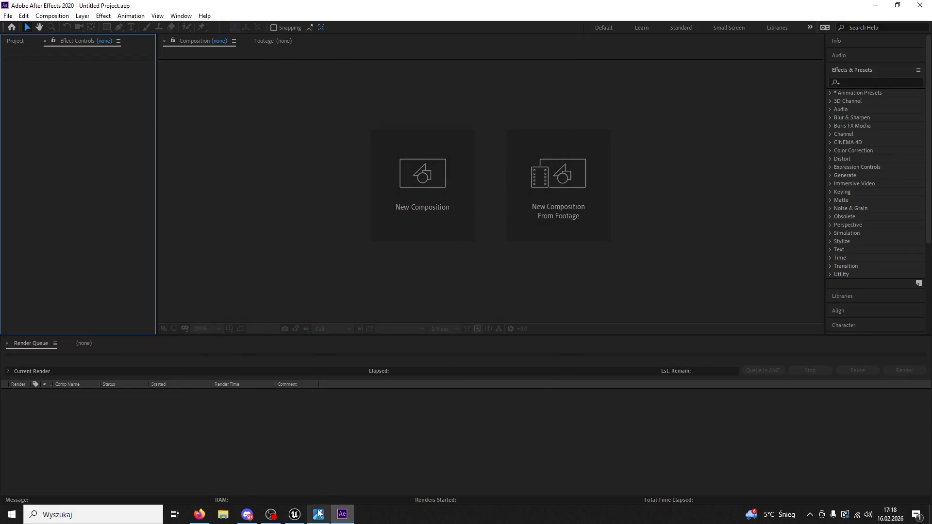
left_click(294, 514)
Step: Turn sRGB back on for HpBarEmpty, hide the alpha preview, save, and return to the level
left_click(281, 20)
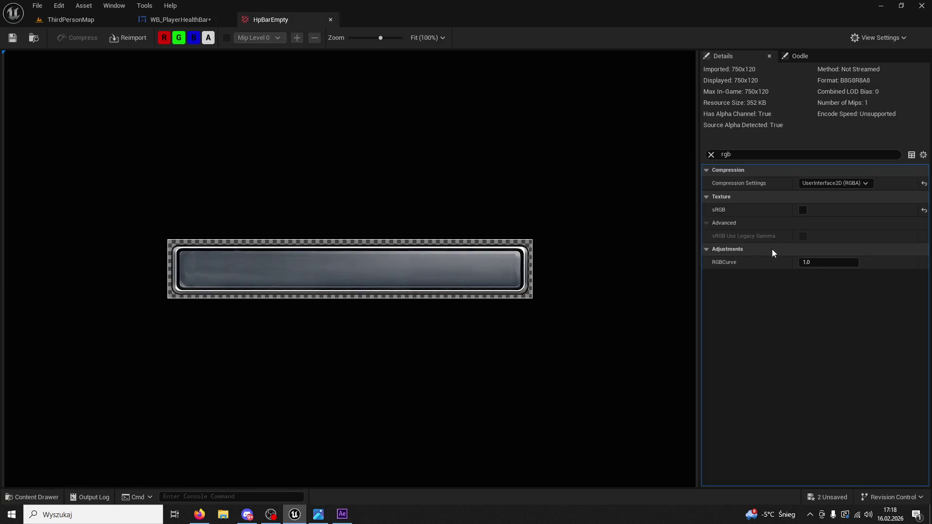
left_click(802, 209)
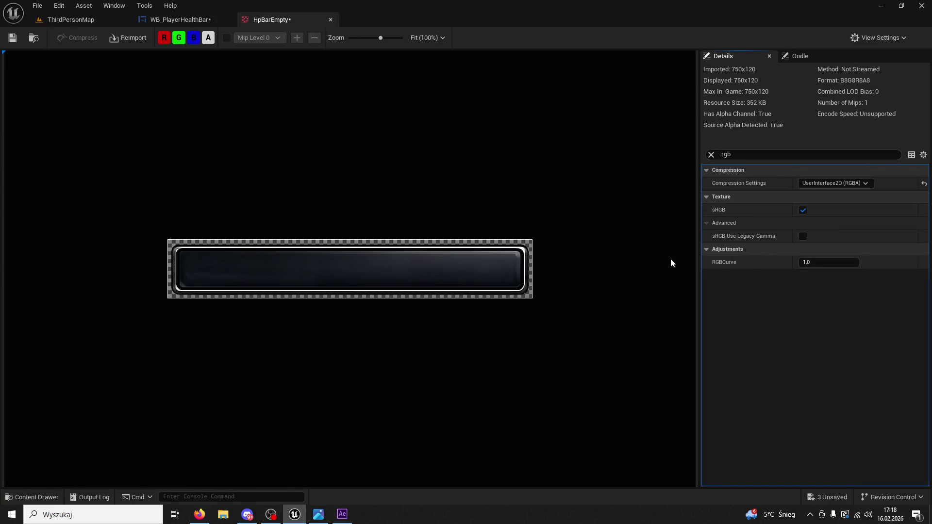
left_click(209, 38)
left_click(12, 37)
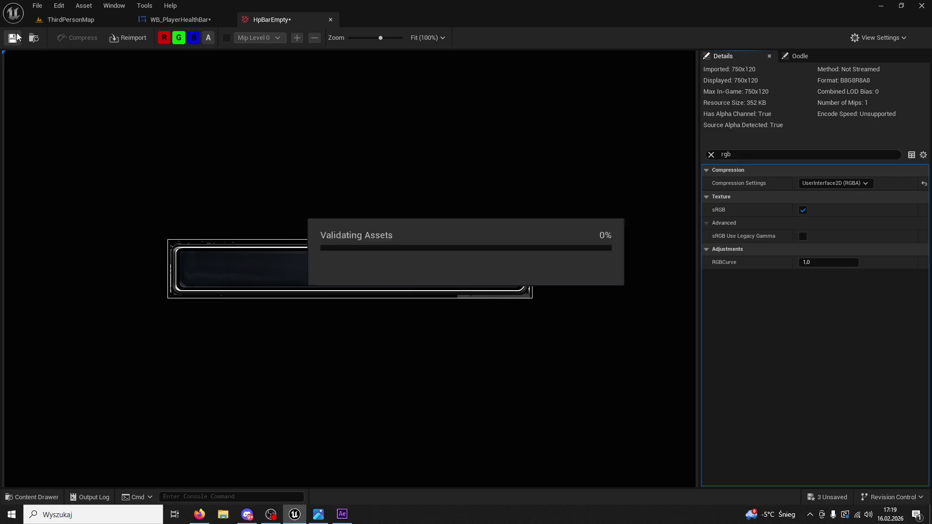
left_click(74, 20)
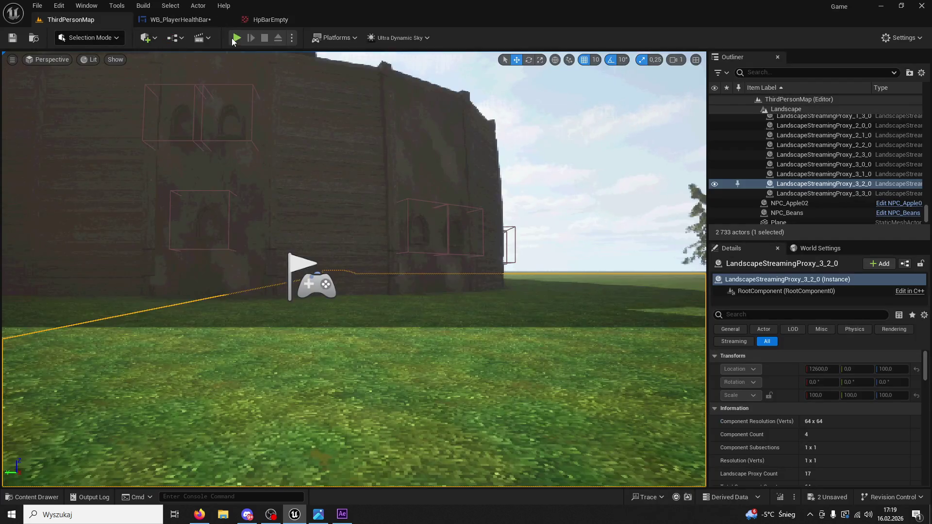
Step: Play-test the level once more, then switch over to After Effects
key("alt+p")
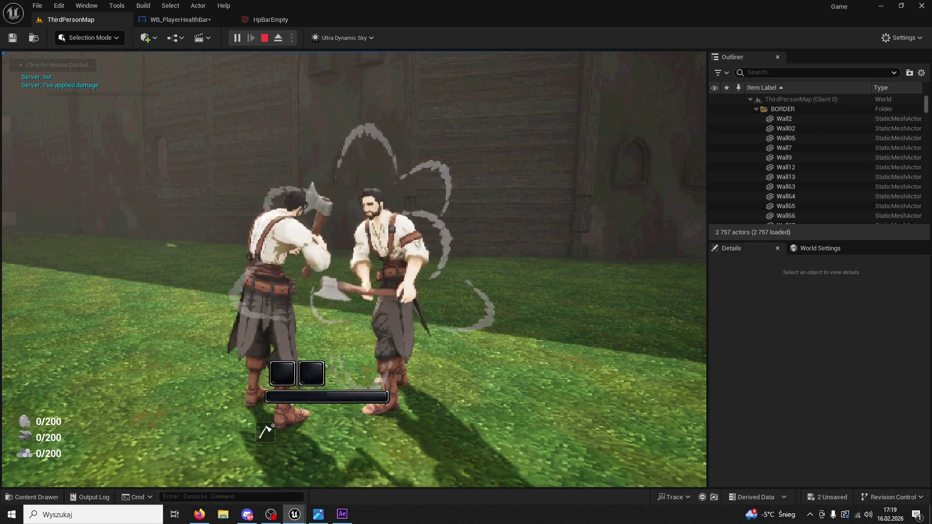
key("Escape")
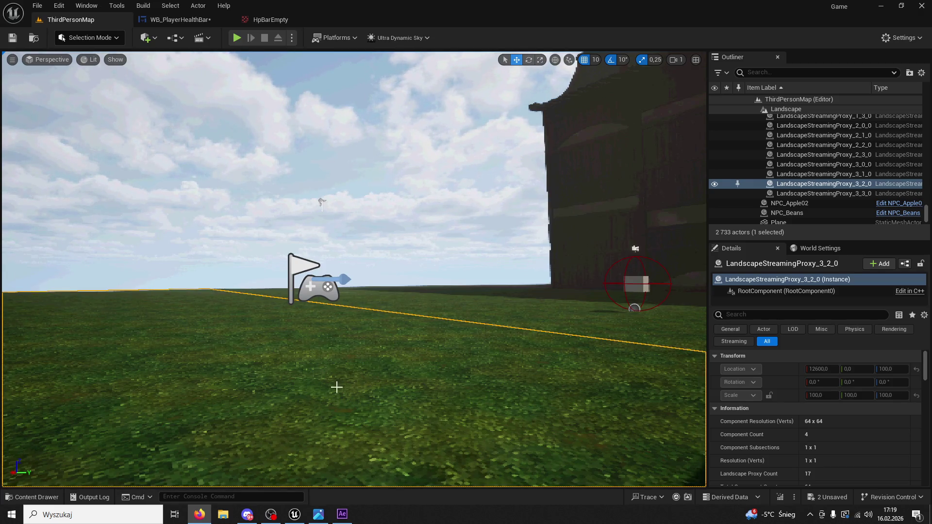
left_click(342, 514)
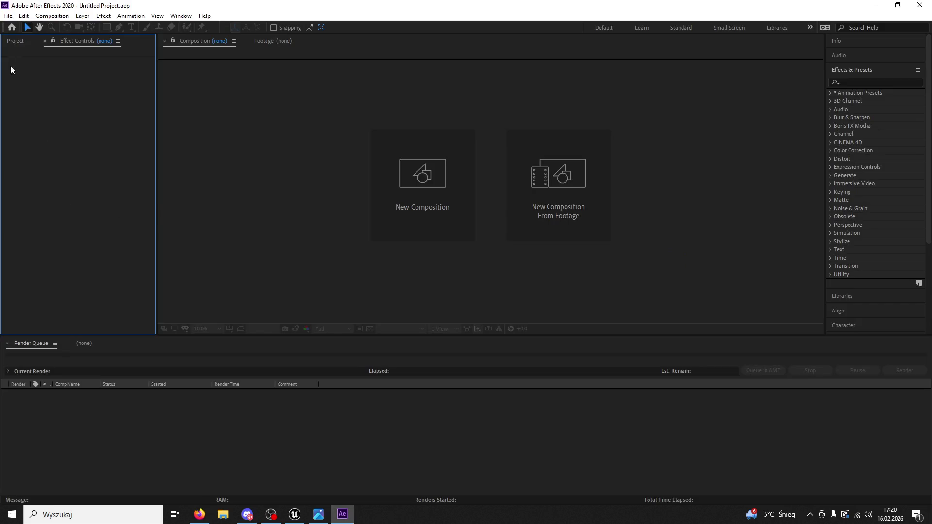
Step: Browse the After Effects import dialog for the health bar file, then cancel it
left_click(25, 41)
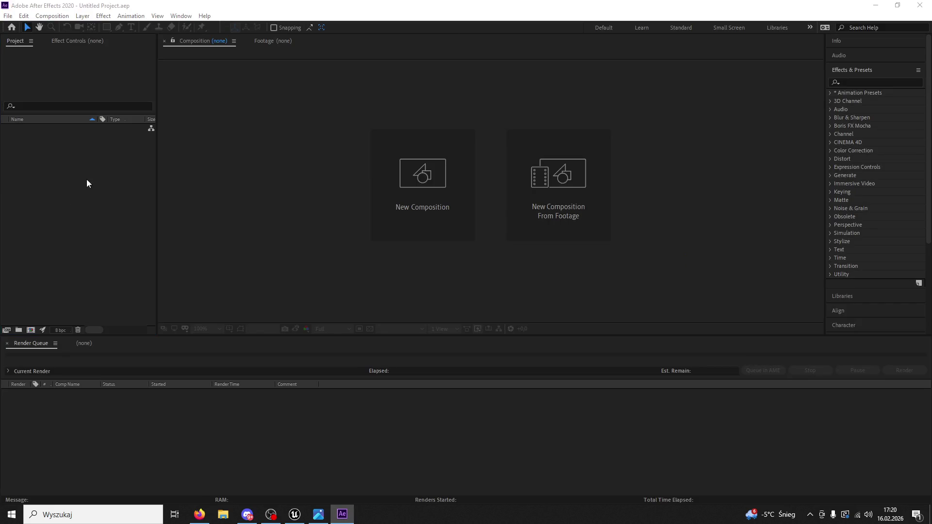
double_click(86, 179)
scroll(185, 183, "up", 4)
left_click(147, 148)
key("h")
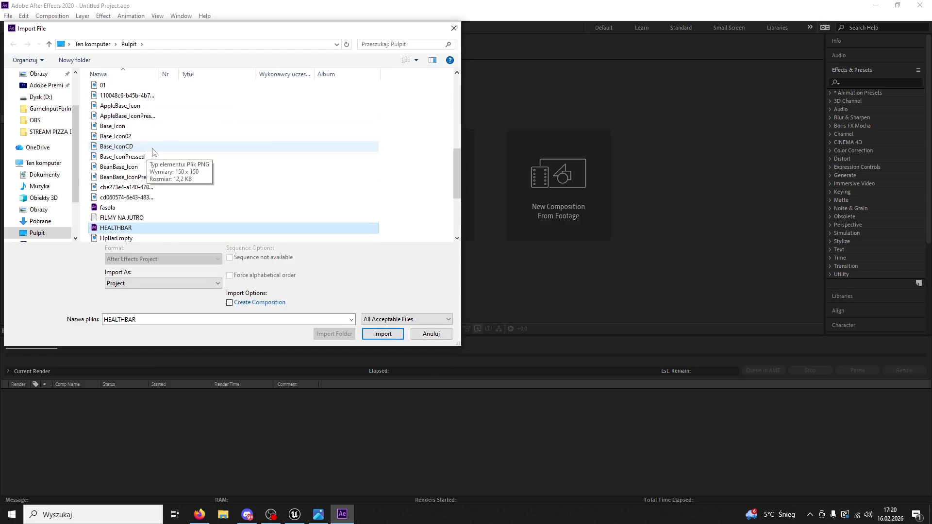
left_click(454, 28)
Step: Rearrange the After Effects and Unreal windows so the desktop bar images are reachable
mouse_move(410, 25)
left_mouse_down()
mouse_move(540, 67)
mouse_move(495, 70)
left_mouse_up()
left_click(879, 8)
left_click_drag(274, 64, 375, 60)
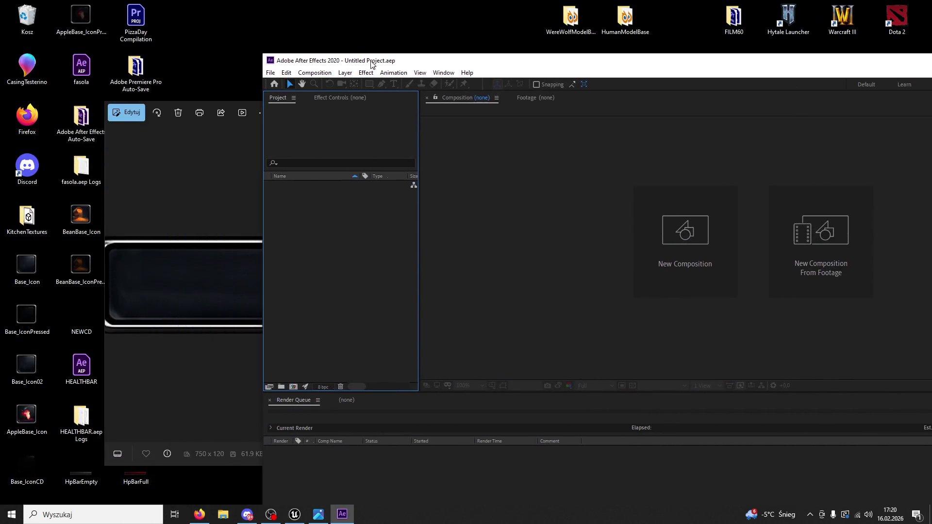
left_click(156, 140)
left_click(784, 112)
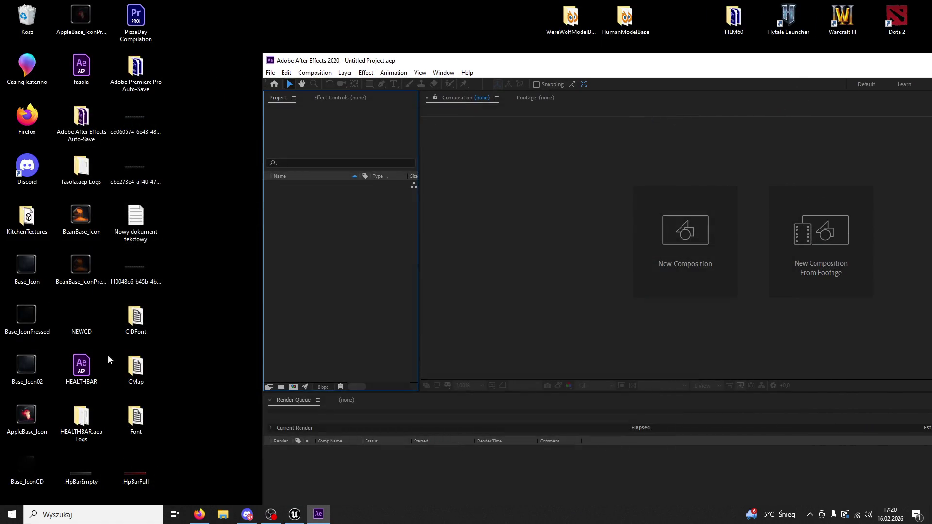
left_click(128, 470)
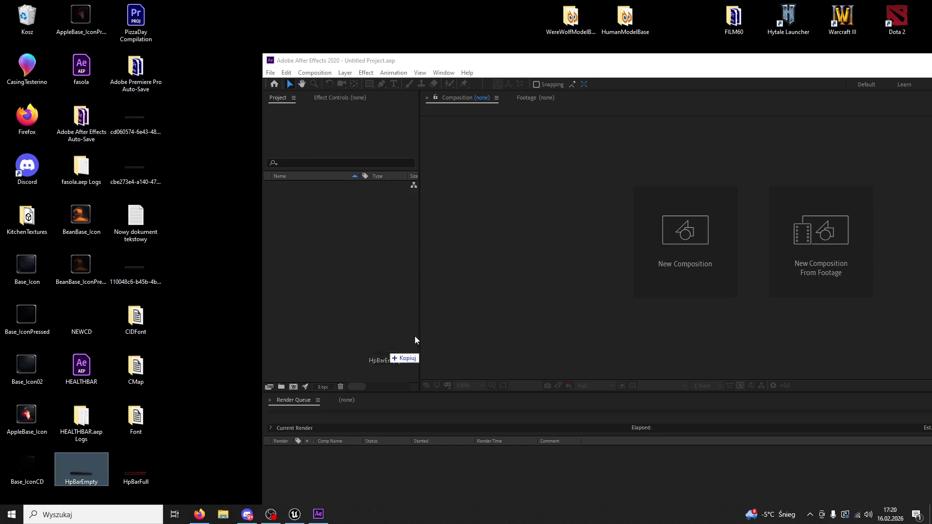
left_click(571, 64)
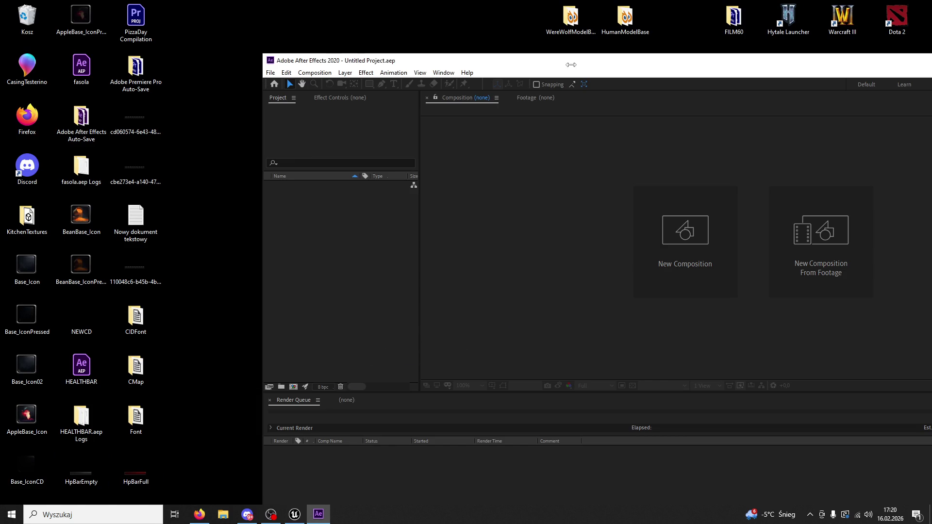
double_click(571, 64)
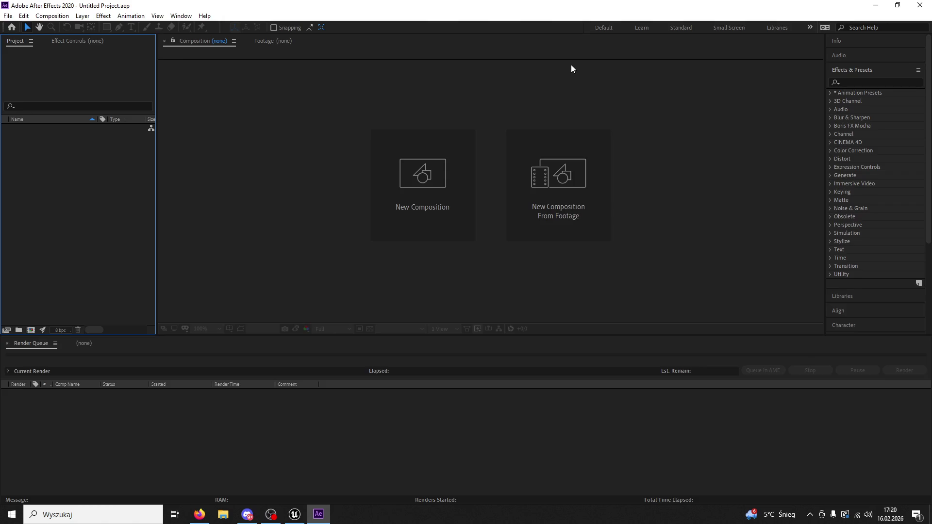
double_click(171, 6)
Step: Import HpBarEmpty.png from the desktop and create a 750 × 120 HpBarEmpty composition from it
left_click_drag(81, 464, 321, 320)
double_click(505, 91)
left_click_drag(35, 133, 357, 166)
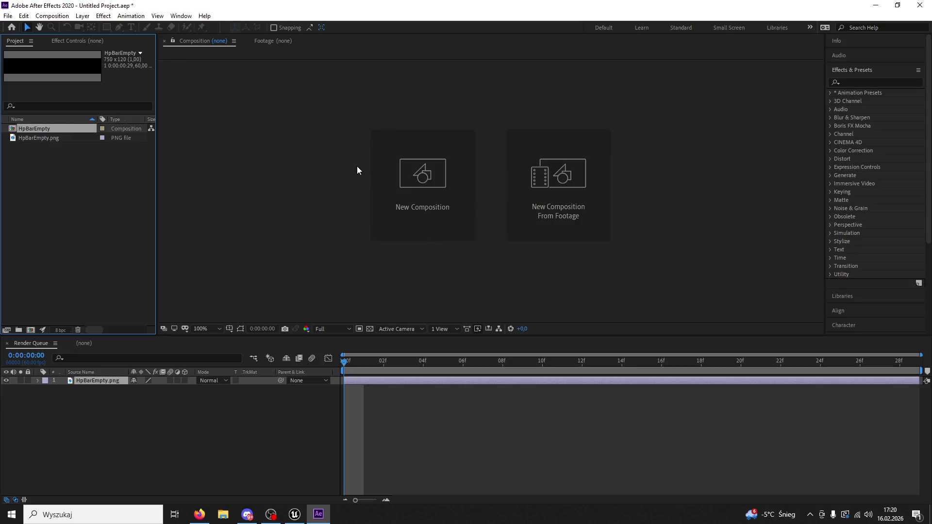
Step: Add a Curves effect to the HpBarEmpty layer and raise the curve to brighten it
scroll(419, 185, "up", 4)
scroll(319, 164, "down", 2)
scroll(286, 141, "down", 1)
left_click(102, 16)
left_click(342, 161)
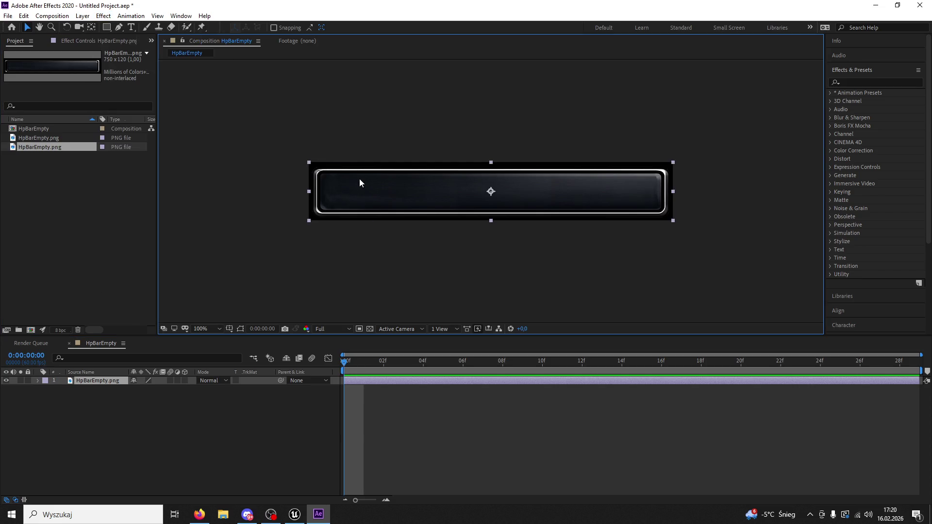
left_click(104, 16)
mouse_move(166, 127)
left_click(250, 323)
left_click_drag(84, 155, 46, 103)
left_click(349, 250)
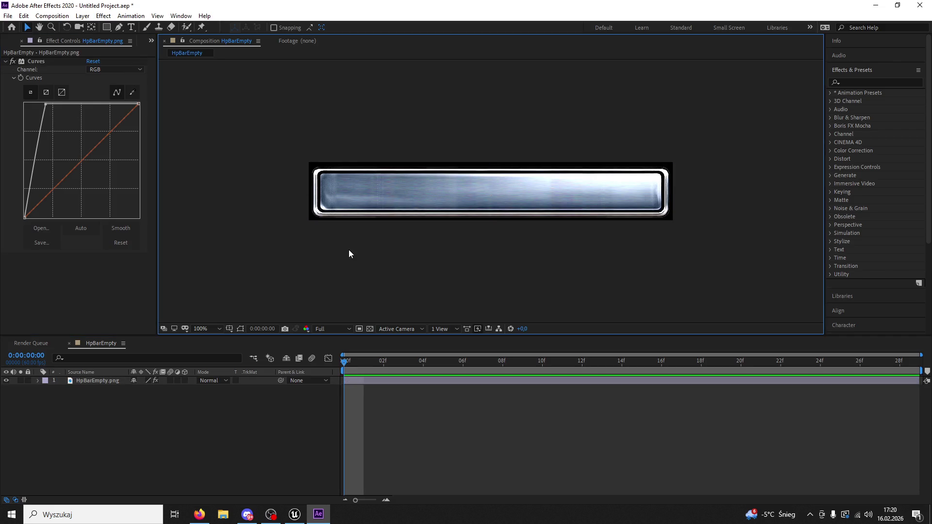
Step: Quit After Effects without saving the changes
scroll(349, 250, "up", 1)
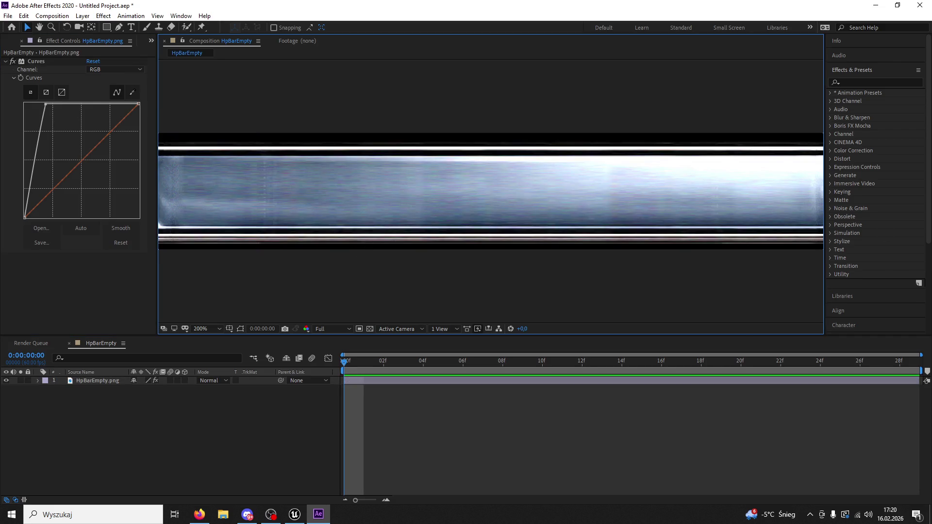
key("alt+Tab")
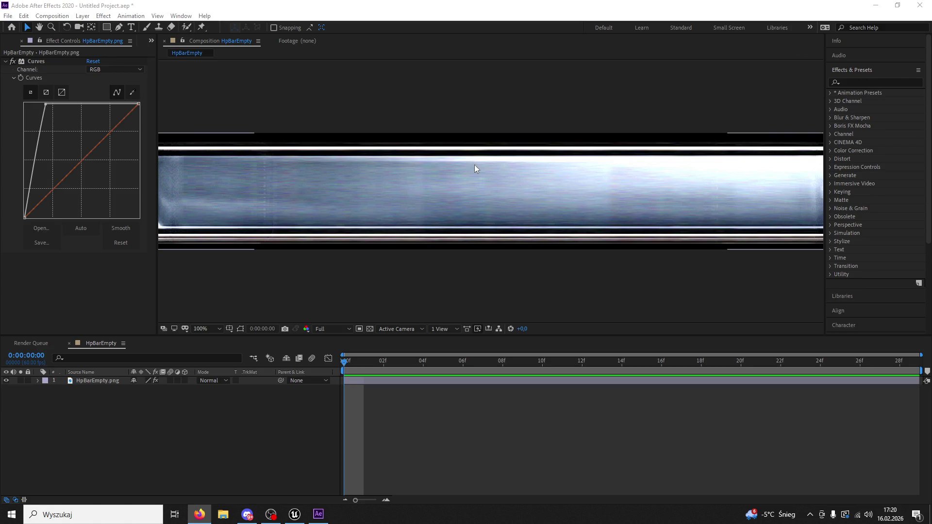
scroll(475, 167, "down", 3)
left_click(920, 5)
left_click(479, 269)
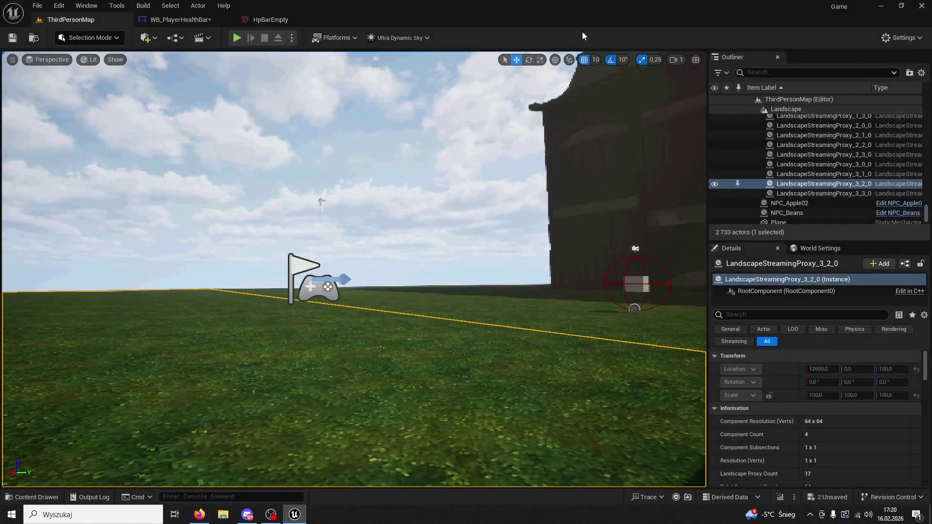
Step: Back in Unreal, open WB_PlayerHealthBar and select Canvas Panel and ProgressBar_Health in the Hierarchy
key("alt+Tab")
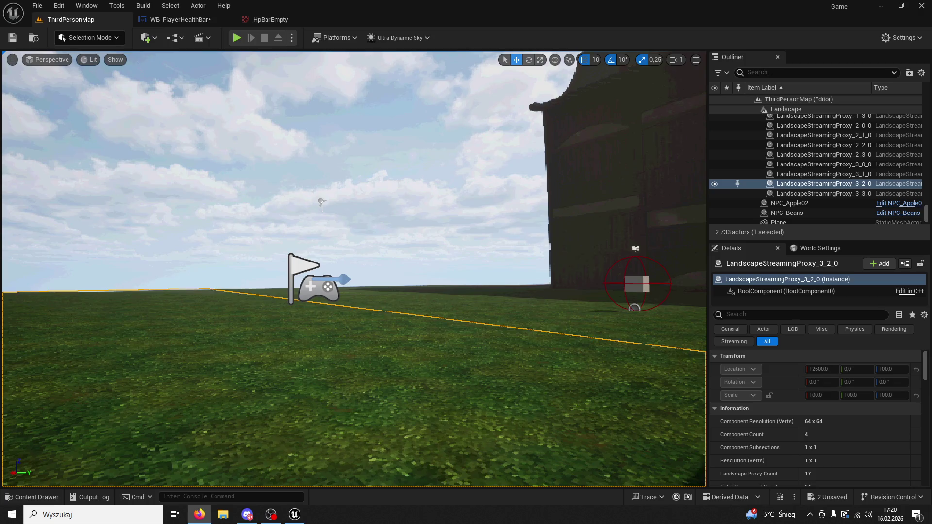
left_click(194, 21)
left_click(68, 309)
left_click(80, 318)
double_click(59, 307)
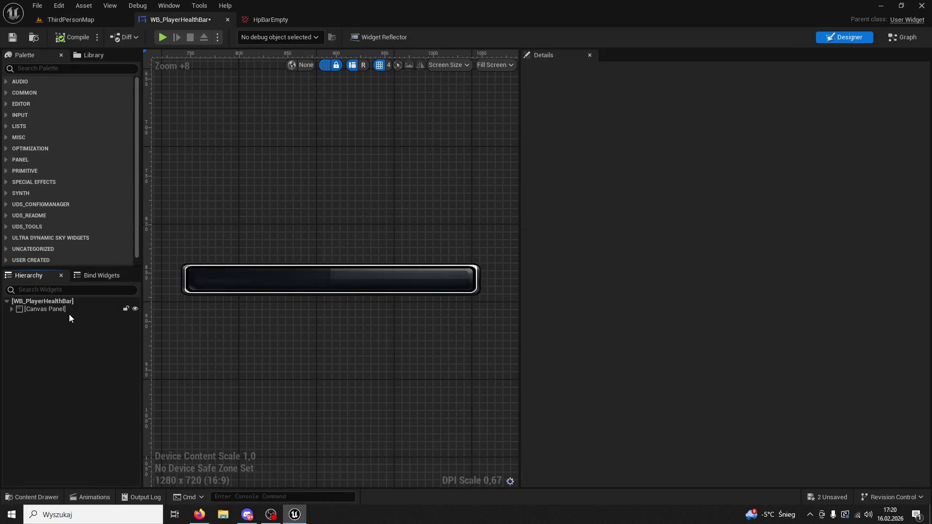
Step: Set ProgressBar_Health's Fill Image and Background Image Draw As to Image
double_click(68, 309)
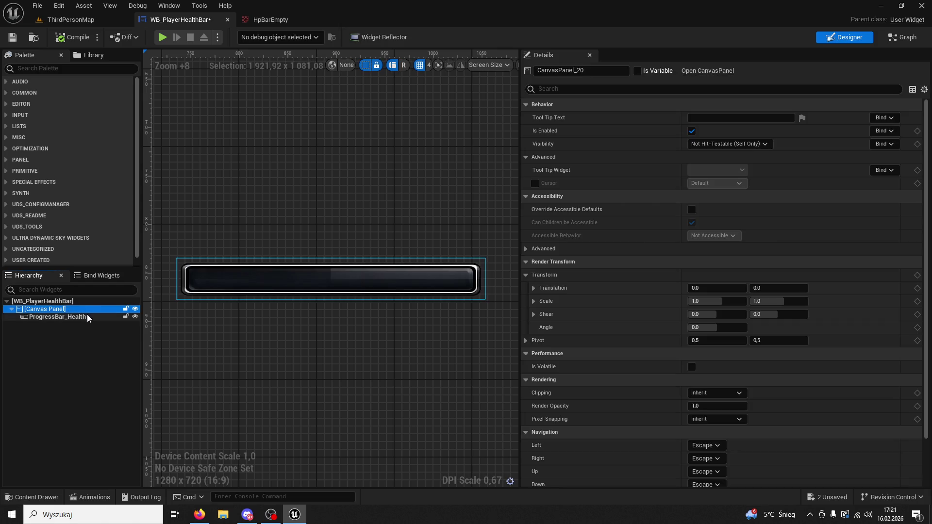
left_click(86, 316)
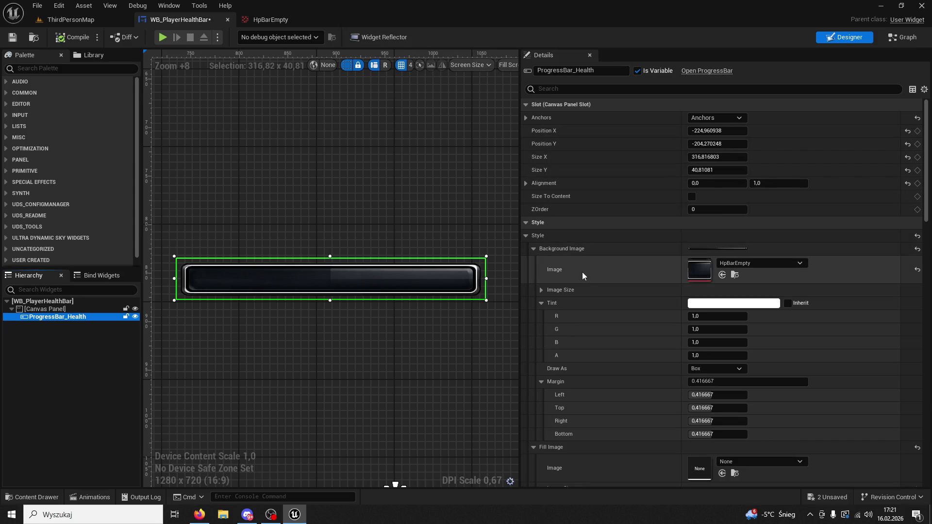
left_click(572, 89)
type("fill")
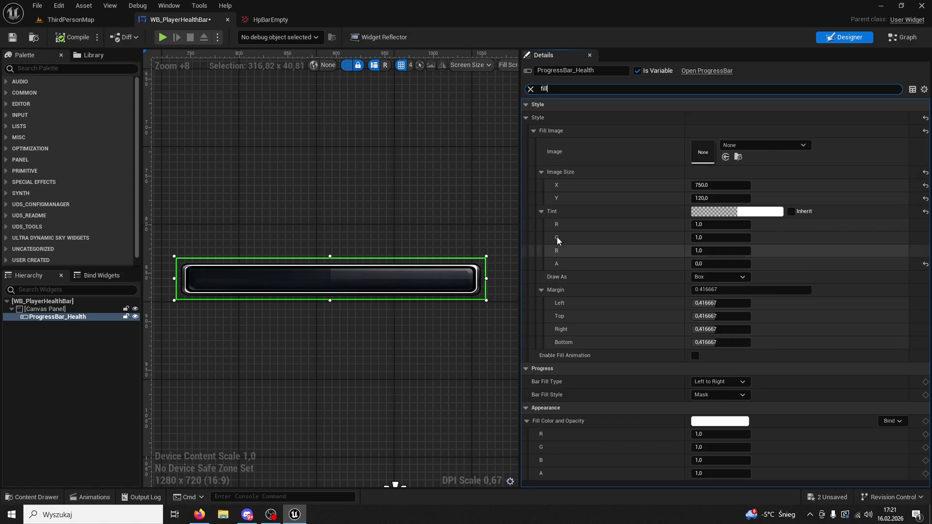
left_click(529, 89)
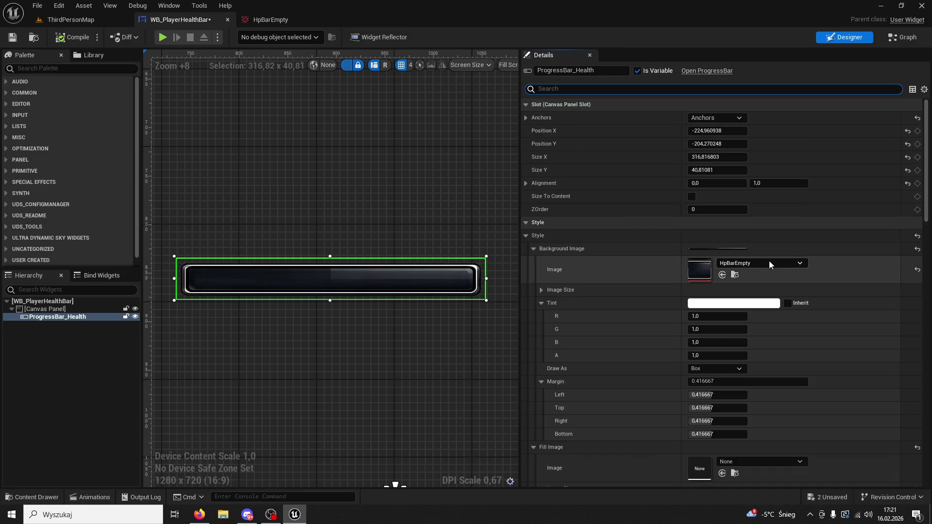
scroll(783, 241, "up", 2)
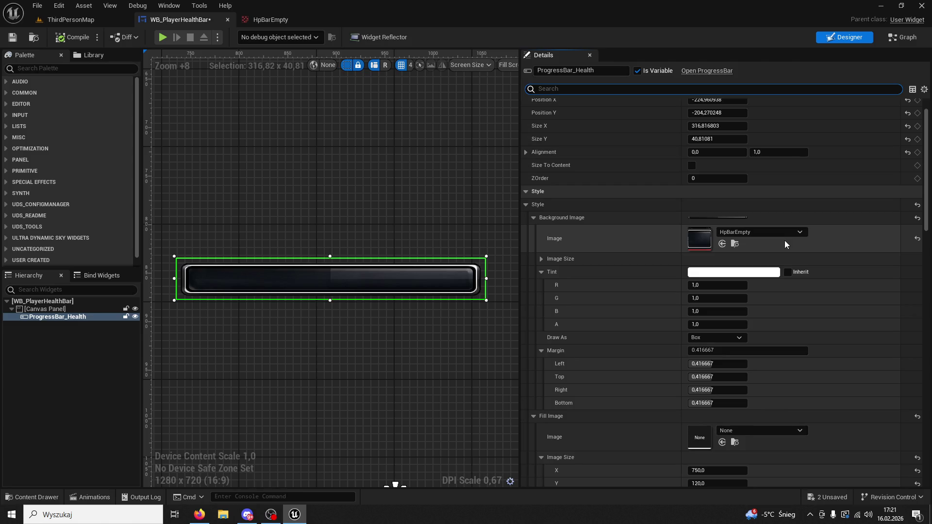
scroll(767, 289, "down", 5)
scroll(767, 290, "down", 4)
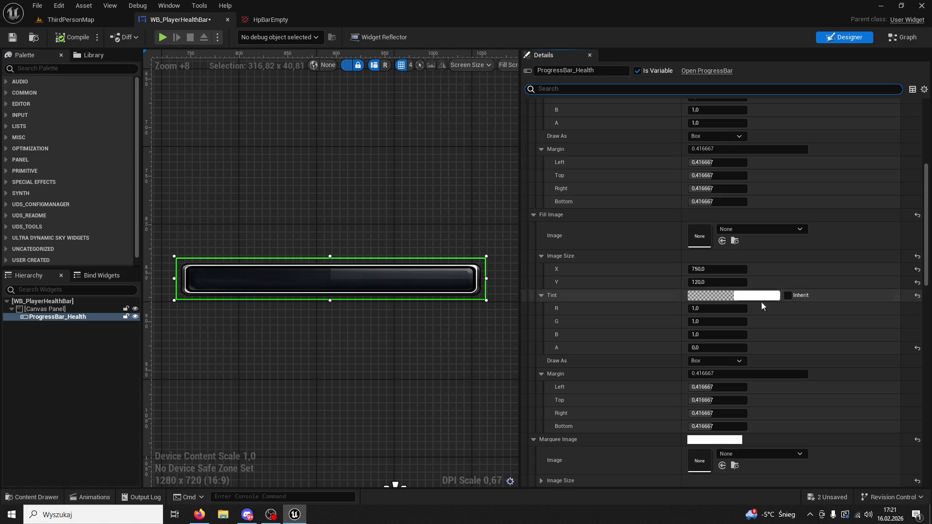
left_click(732, 362)
left_click(712, 403)
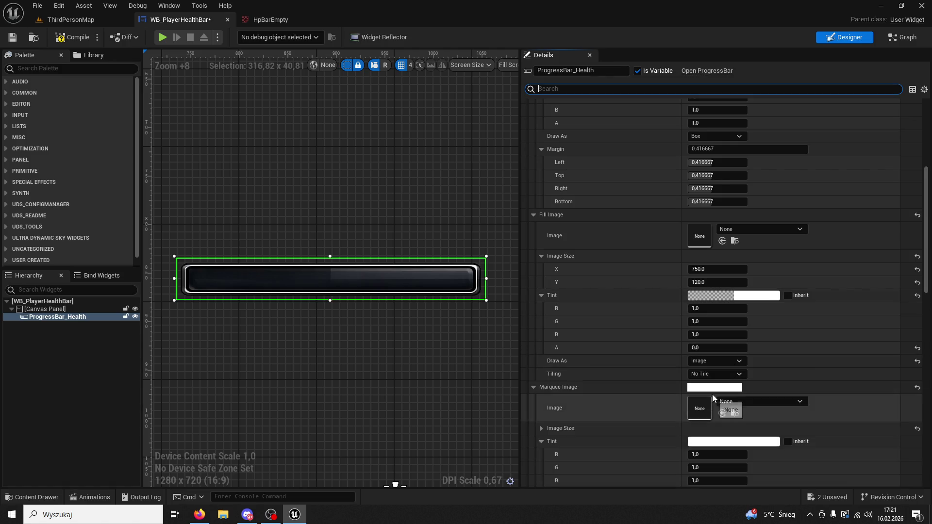
scroll(711, 397, "up", 5)
left_click(707, 244)
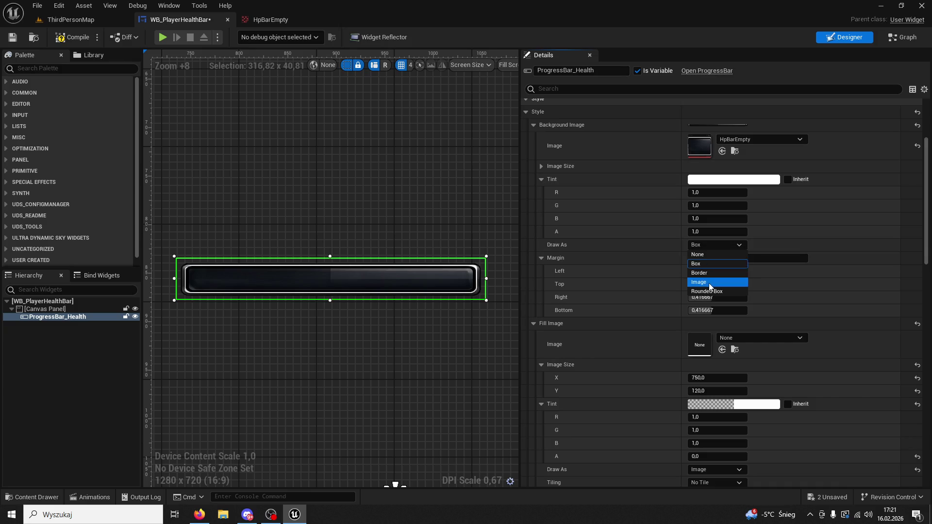
left_click(708, 284)
Step: Compile and save the widget, then assign HpBarFull as the Fill Image
left_click(70, 40)
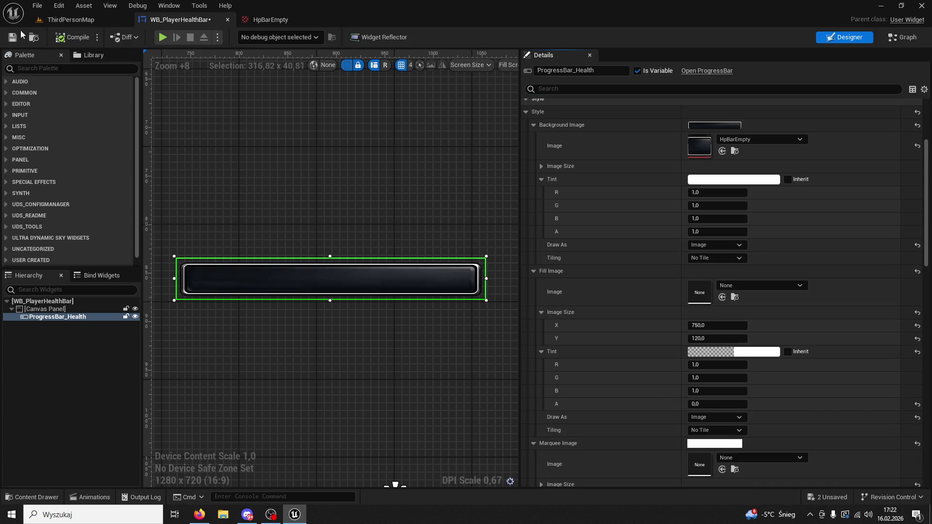
left_click(13, 37)
scroll(777, 248, "down", 2)
scroll(790, 250, "down", 2)
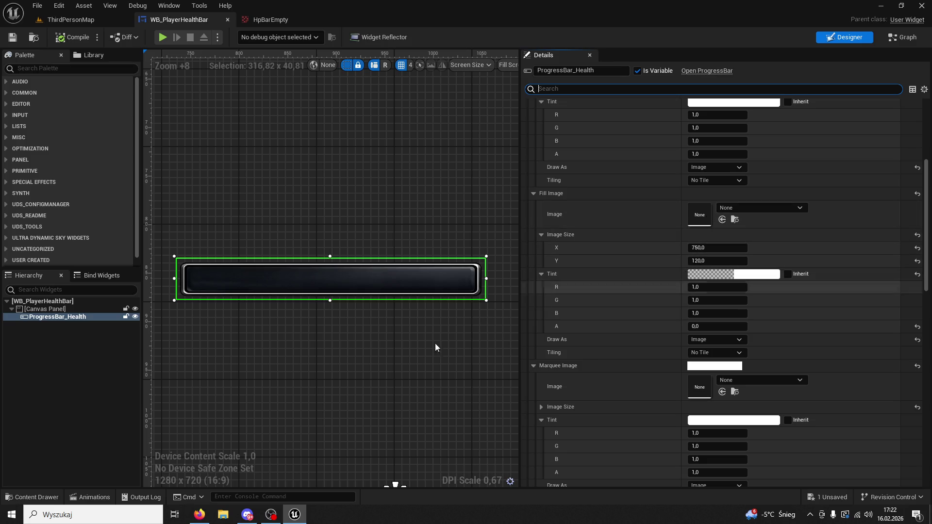
left_click(32, 497)
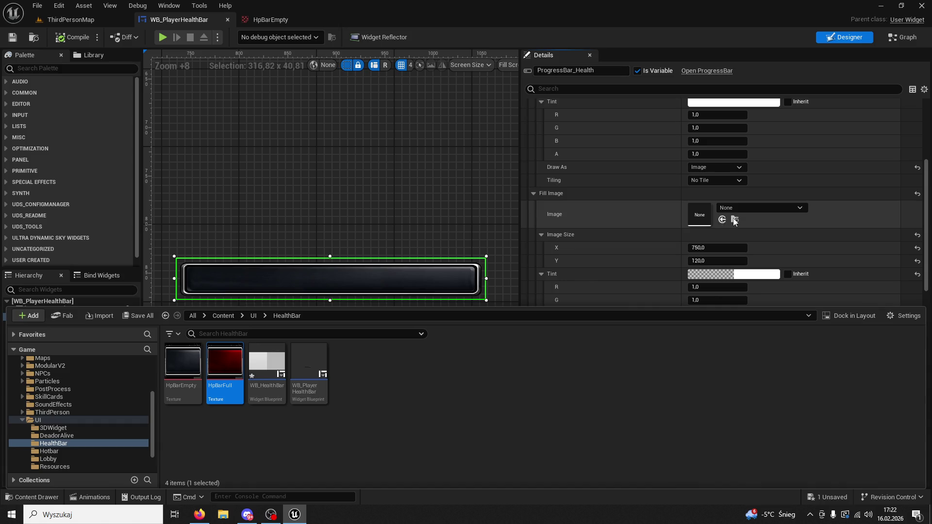
left_click(727, 220)
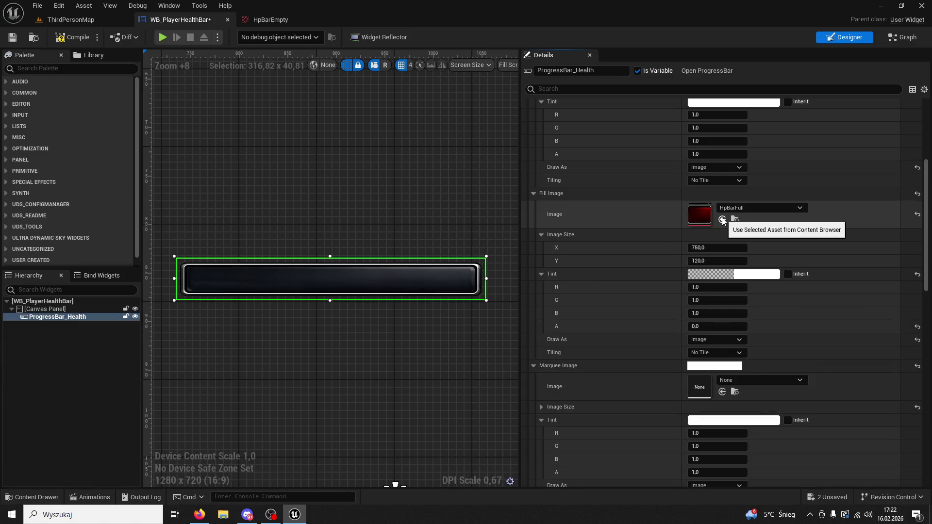
Step: Play-test ThirdPersonMap, hitting the other character twice with the hatchet
left_click(77, 20)
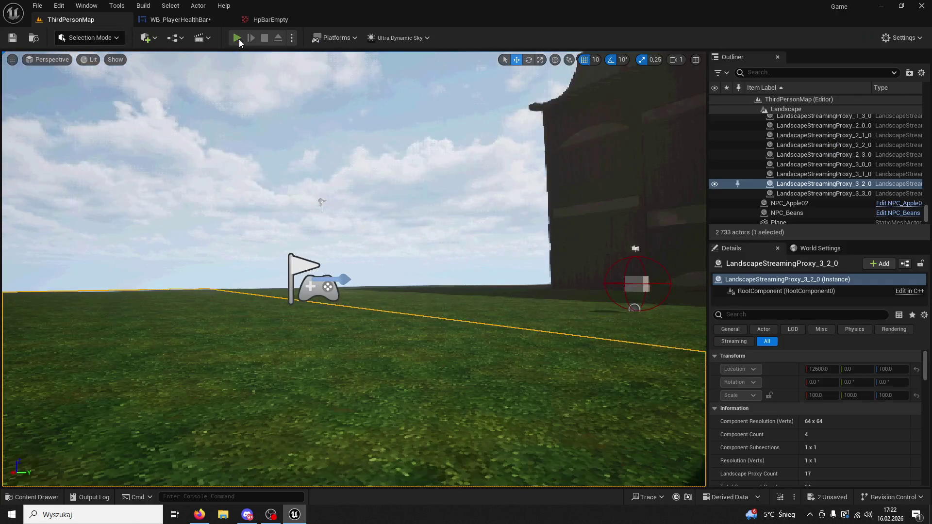
key("alt+p")
key("super")
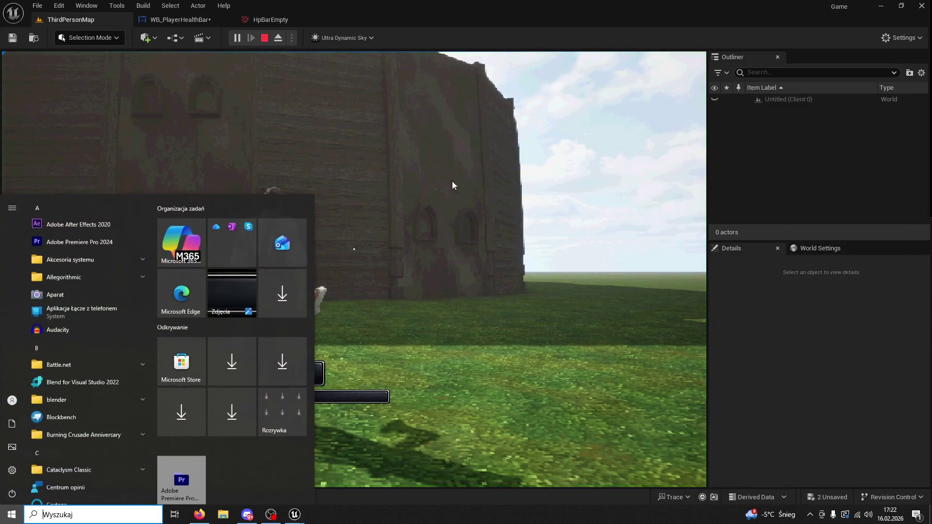
key("super")
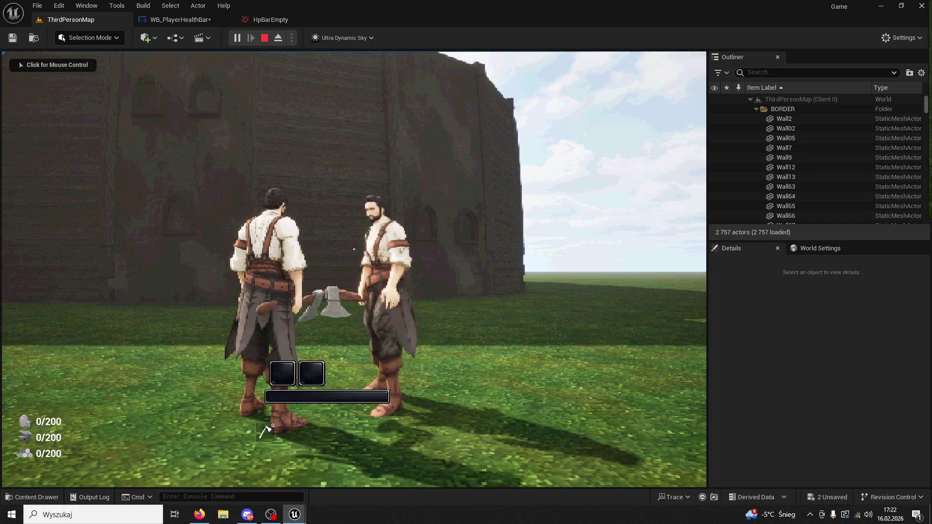
left_click(353, 269)
left_click(353, 269)
key("Escape")
Step: Set the health bar's Background Image to HpBarFull from the Content Drawer
left_click(199, 22)
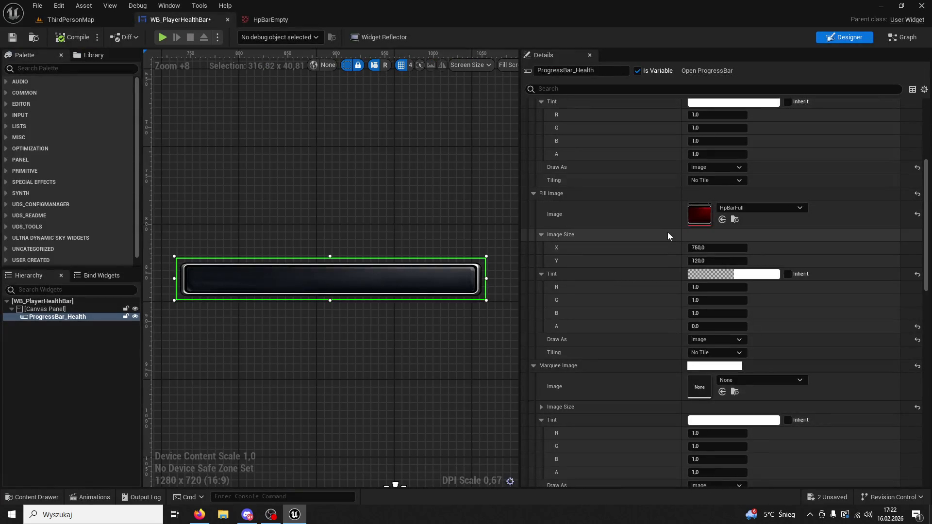
scroll(680, 238, "up", 4)
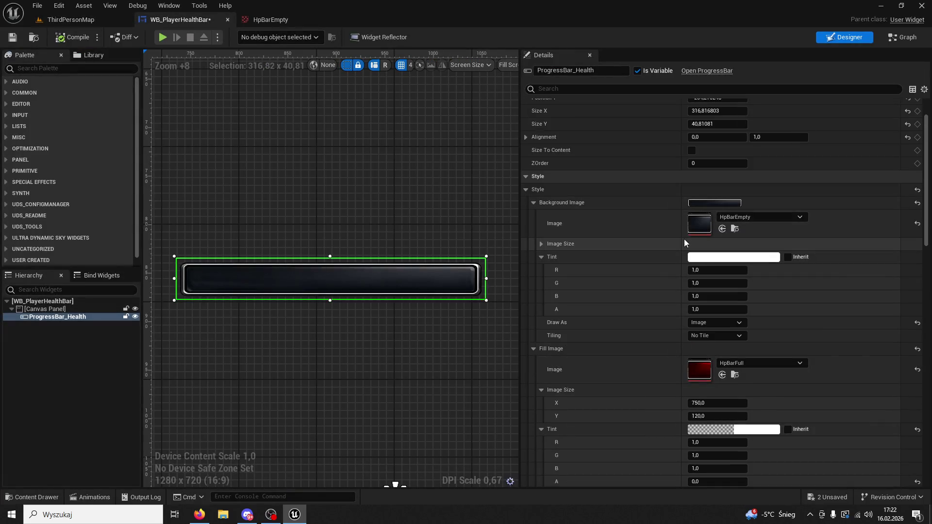
scroll(684, 240, "up", 1)
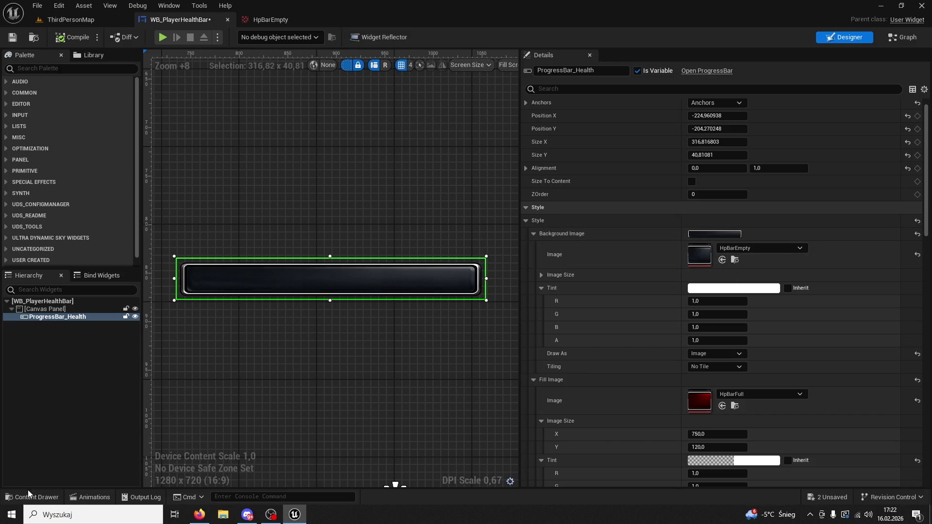
left_click(30, 488)
left_click(225, 388)
left_click(722, 260)
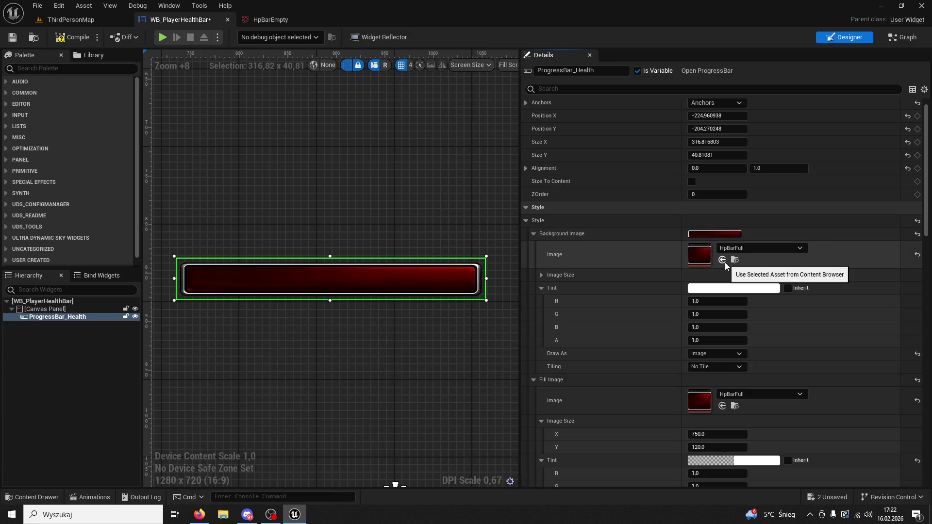
scroll(724, 262, "down", 1)
Step: Set the health bar's Fill Image to HpBarEmpty
left_click(31, 497)
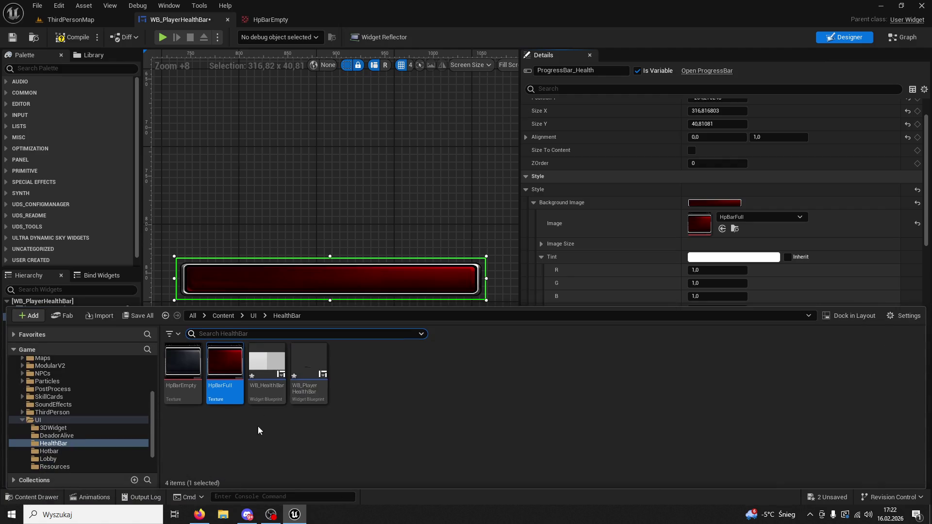
left_click(196, 363)
scroll(793, 234, "down", 3)
left_click(722, 235)
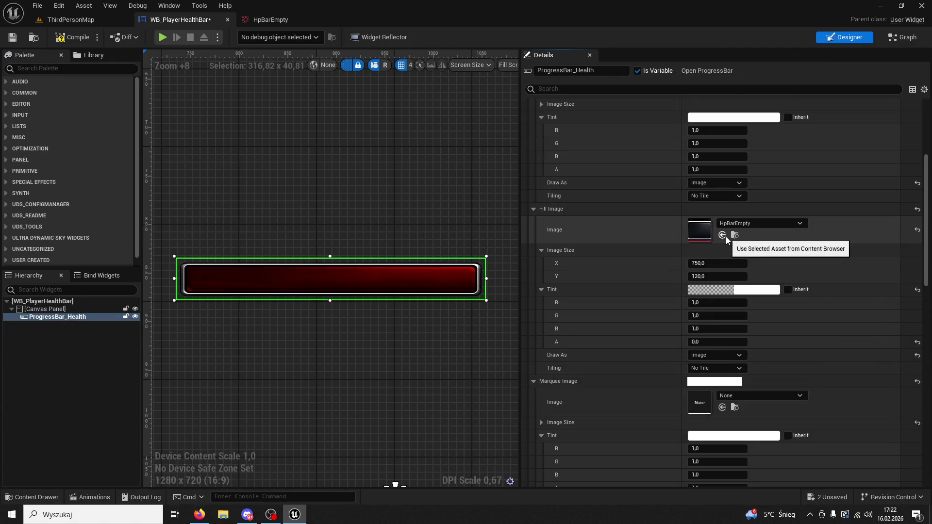
scroll(726, 237, "down", 2)
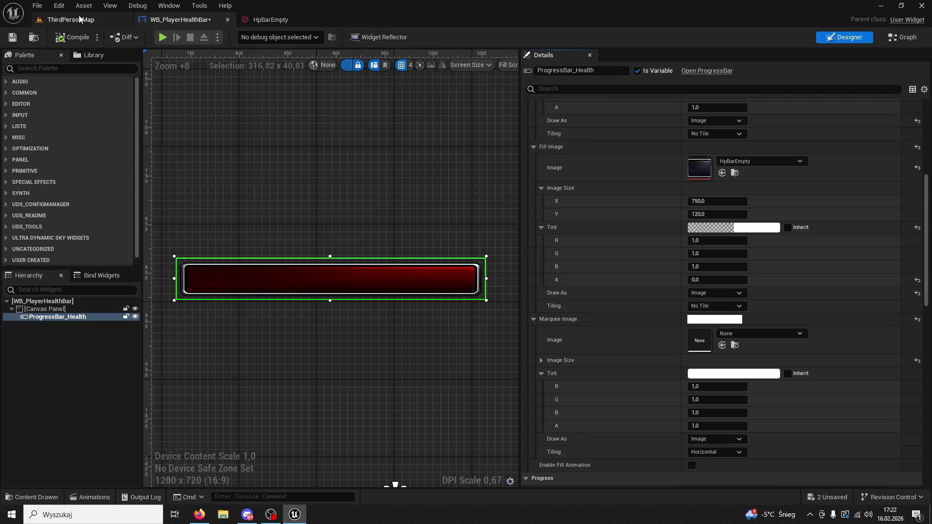
Step: Filter Details for 'prog' and inspect the Get Progress Bar Health Percent binding graph
left_click(82, 20)
left_click(176, 20)
scroll(828, 164, "up", 10)
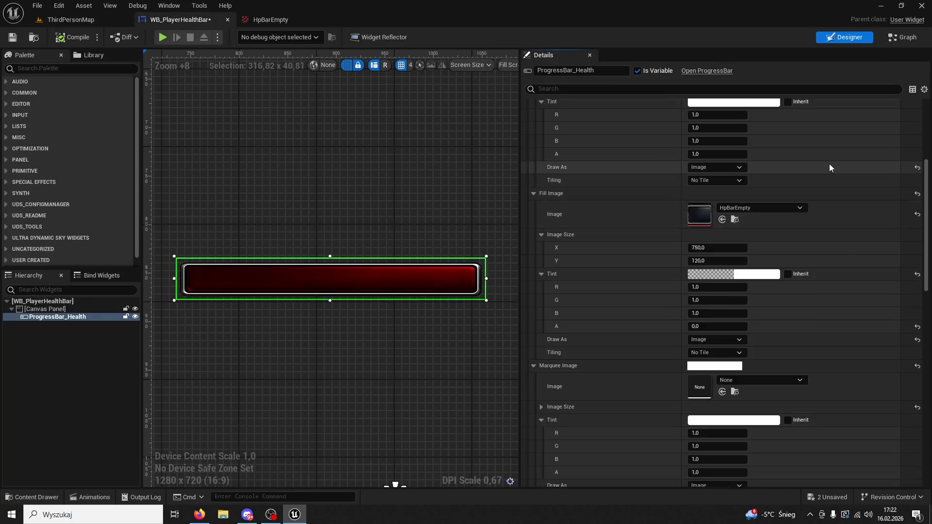
type("prog")
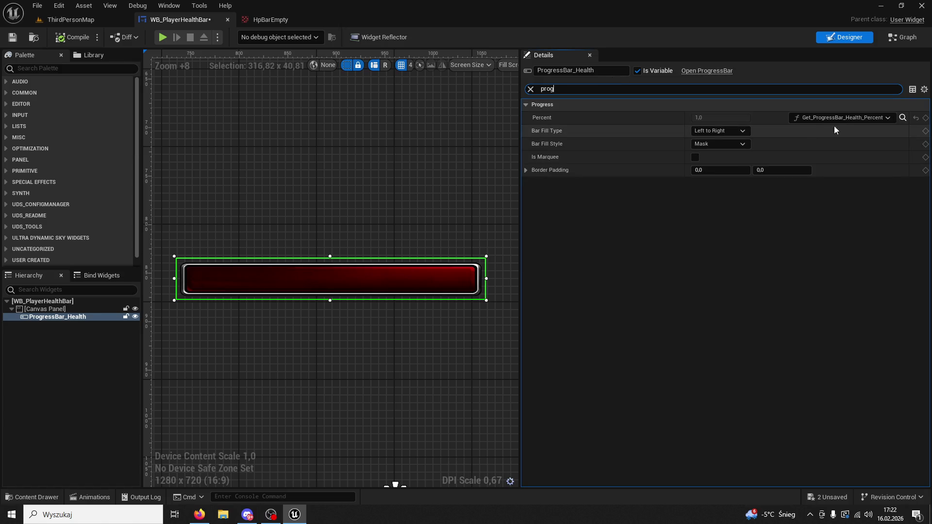
left_click(872, 117)
left_click(873, 42)
left_click(872, 42)
scroll(415, 173, "down", 4)
left_click(184, 55)
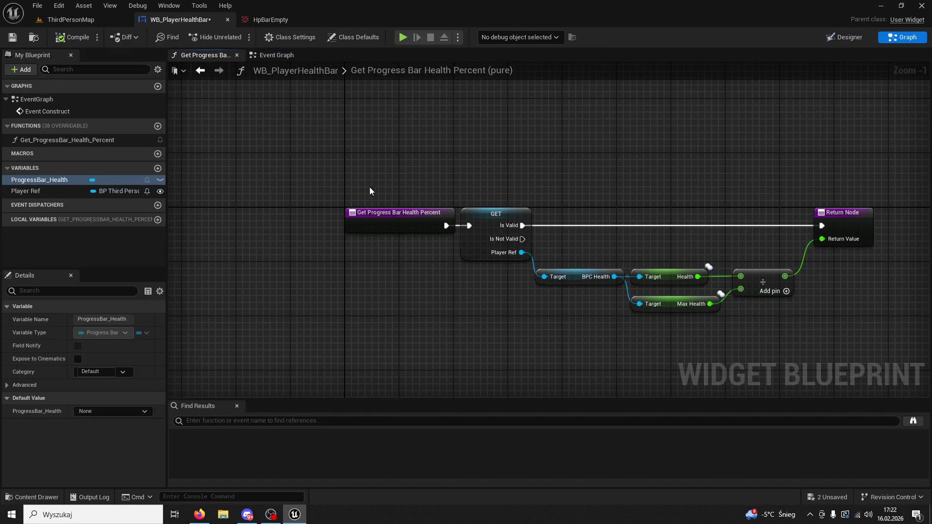
left_click(77, 20)
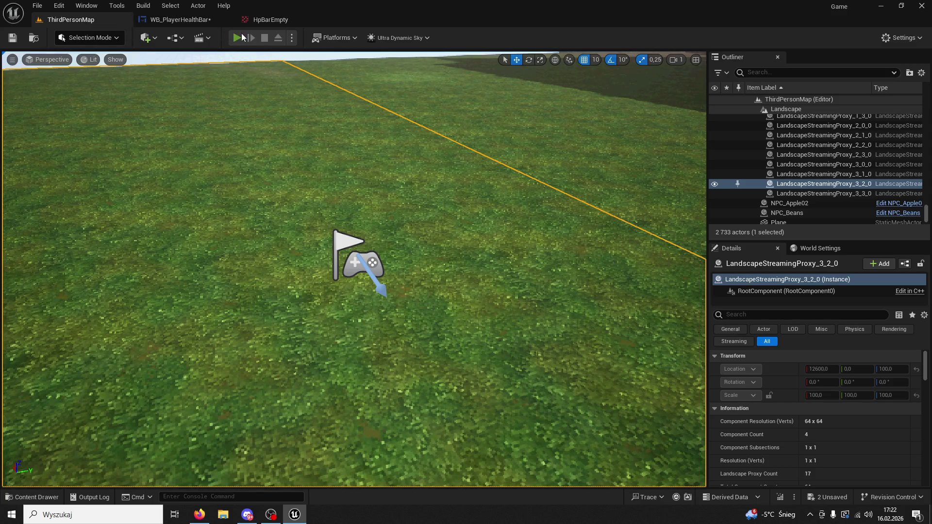
left_click(238, 39)
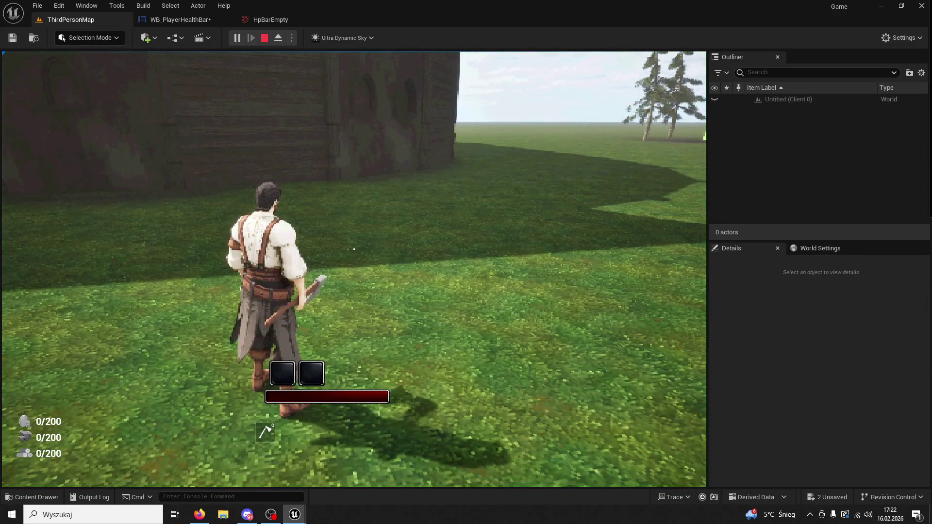
key("super")
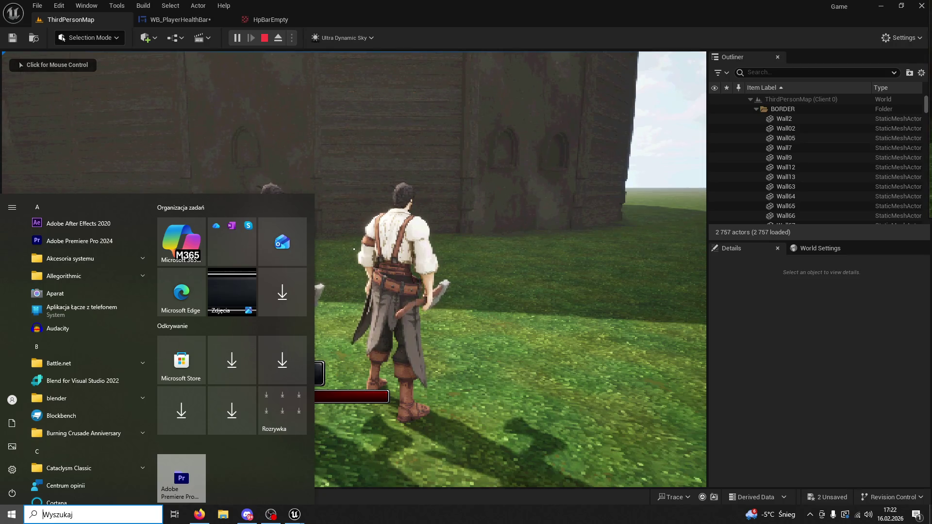
left_click(354, 249)
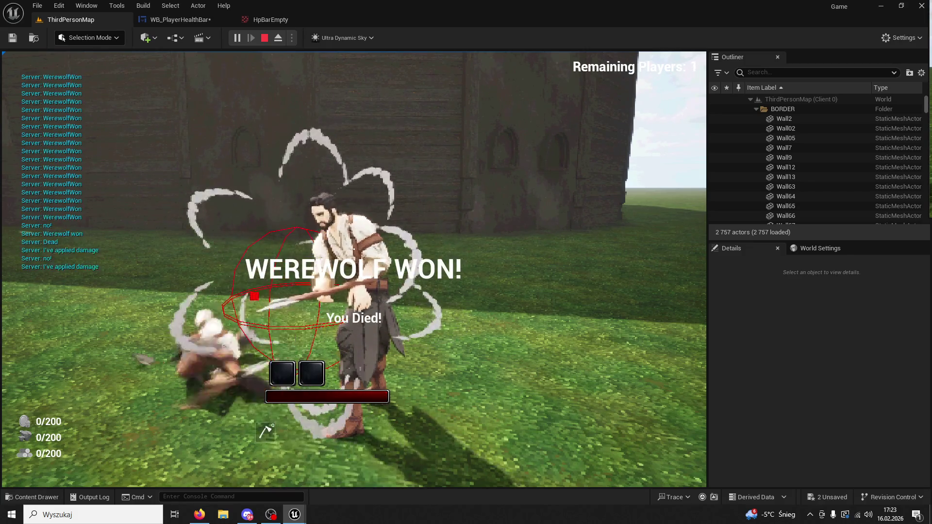
key("Escape")
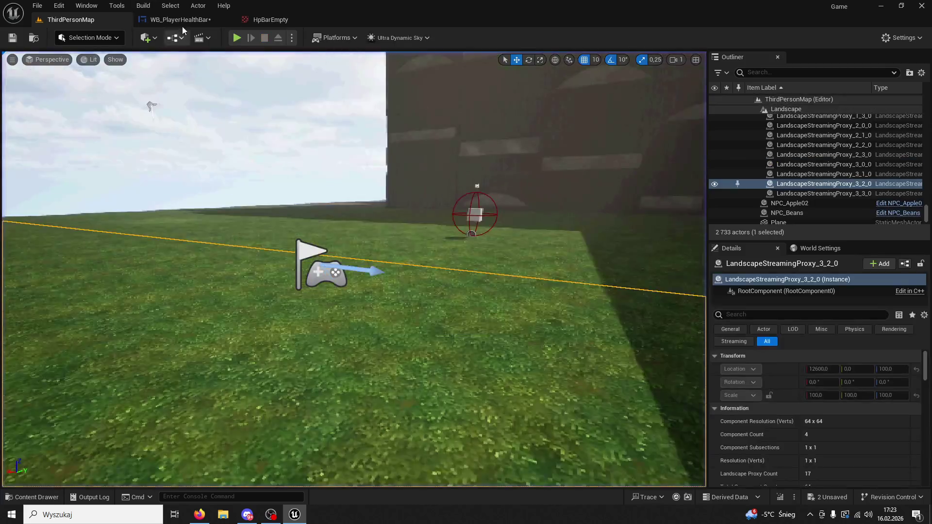
Step: In the Designer, select the health bar and undo then restore its Percent binding
left_click(181, 20)
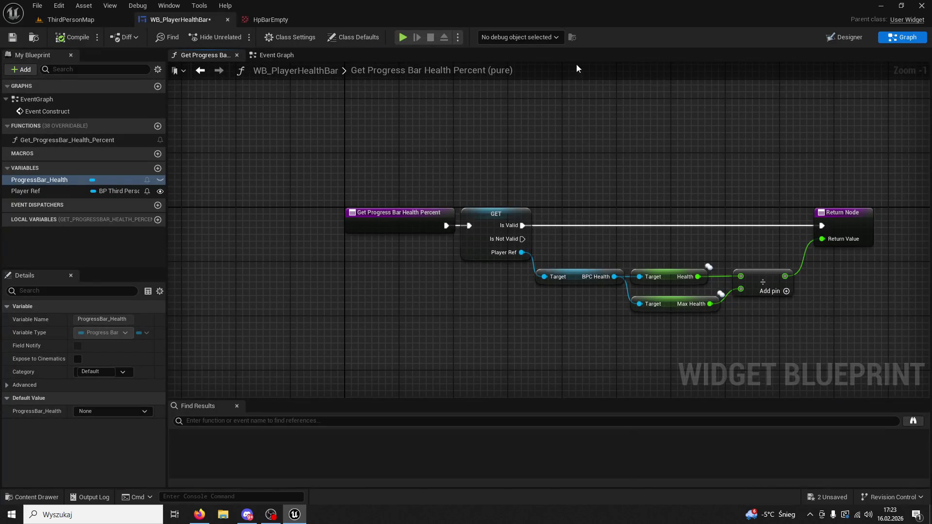
left_click(860, 39)
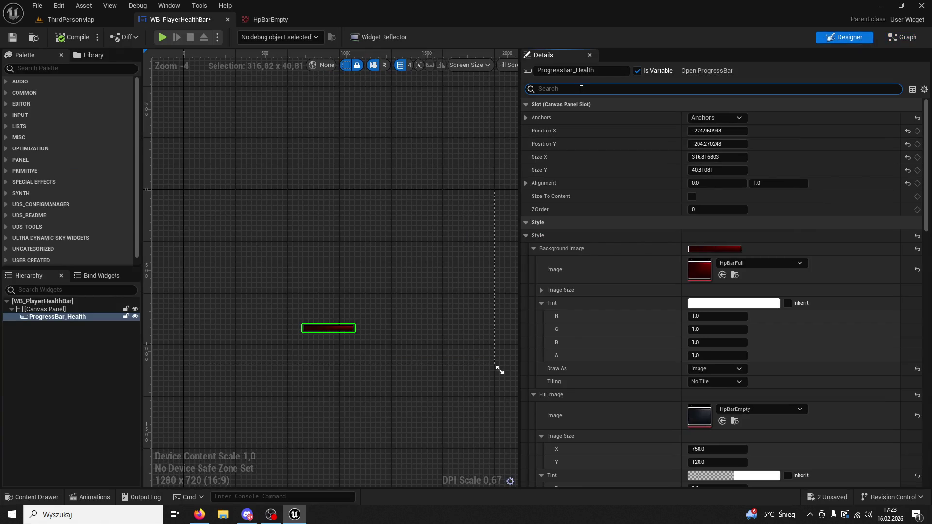
type("progress")
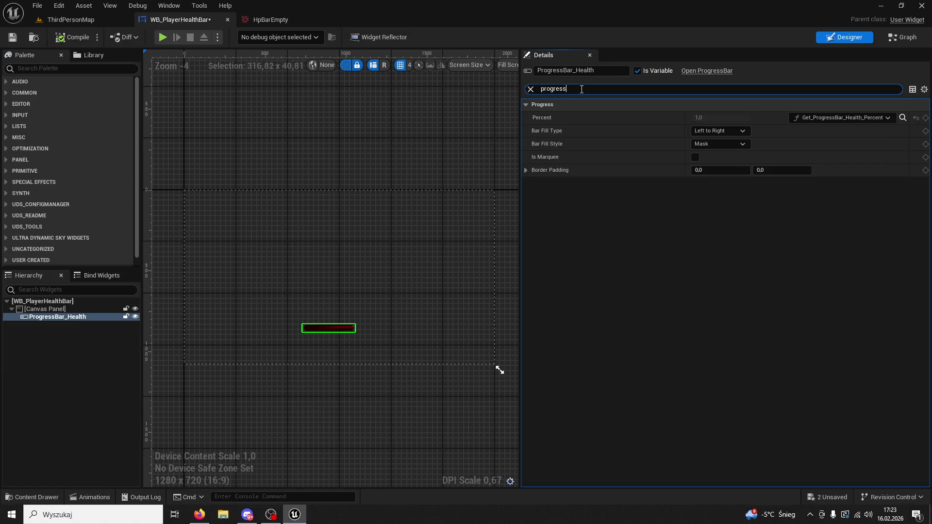
left_click(325, 330)
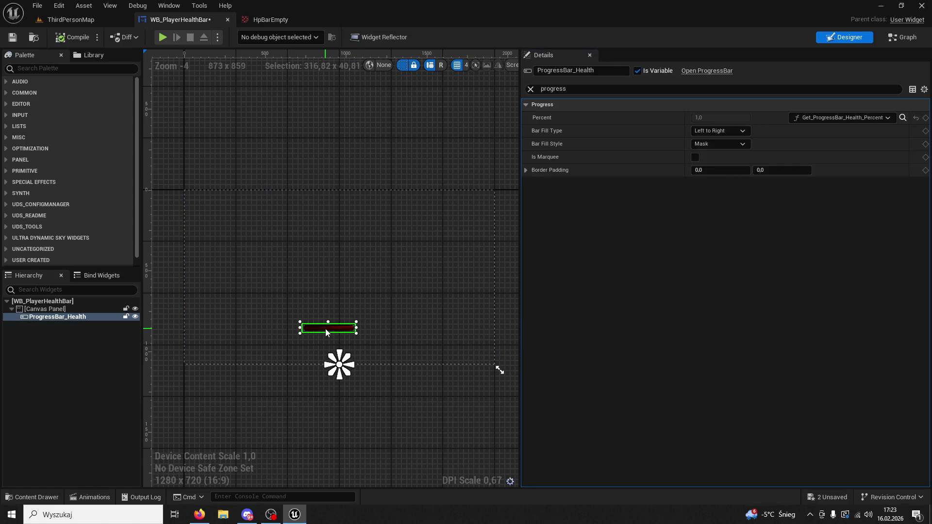
key("ctrl+z")
key("ctrl+z")
key("ctrl+z")
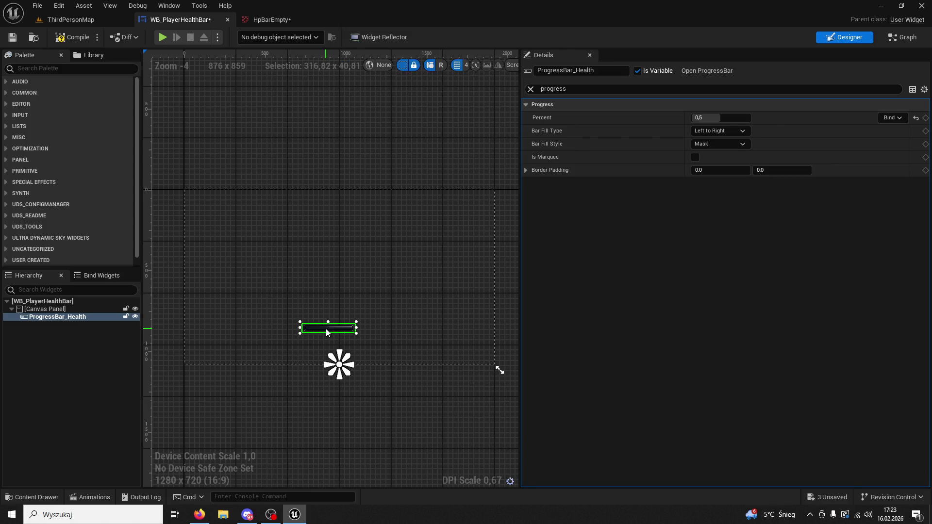
key("ctrl+z")
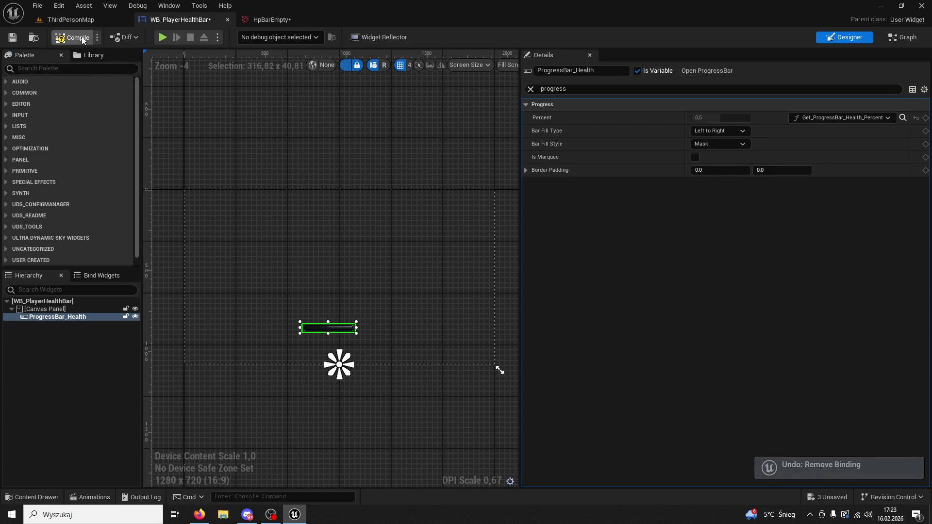
Step: Play-test the level, then return to the WB_PlayerHealthBar designer
left_click(83, 20)
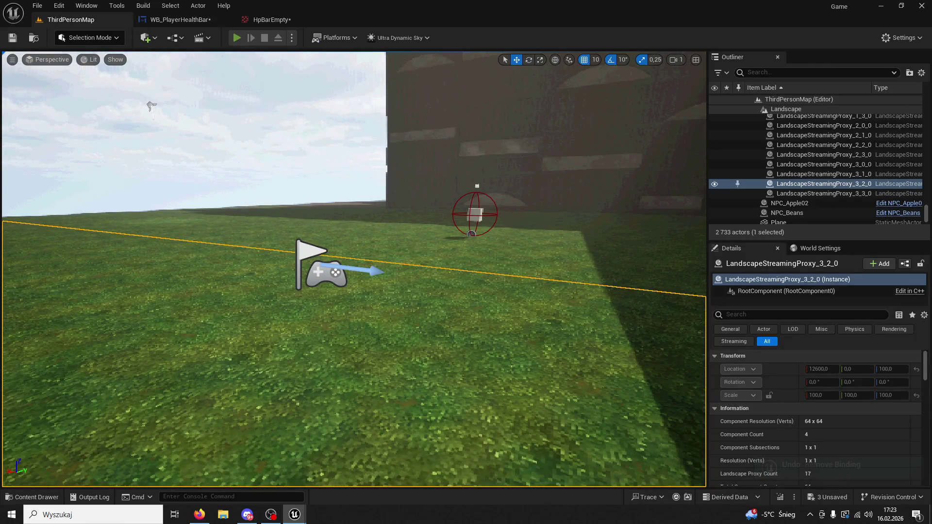
key("alt+p")
key("super")
key("super")
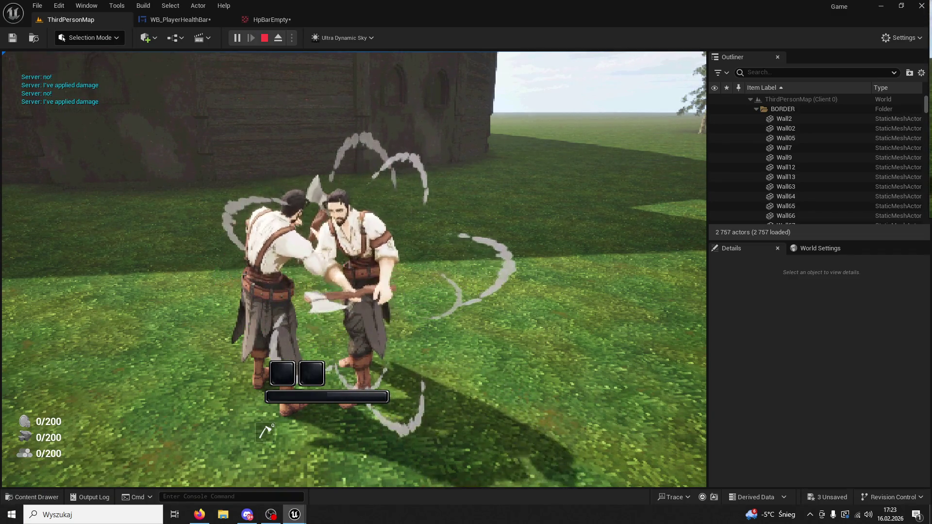
key("Escape")
left_click(285, 23)
left_click(204, 21)
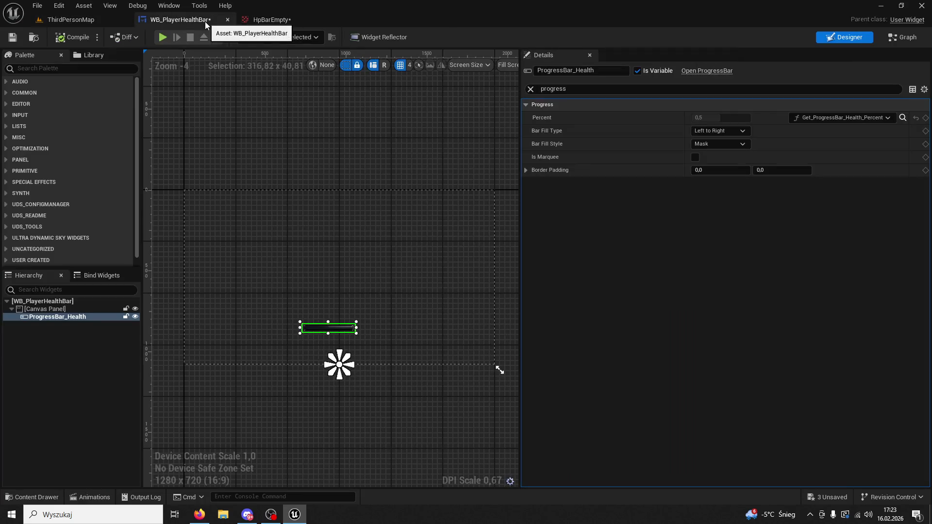
Step: Clear the Details search and look over the level, HpBarEmpty texture and widget graph
left_click(533, 88)
scroll(774, 248, "down", 5)
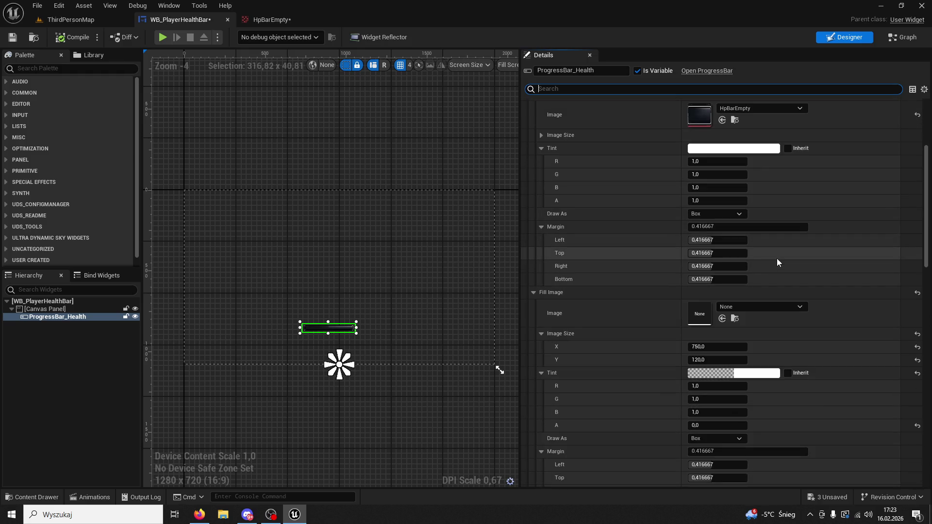
scroll(776, 258, "up", 3)
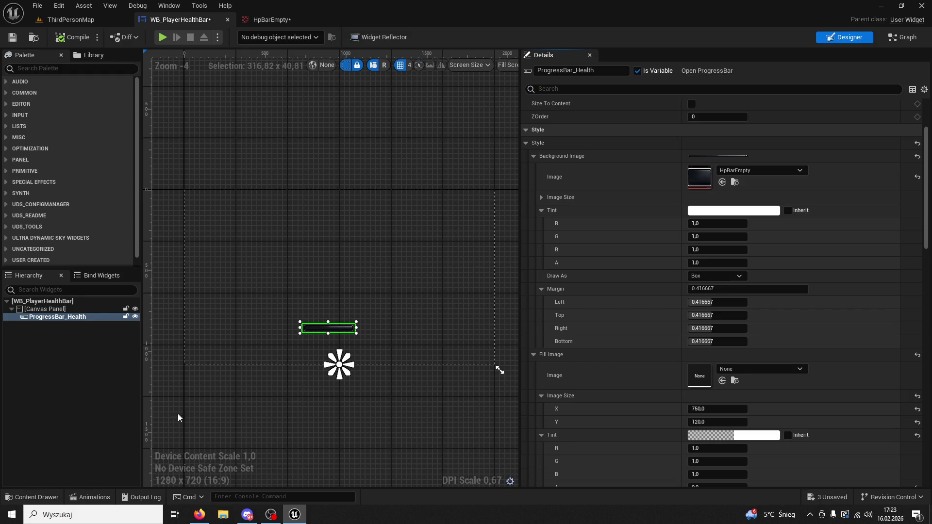
scroll(675, 208, "up", 4)
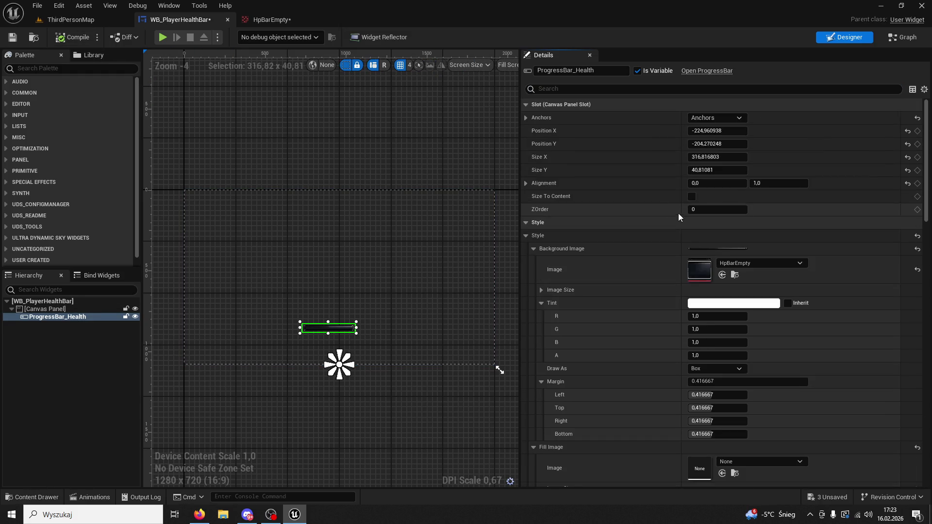
left_click(71, 20)
left_click(184, 20)
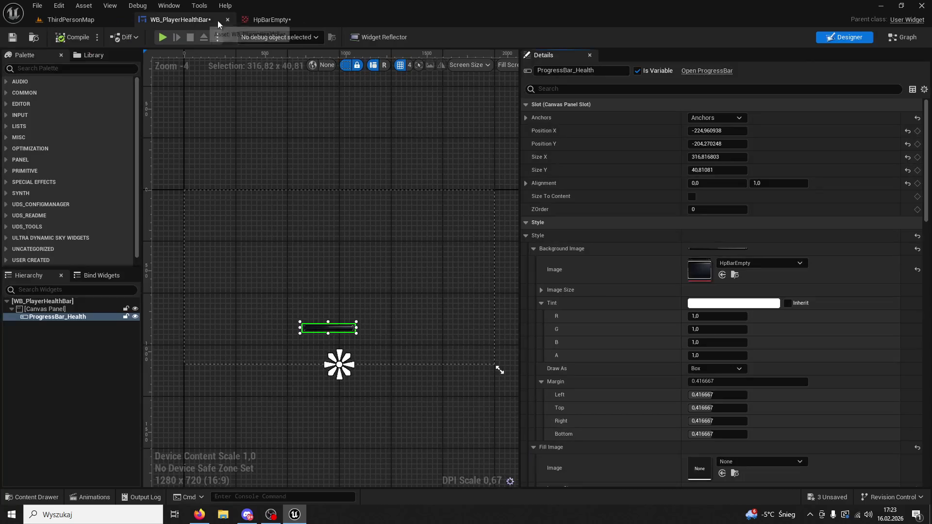
left_click(267, 19)
left_click(194, 19)
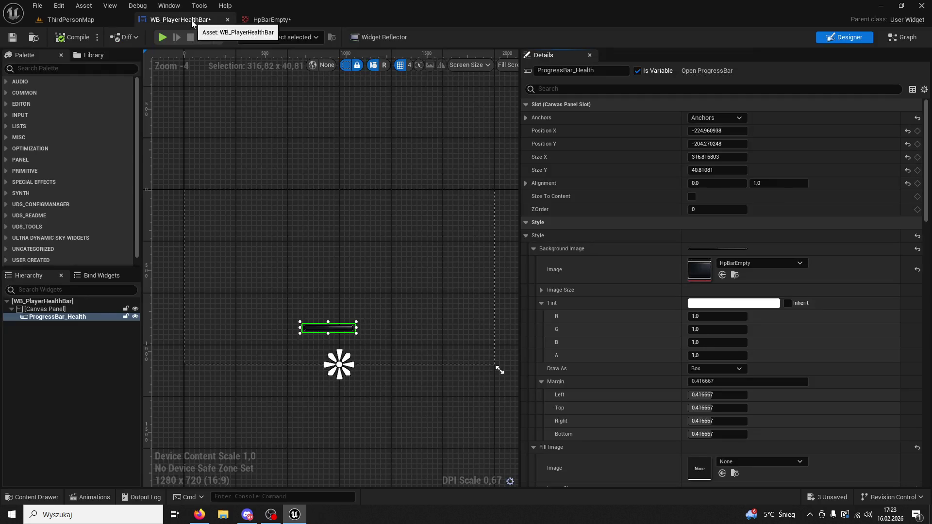
left_click(913, 38)
left_click(844, 37)
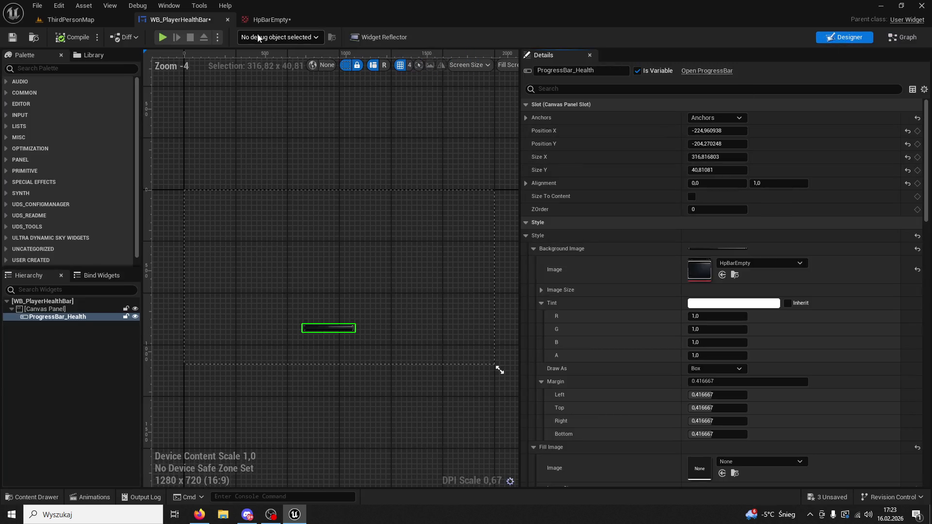
left_click(82, 21)
left_click(206, 21)
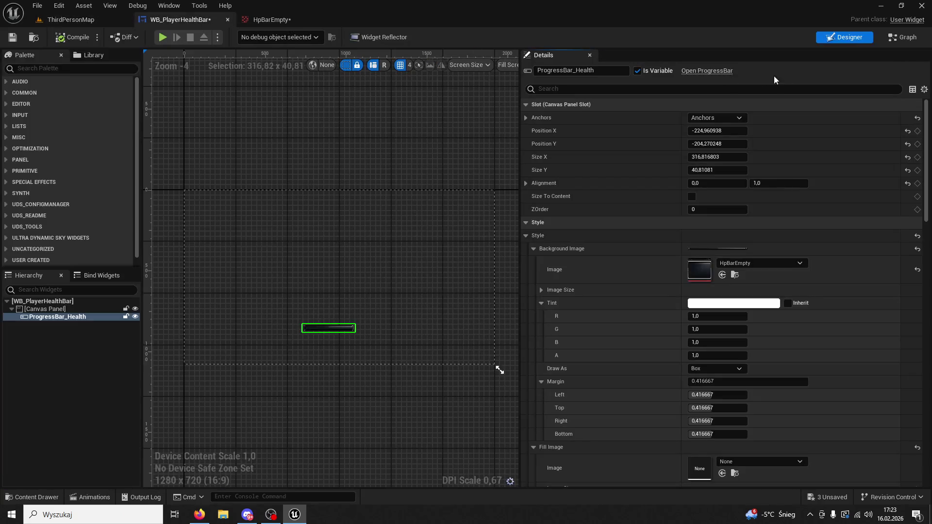
Step: Undo the progress bar's Reset to Default and play-test to check the dark red bar
left_click(426, 154)
key("ctrl+z")
key("ctrl+z")
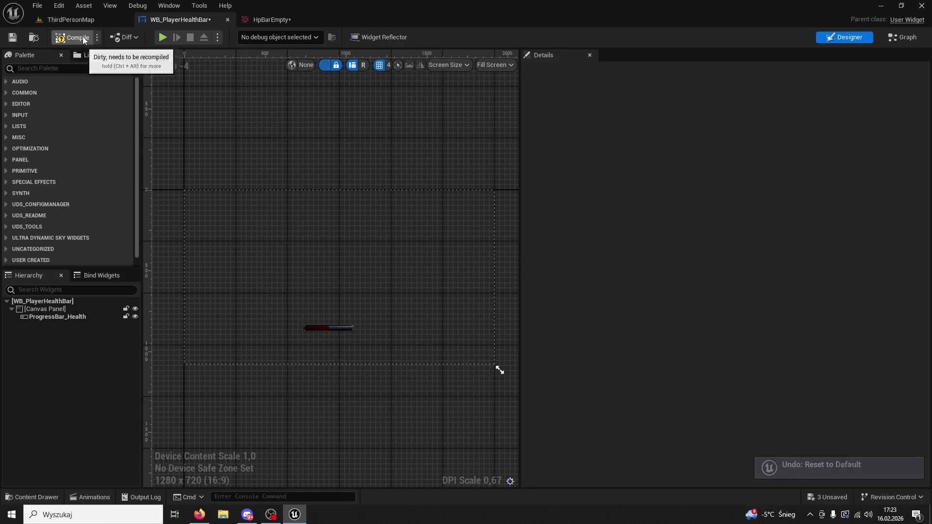
left_click(122, 19)
key("alt+p")
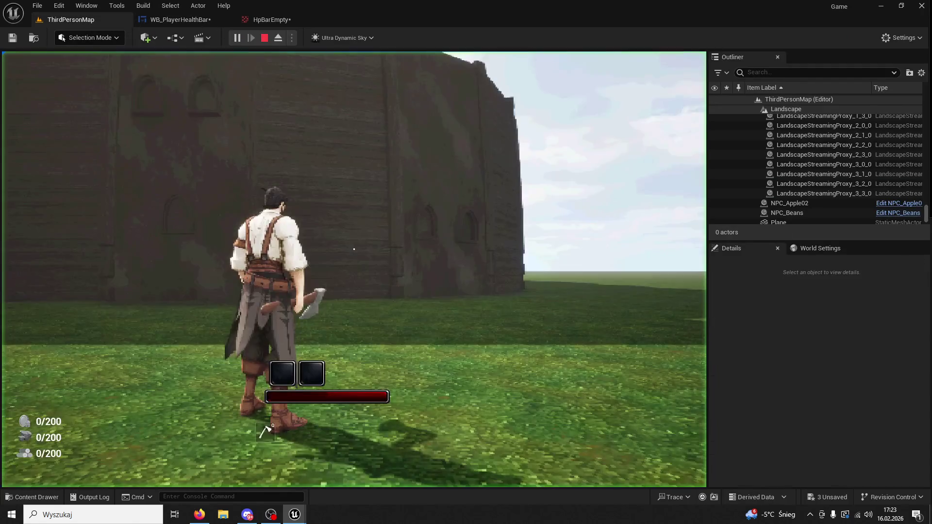
key("super")
key("super")
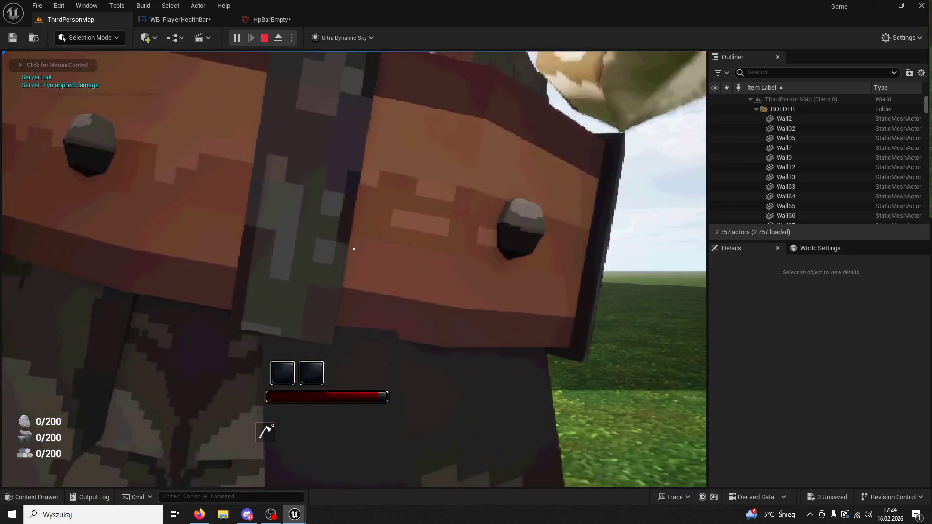
key("Escape")
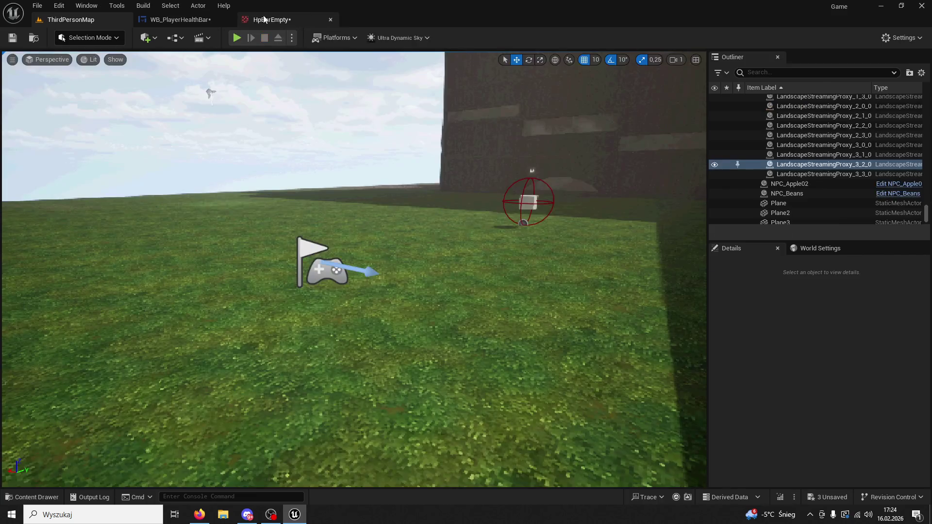
Step: Set the health bar's Background and Fill Image Draw As to Image
left_click(210, 18)
left_click(333, 368)
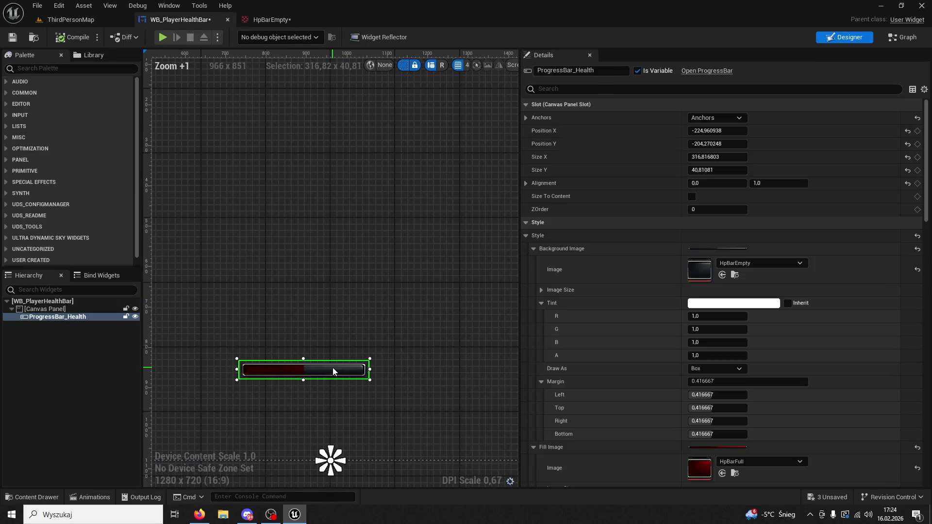
left_click(722, 368)
left_click(713, 407)
scroll(794, 348, "down", 3)
scroll(784, 360, "down", 2)
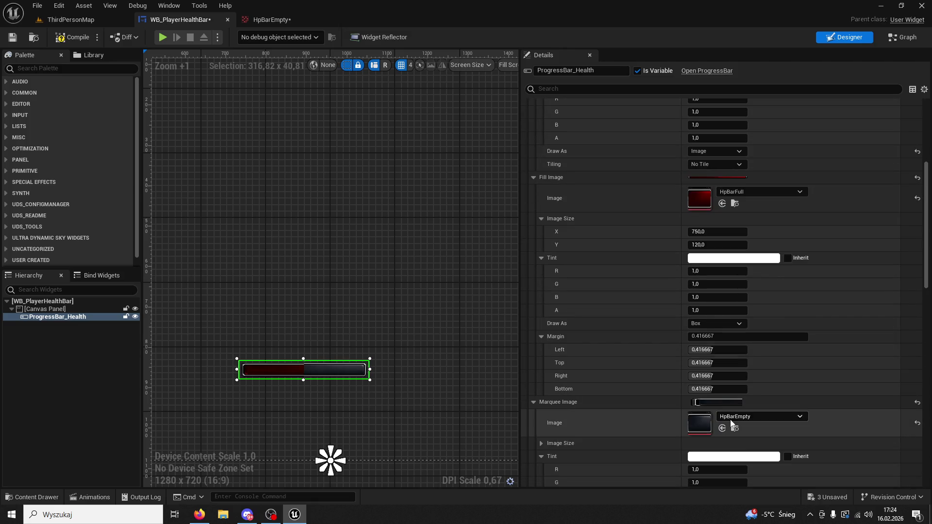
left_click(715, 323)
left_click(717, 361)
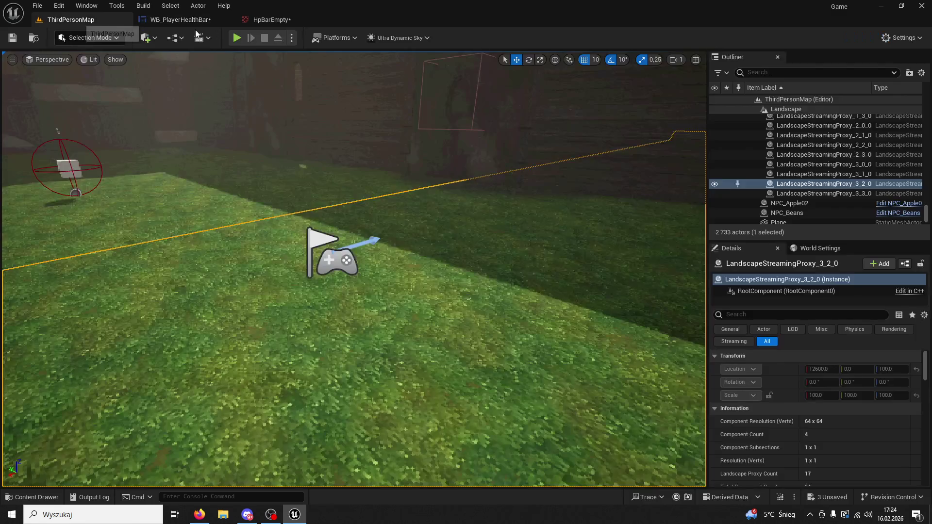
Step: Play-test ThirdPersonMap until health drains and "You Died!" appears
left_click(74, 21)
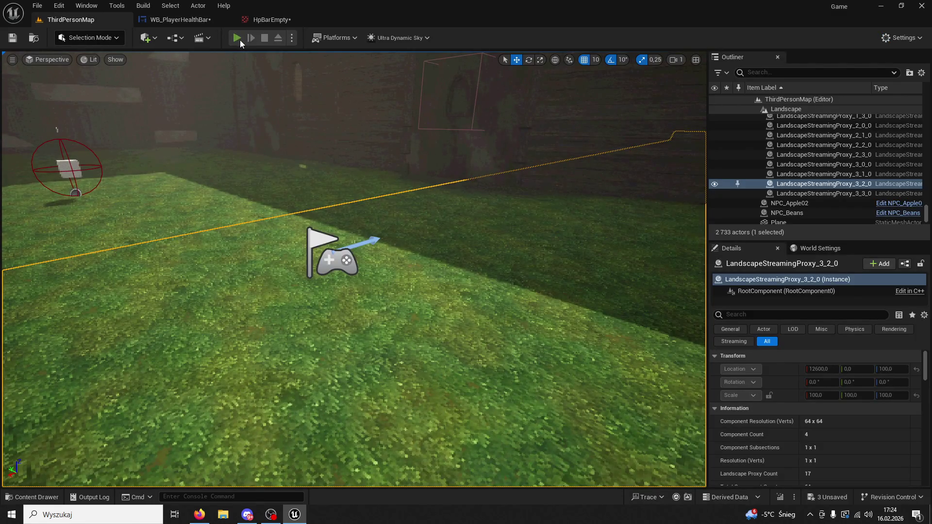
left_click(240, 40)
key("super")
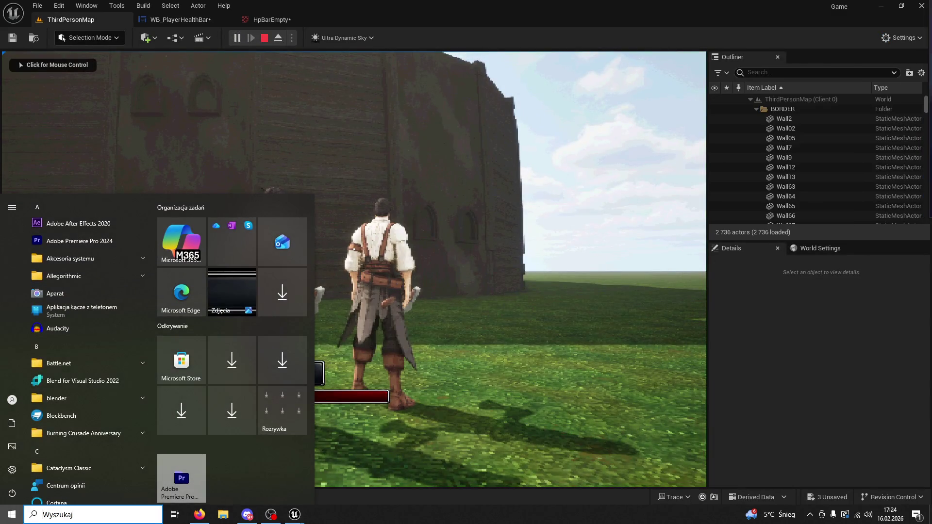
key("Escape")
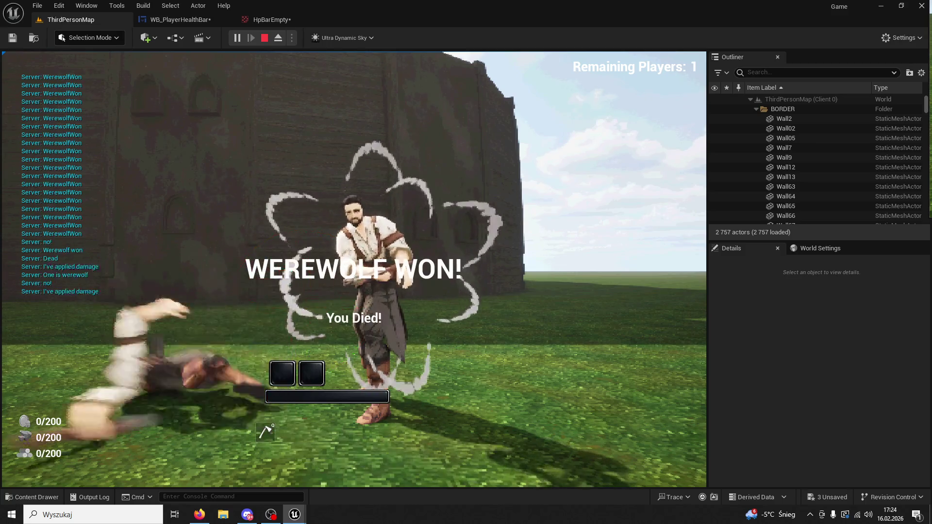
key("Escape")
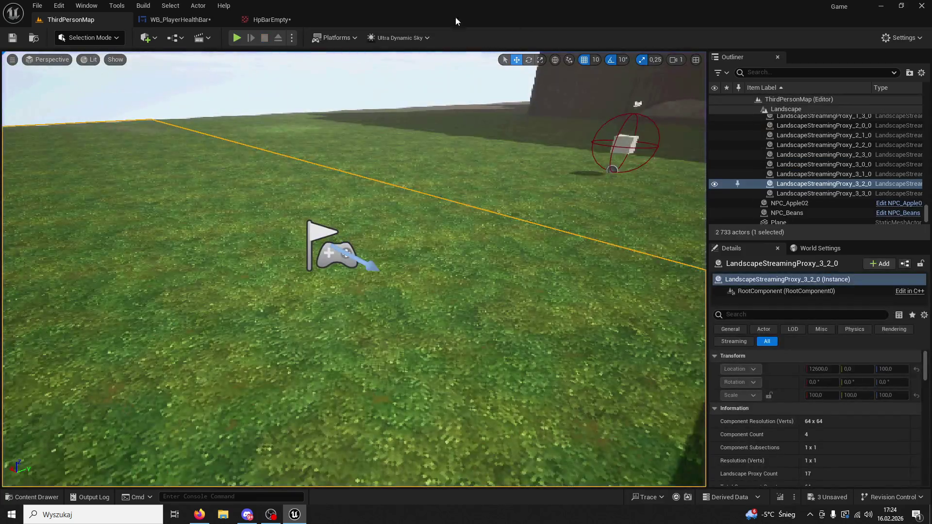
Step: Resize the health bar toward 355 by 56 and play-test its fit under the hotbar
left_click(194, 20)
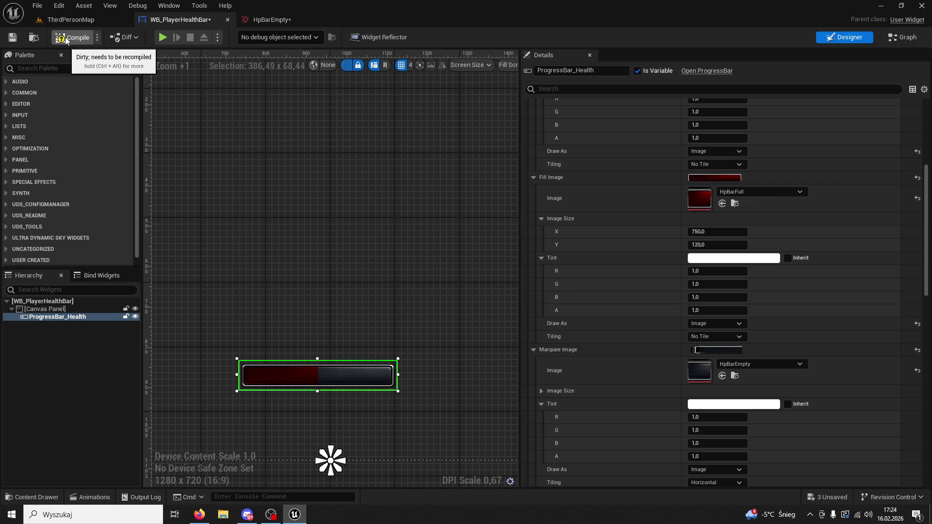
left_click(78, 18)
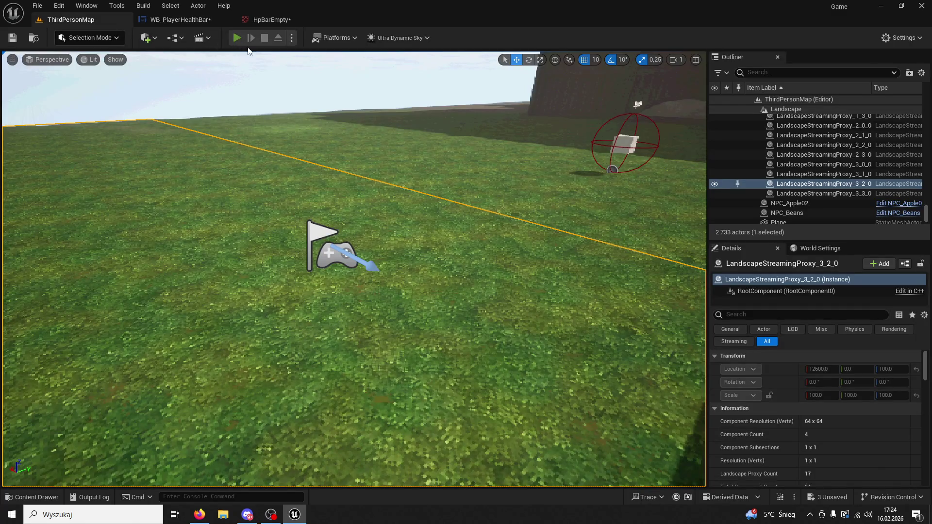
left_click(237, 38)
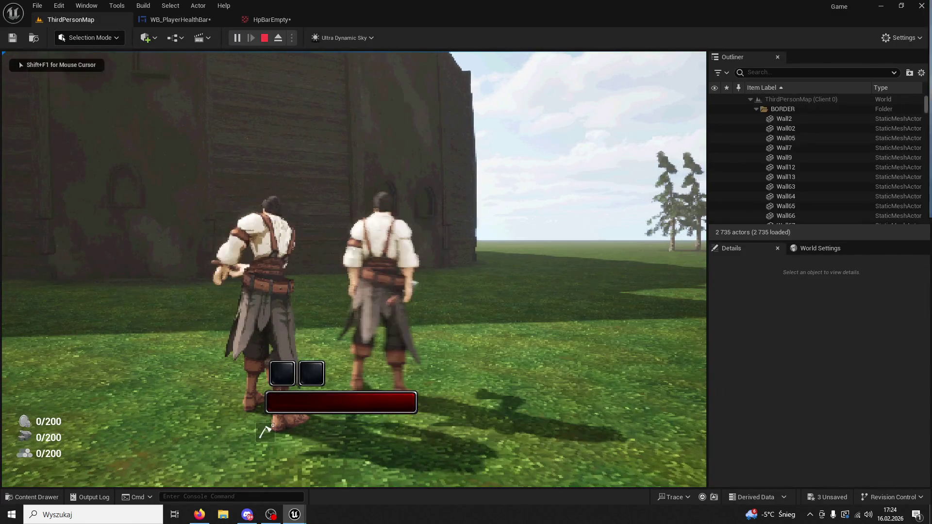
key("Escape")
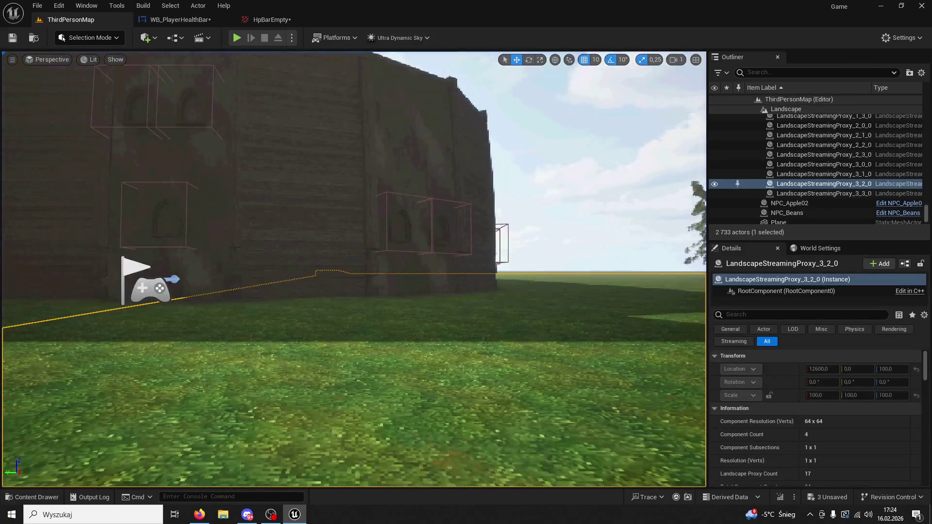
left_click(280, 19)
left_click(168, 21)
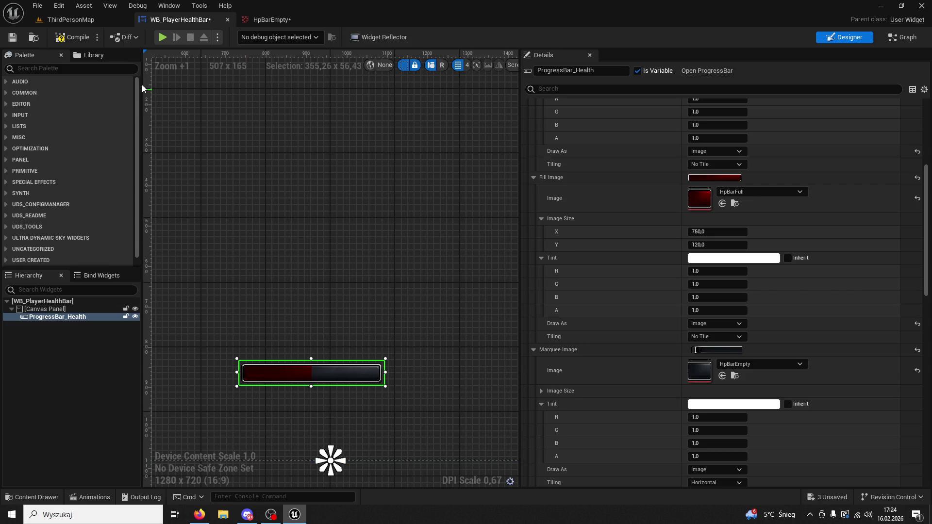
left_click(84, 20)
left_click(233, 38)
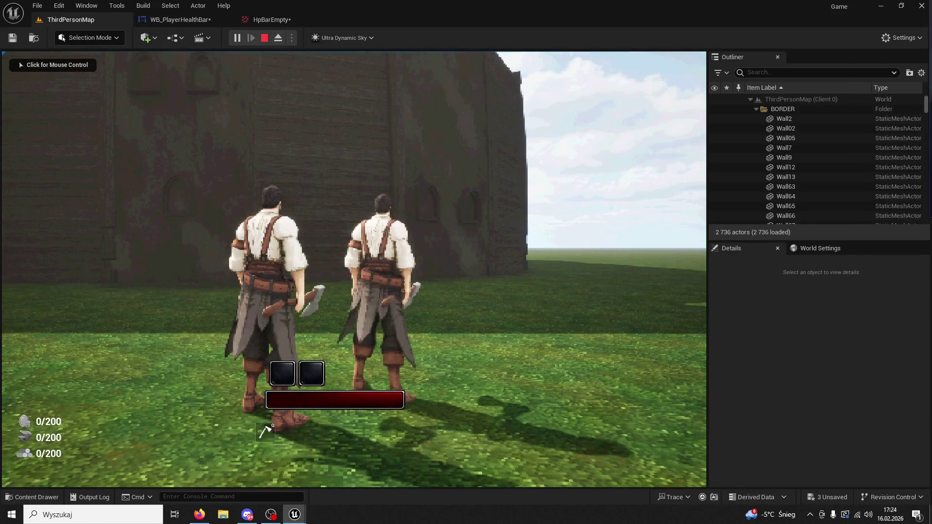
key("Escape")
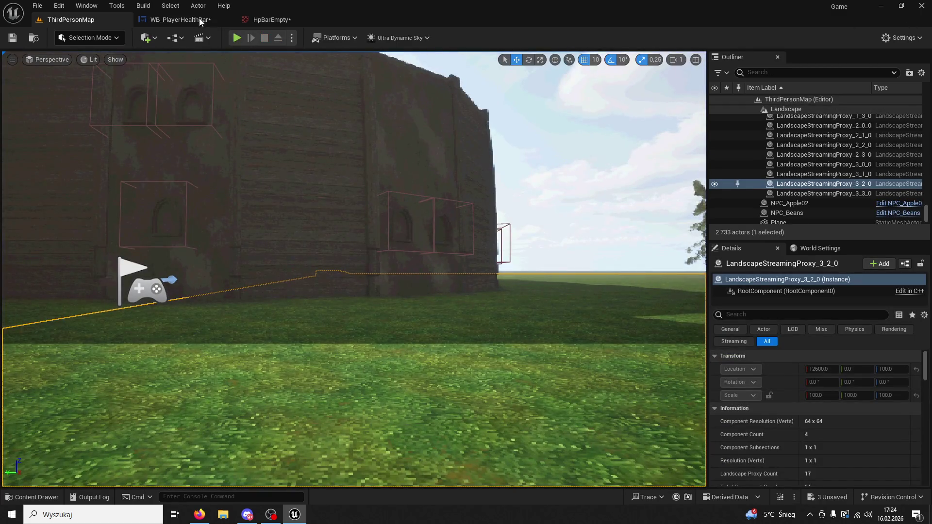
Step: Recheck the adjusted bar's position in another play test, then reopen the designer
left_click(194, 20)
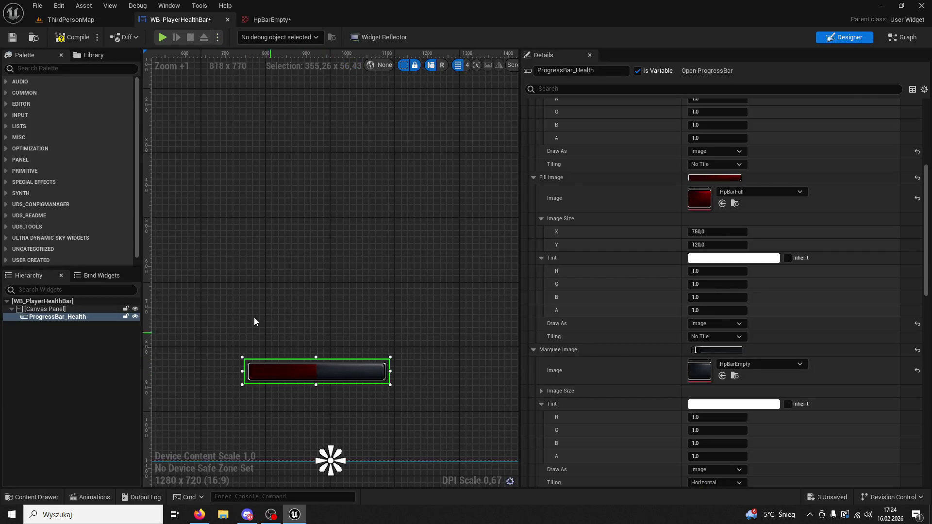
left_click(92, 19)
left_click(241, 40)
key("Escape")
left_click(194, 19)
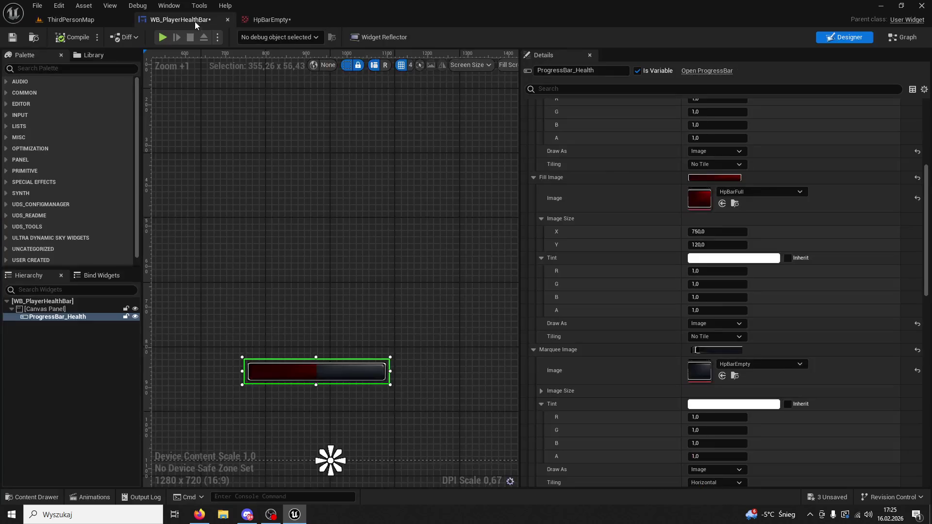
Step: Review the bar's Slot values, then play and run the character to check the bar
scroll(802, 196, "up", 10)
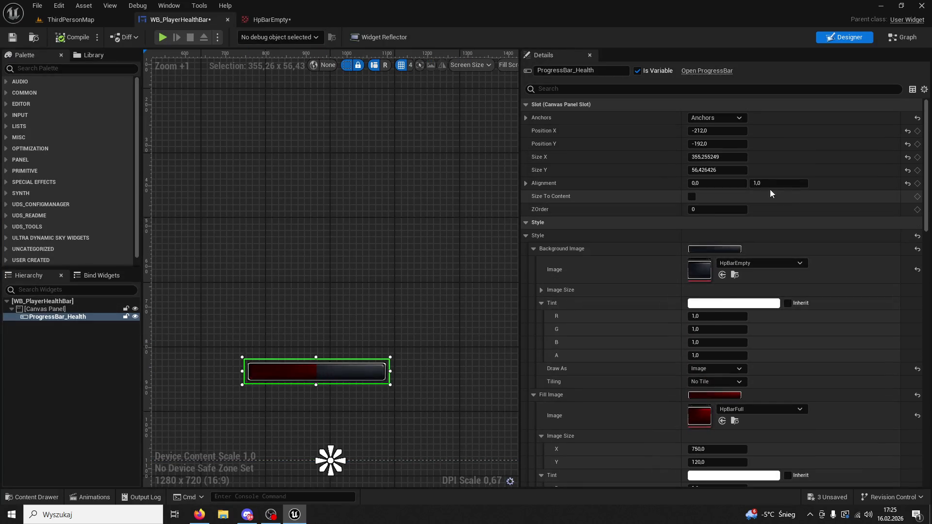
left_click(83, 26)
left_click(237, 37)
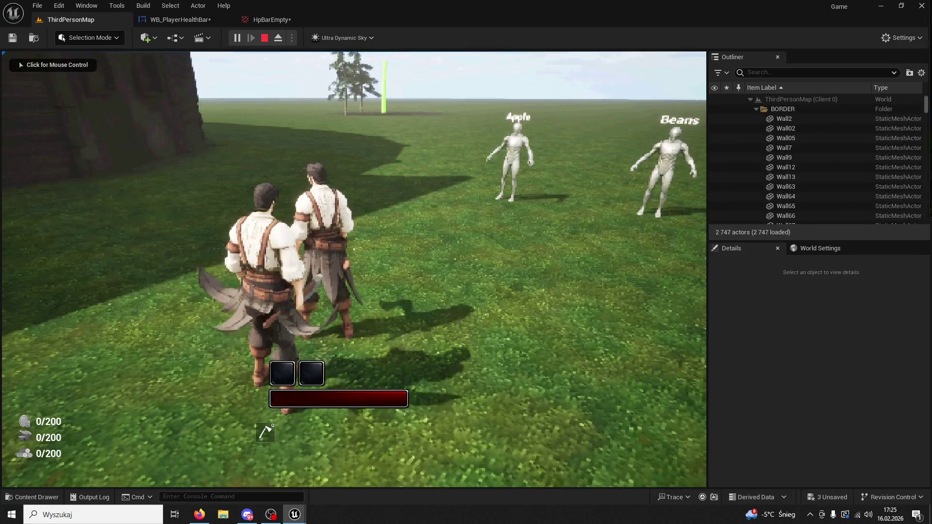
key("super")
left_click(578, 203)
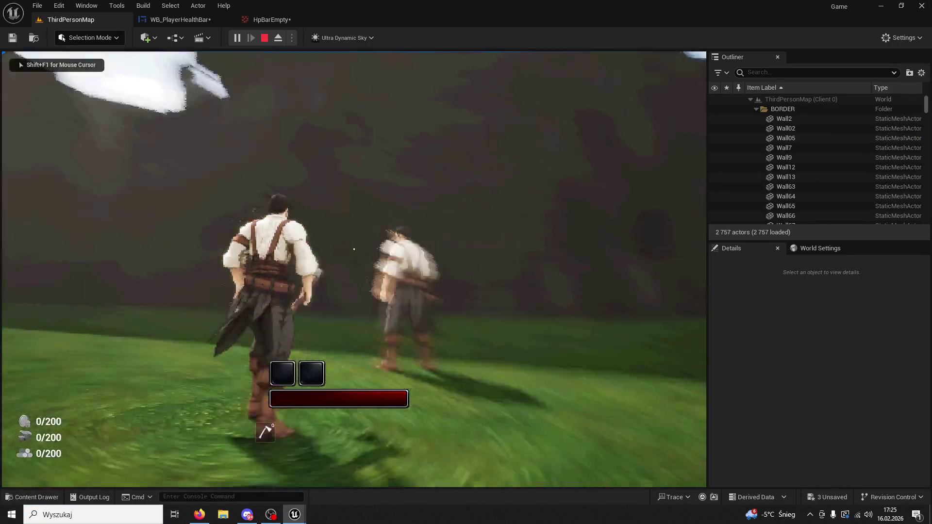
key("w")
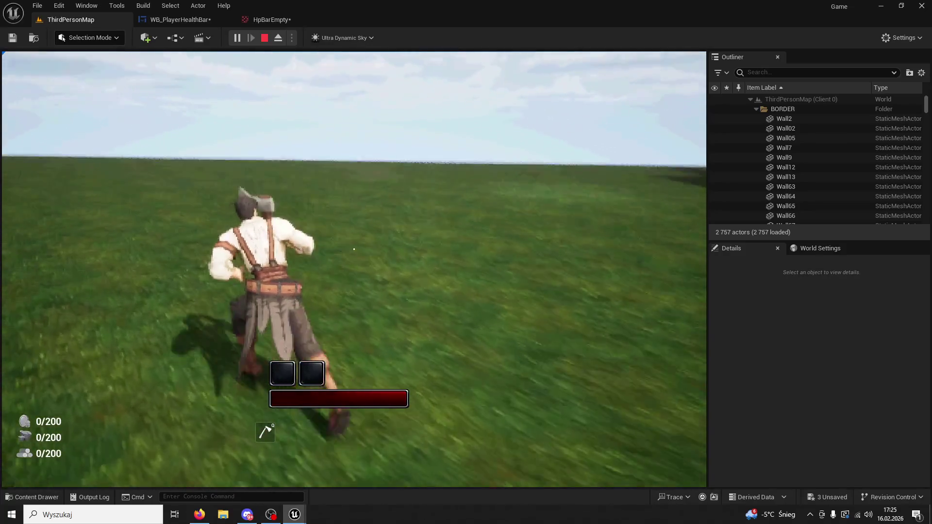
key("Escape")
left_click(179, 19)
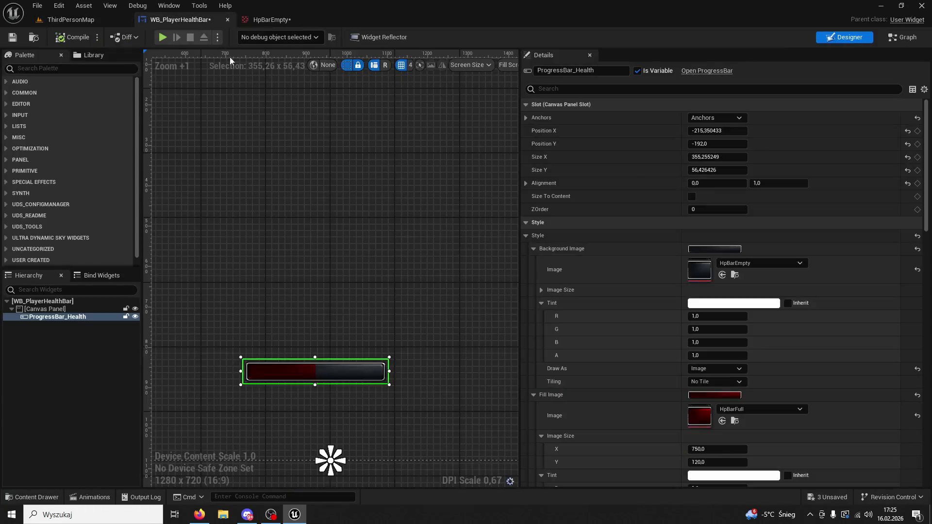
Step: Enlarge the health progress bar to about 433 × 55 and launch a test play in ThirdPersonMap
left_click_drag(407, 387, 423, 390)
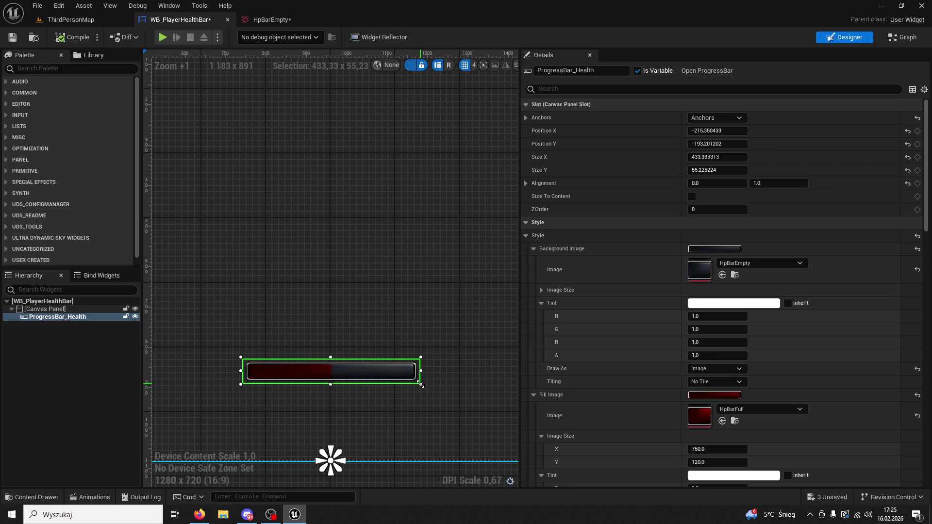
left_click(121, 20)
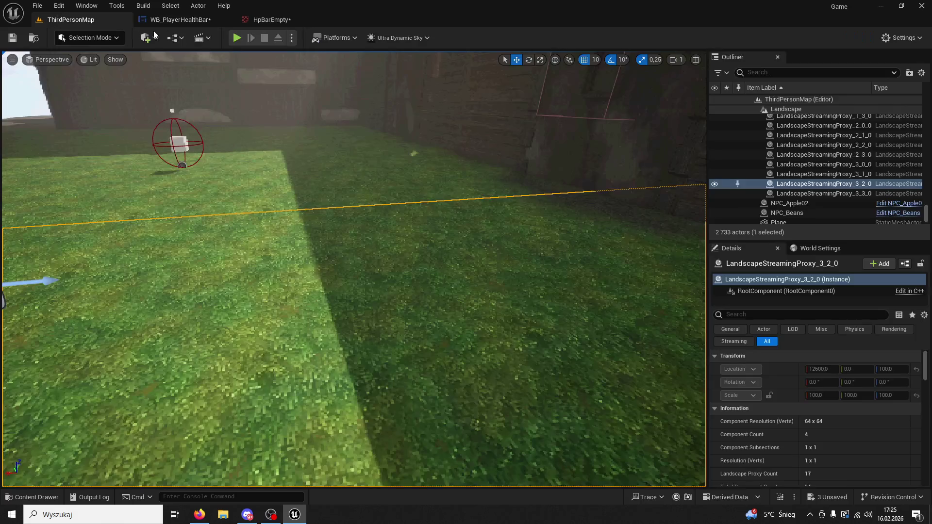
left_click(243, 36)
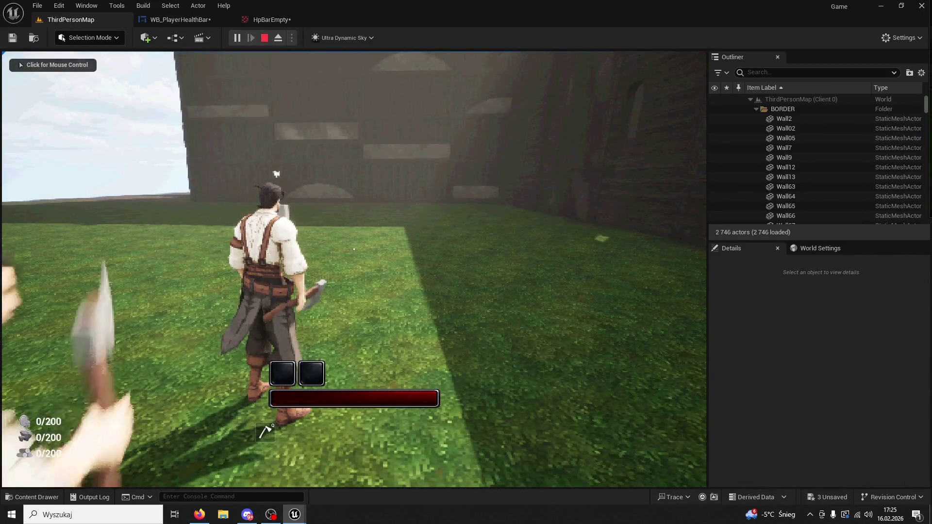
Step: Run the character and trigger skills 1 and 2 to check the bar beneath the hotbar, then stop
key("super")
left_click(276, 174)
key("w")
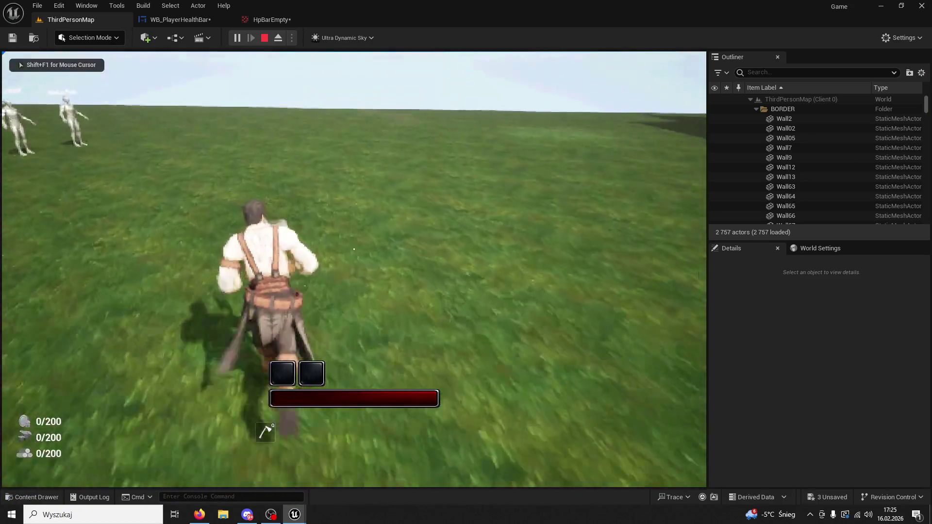
key("1")
key("1")
key("1")
key("1")
key("2")
key("2")
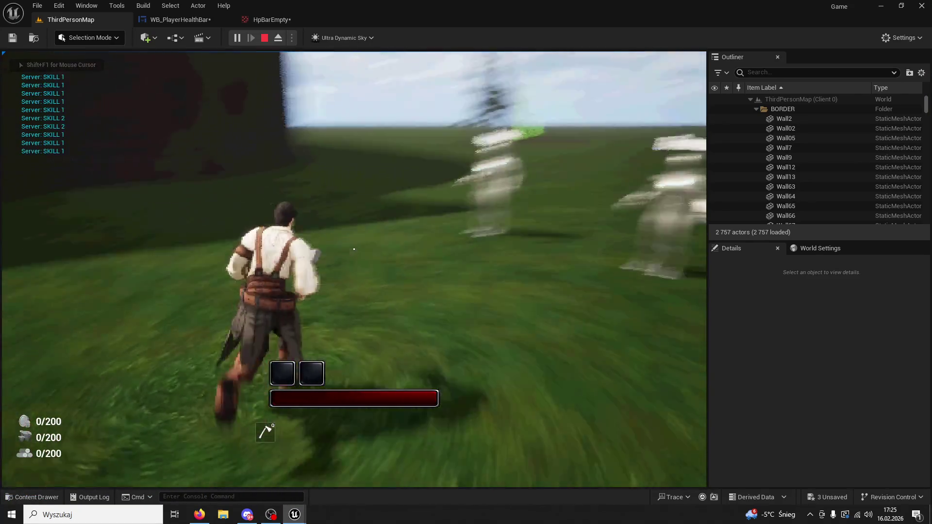
key("1")
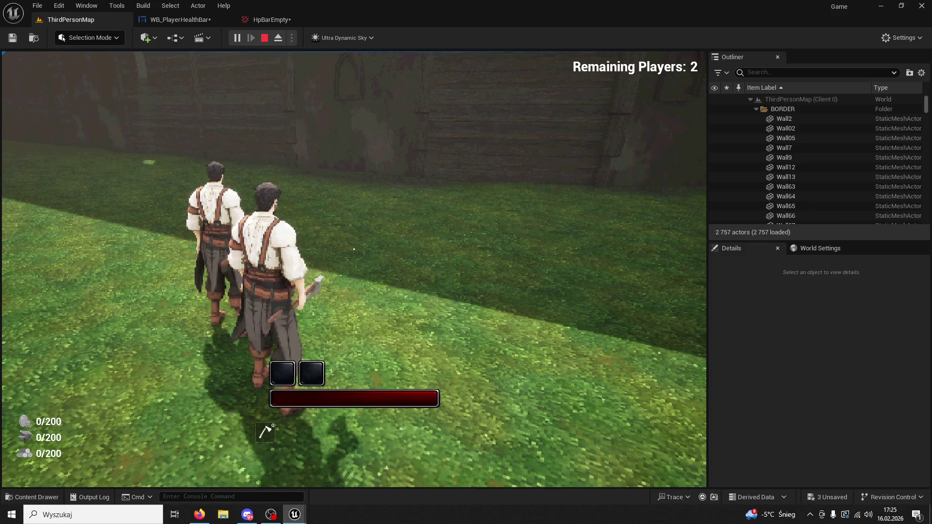
key("shift+F1")
key("Escape")
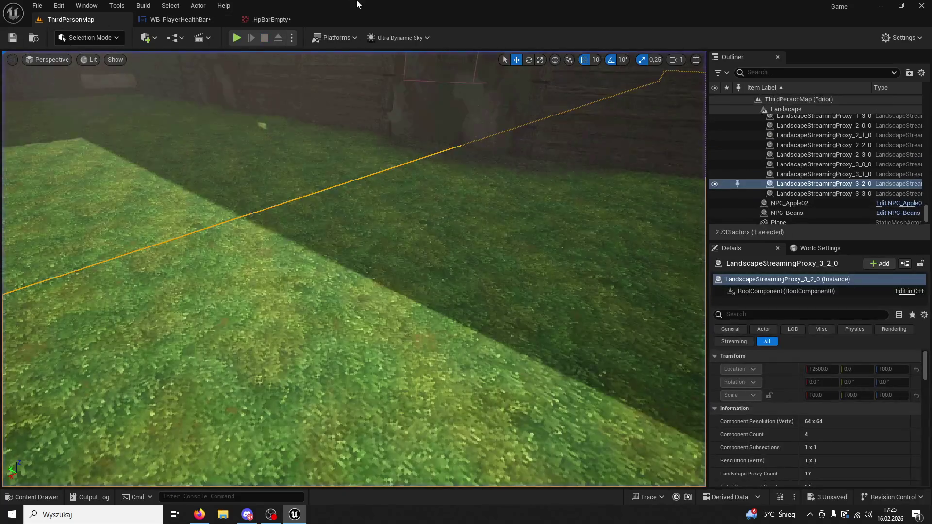
Step: Nudge the health bar down to Position Y -152 in WB_PlayerHealthBar
left_click(276, 22)
left_click(179, 19)
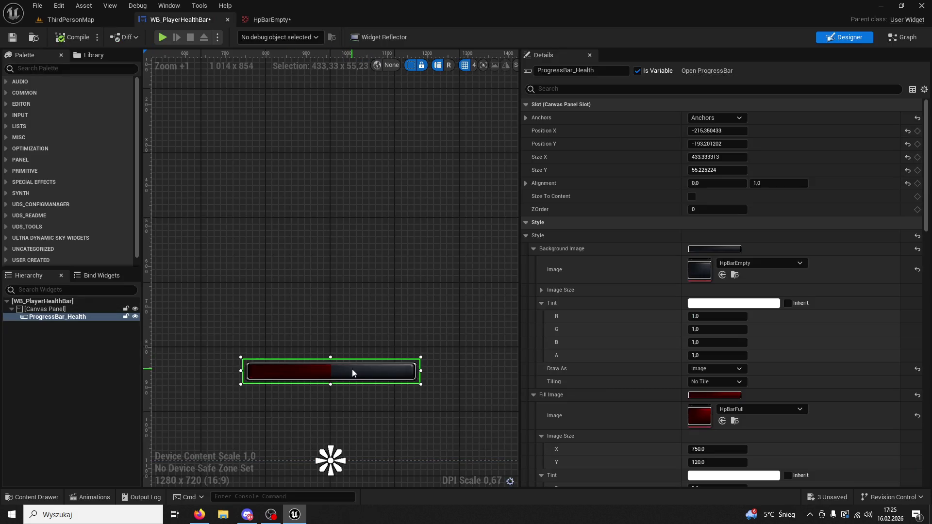
key("Down")
key("Down")
key("Down")
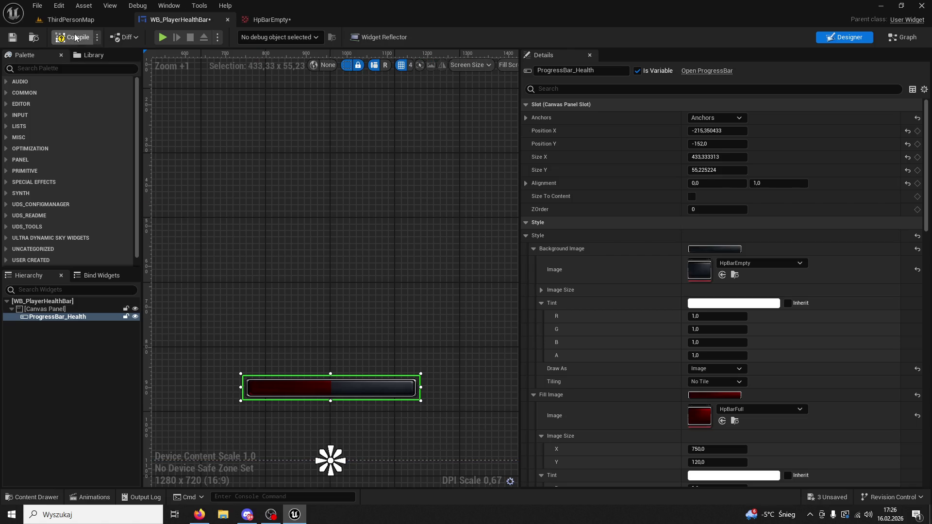
Step: Test-play ThirdPersonMap to confirm the bar sits lower, then stop play
left_click(74, 20)
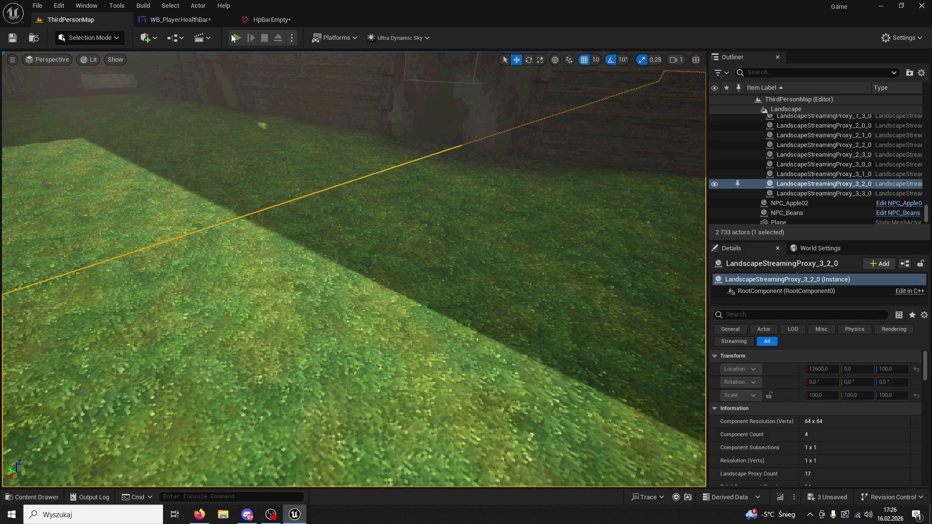
left_click(234, 38)
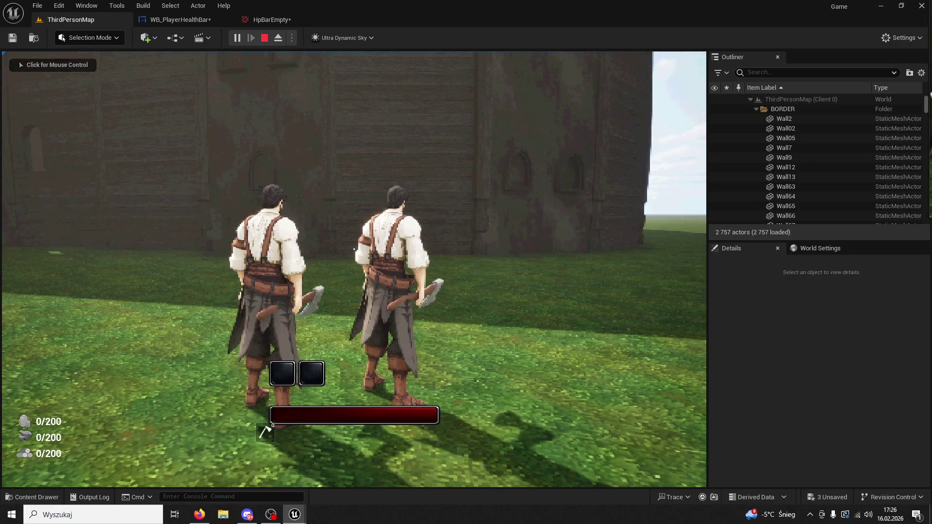
key("Escape")
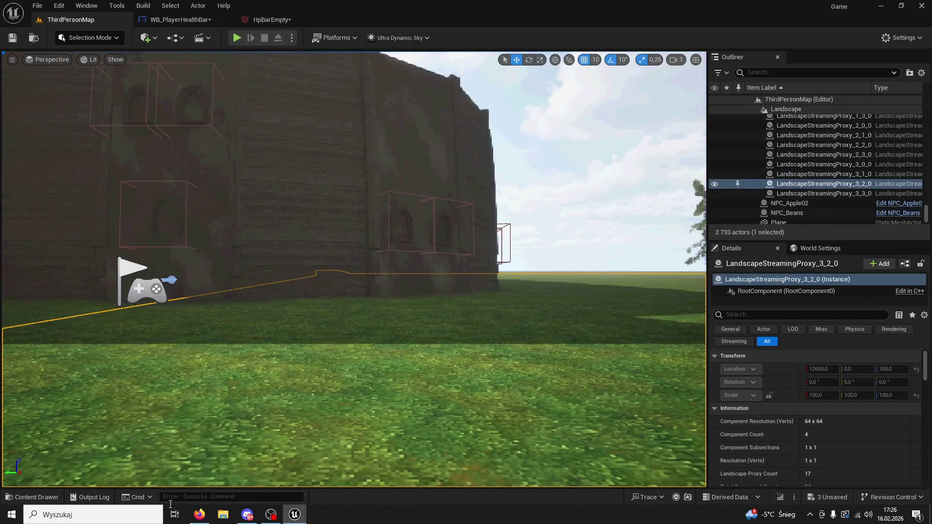
left_click(32, 497)
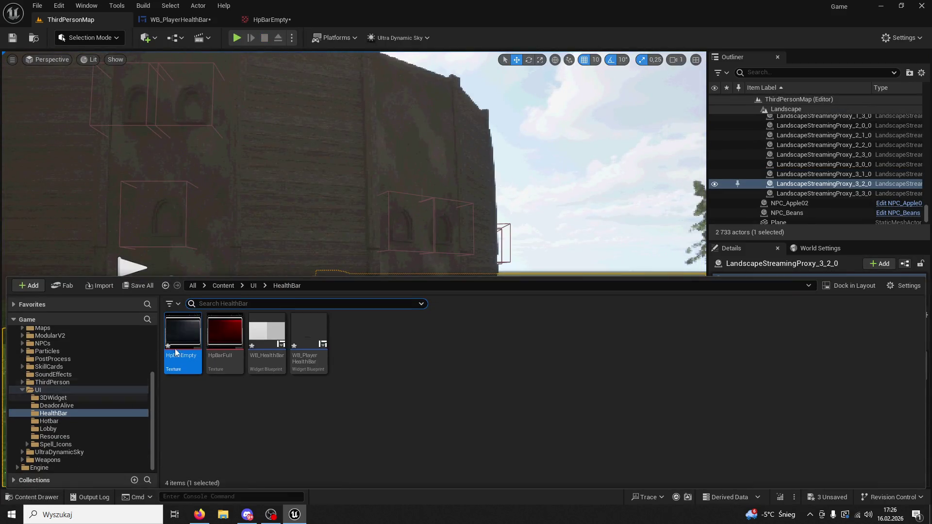
Step: Open WB_ItemHotbar from InventorySystem/Widgets and select both SlotIcon_01 and SlotIcon_02
left_click(253, 286)
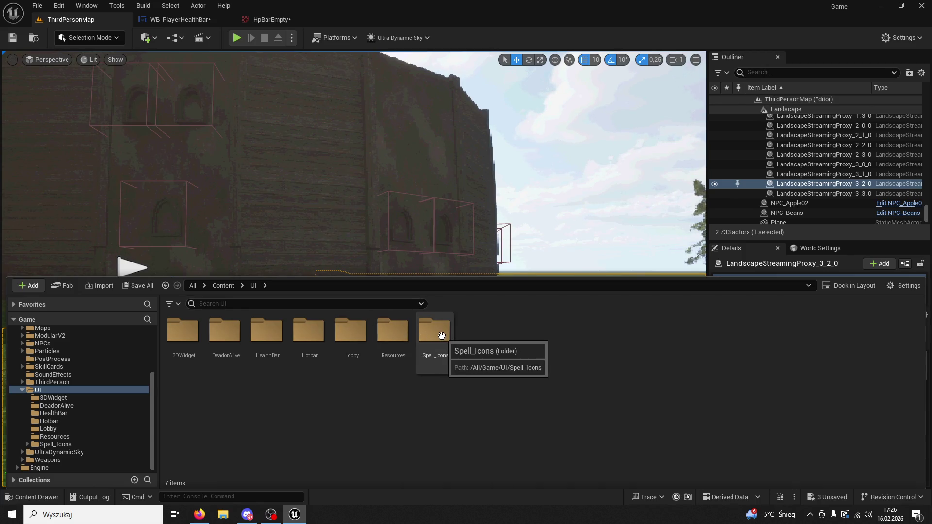
scroll(91, 375, "up", 4)
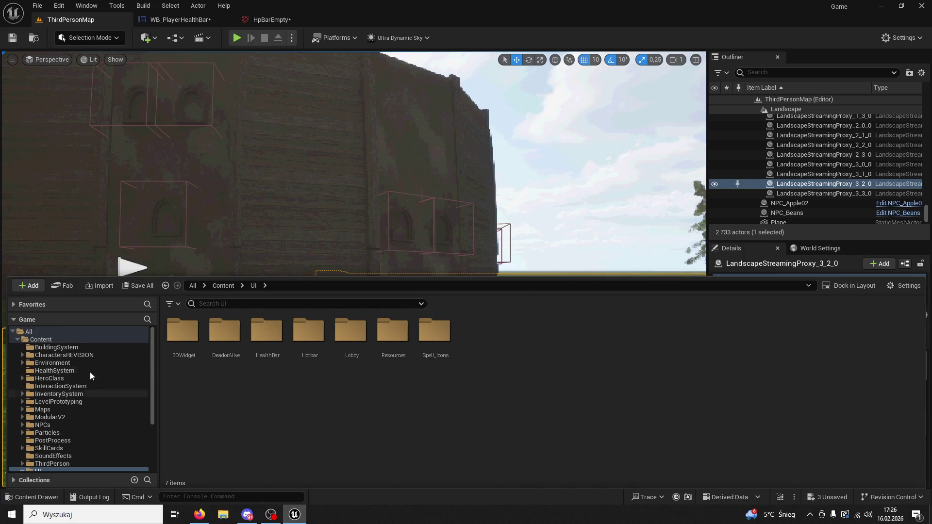
left_click(64, 396)
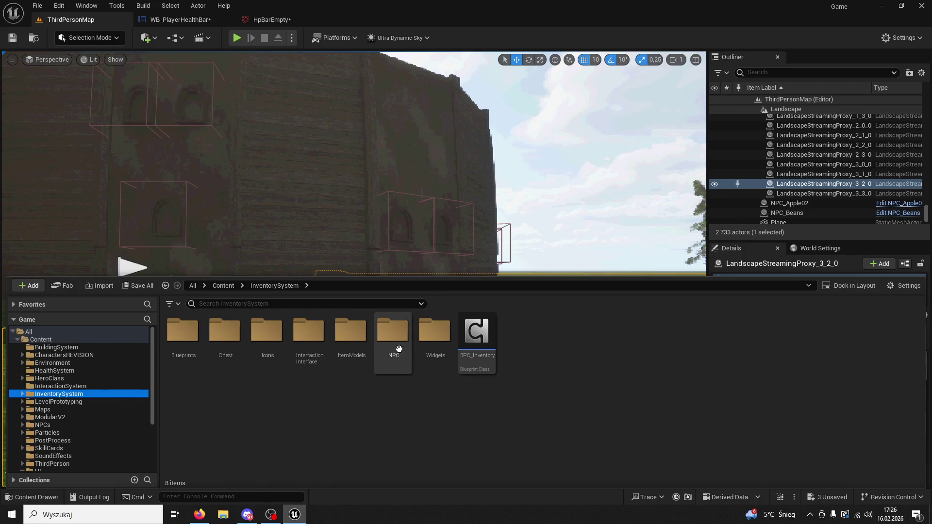
double_click(433, 332)
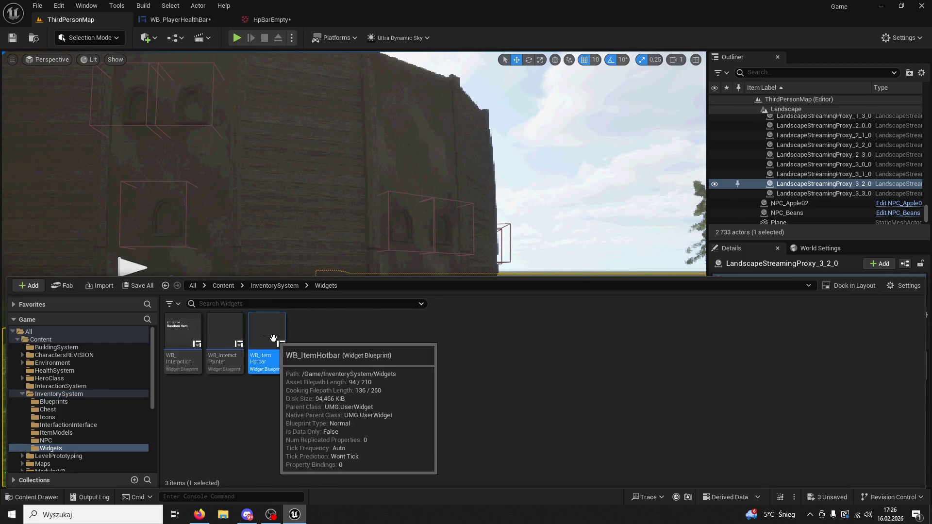
double_click(274, 339)
left_click(322, 318)
left_click(305, 319, "ctrl")
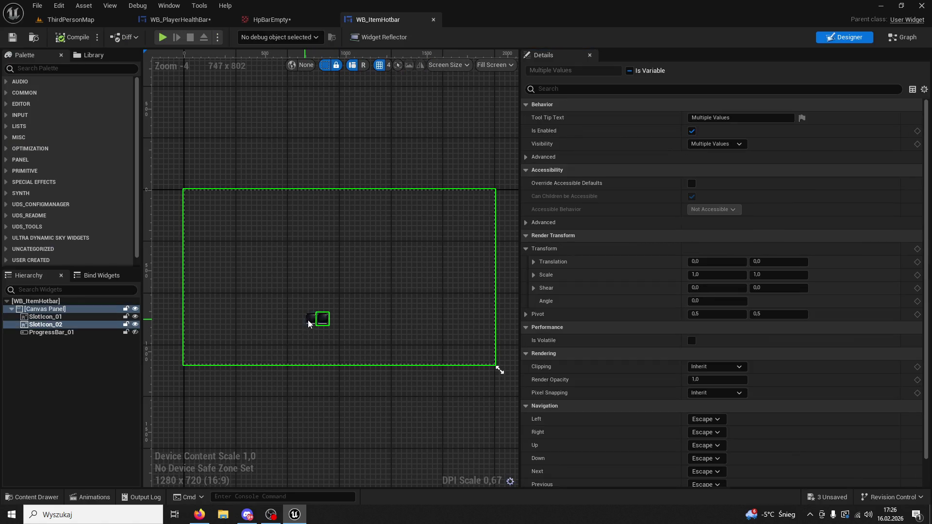
Step: Nudge both slot icons down slightly and test-play the level
key("Down")
key("Down")
key("Down")
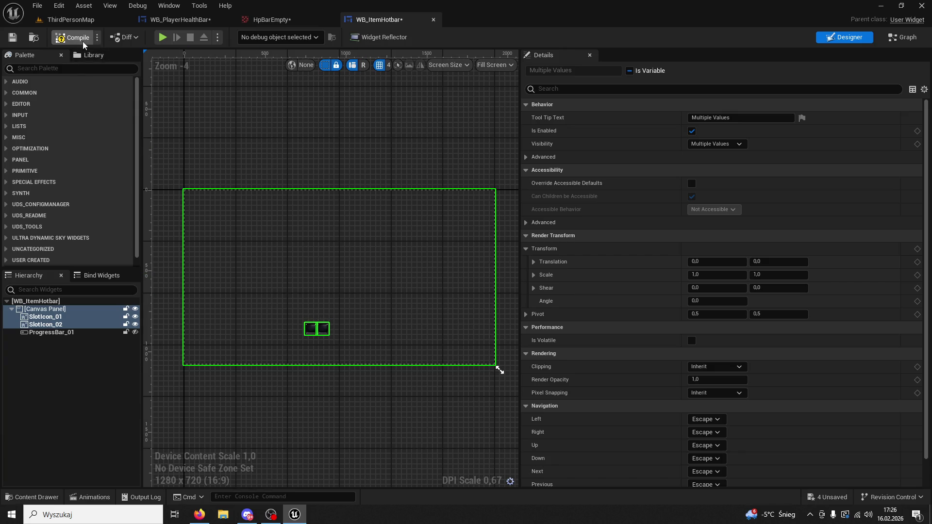
left_click(73, 19)
left_click(237, 38)
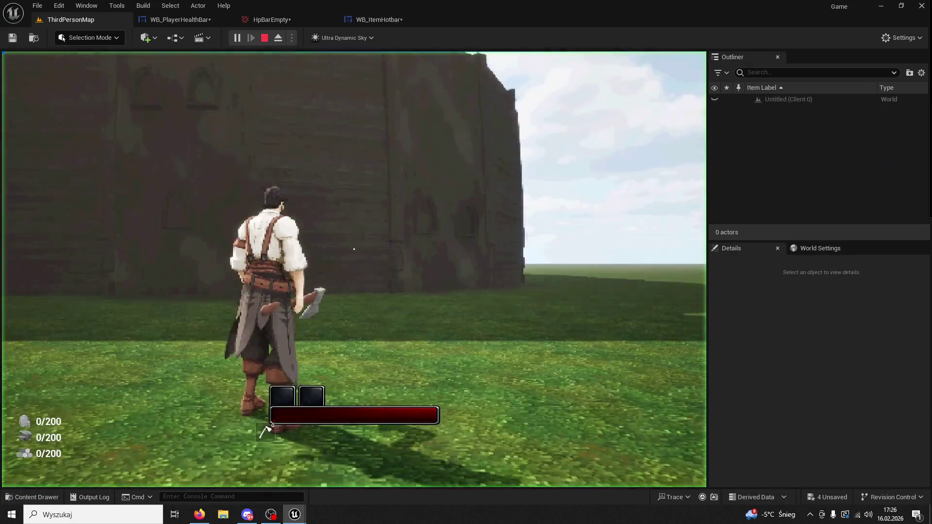
key("Escape")
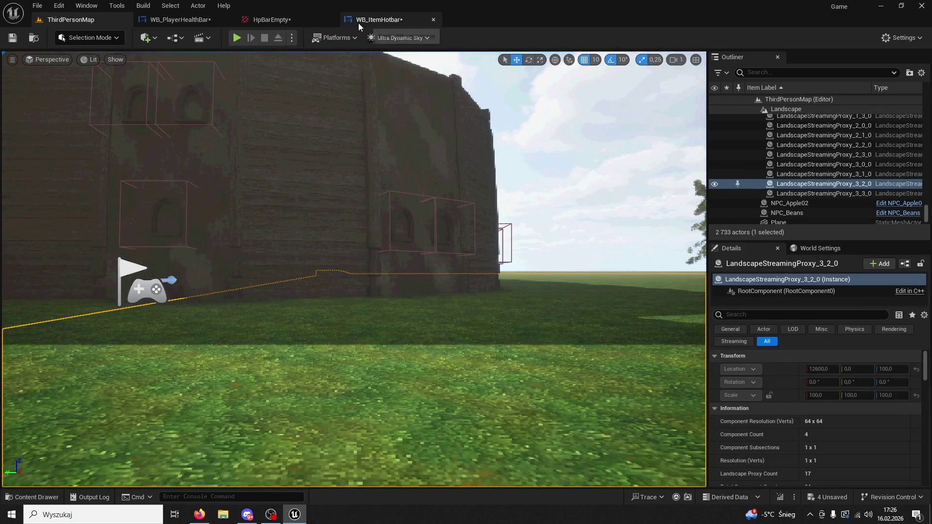
Step: Reselect both slot icons in WB_ItemHotbar and run another test play
left_click(376, 19)
left_click(326, 330)
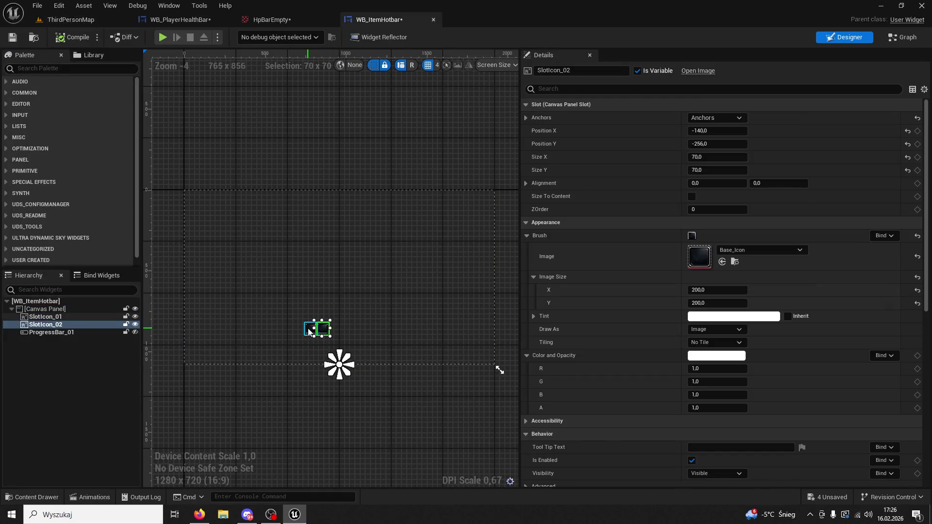
left_click(308, 328, "ctrl")
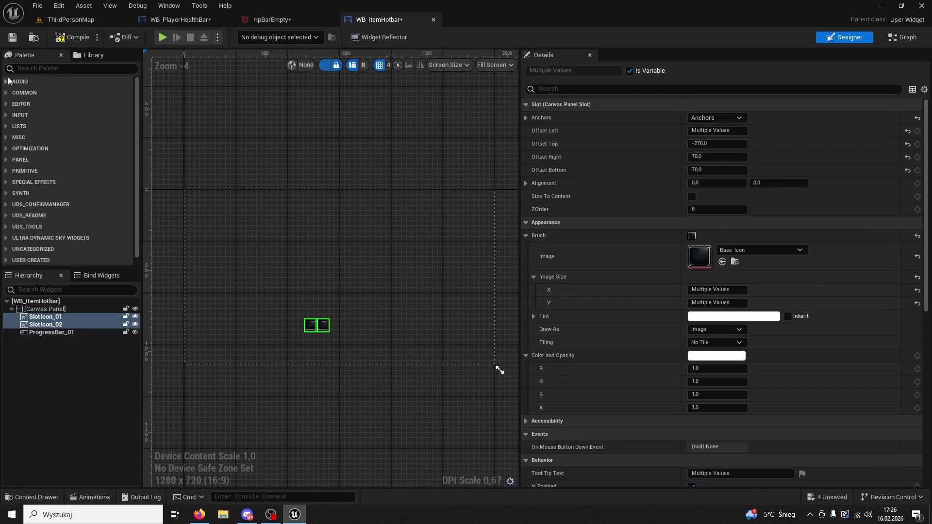
left_click(100, 23)
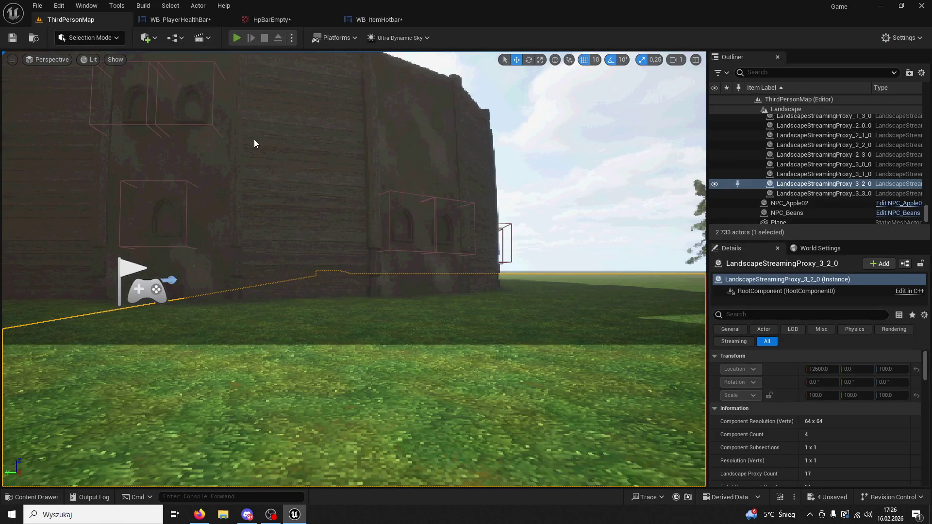
key("alt+p")
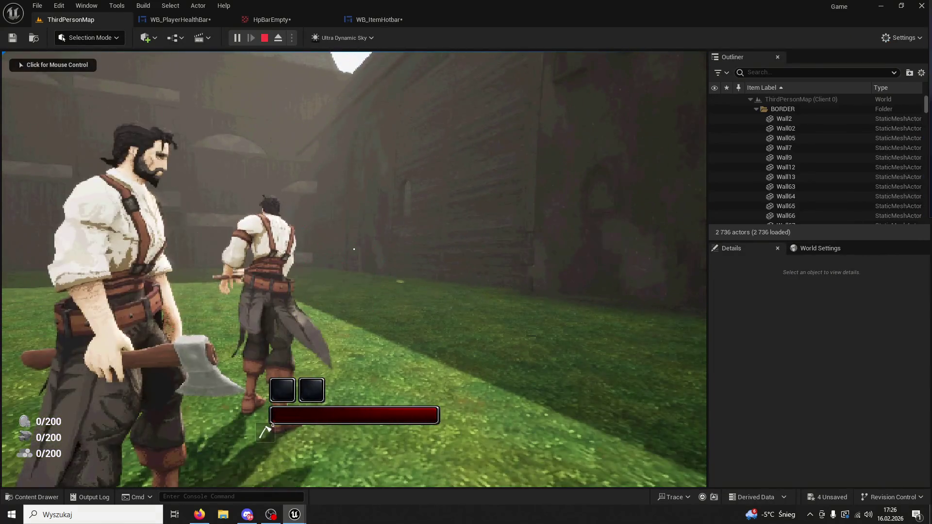
key("Escape")
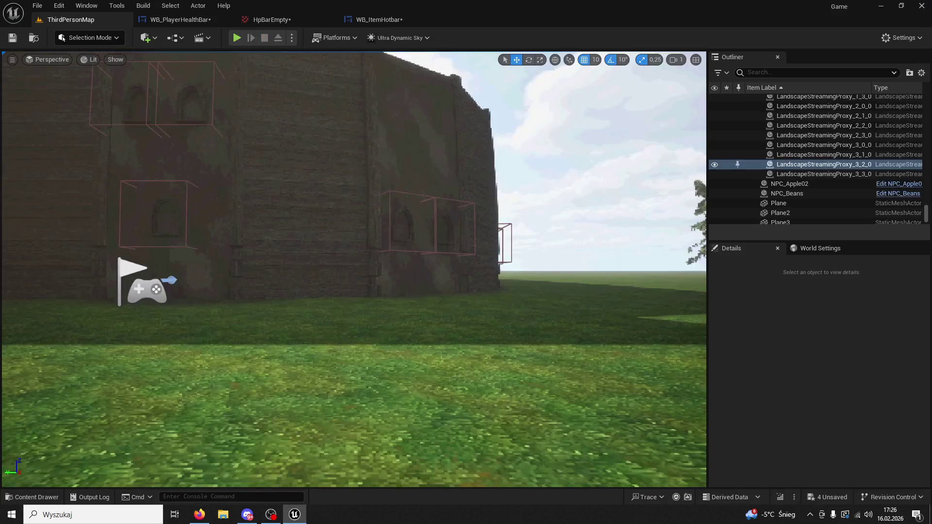
Step: Switch the play mode to Play Standalone and run a standalone test
left_click(293, 37)
mouse_move(330, 248)
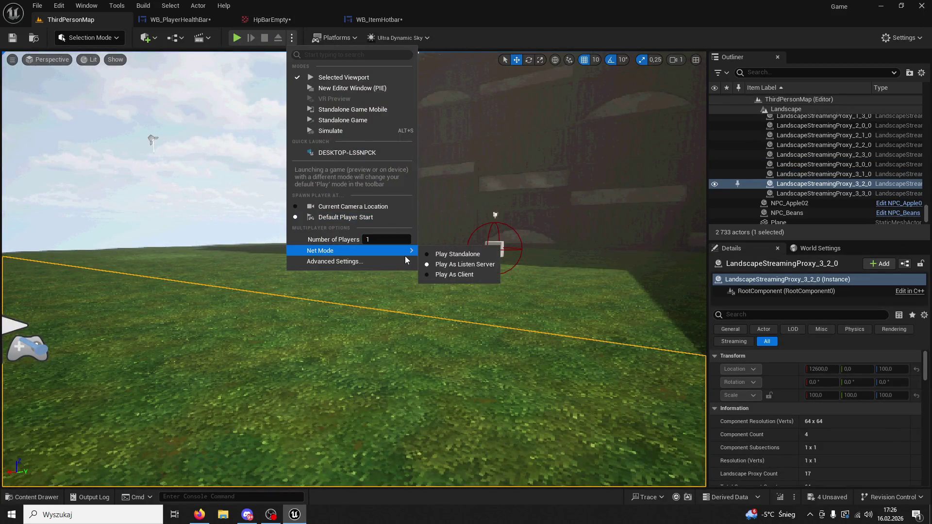
left_click(437, 256)
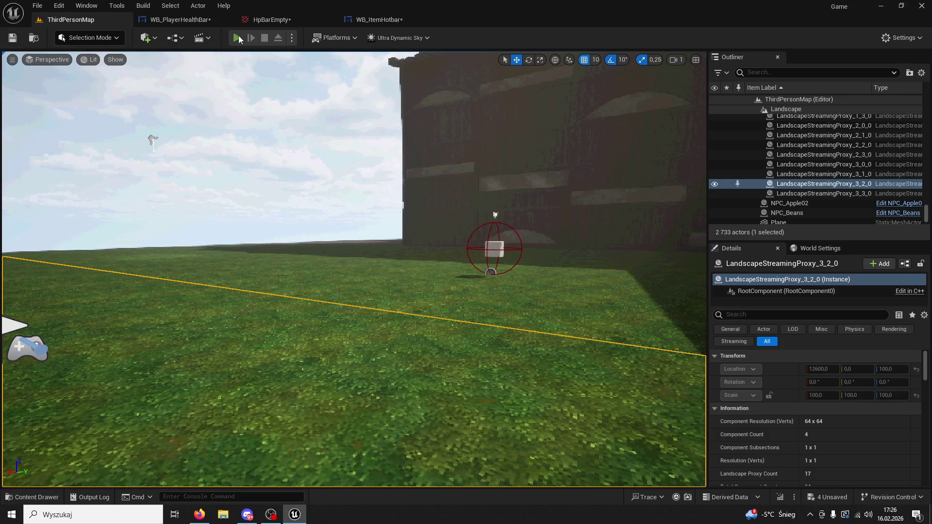
key("alt+p")
key("w")
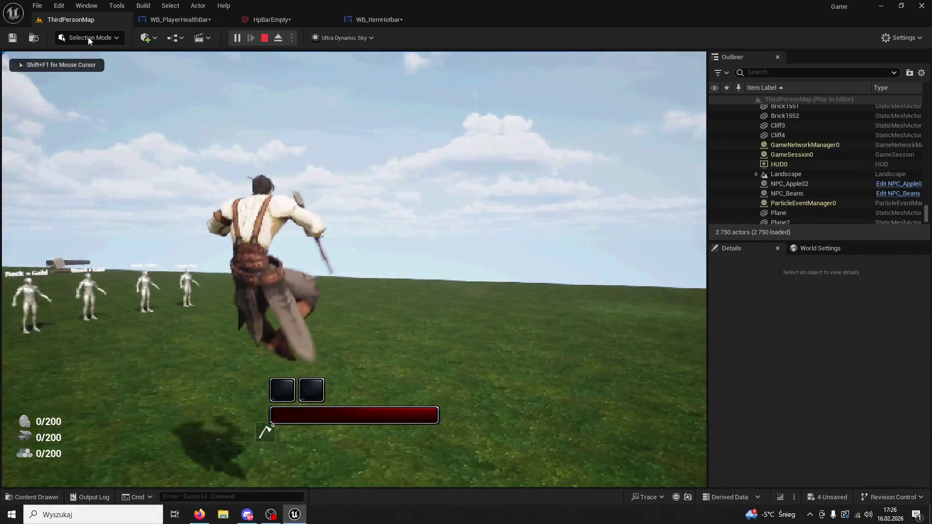
key("Escape")
Step: Nudge both slot icons down 4 px to Position Y -272 and return to ThirdPersonMap
left_click(379, 20)
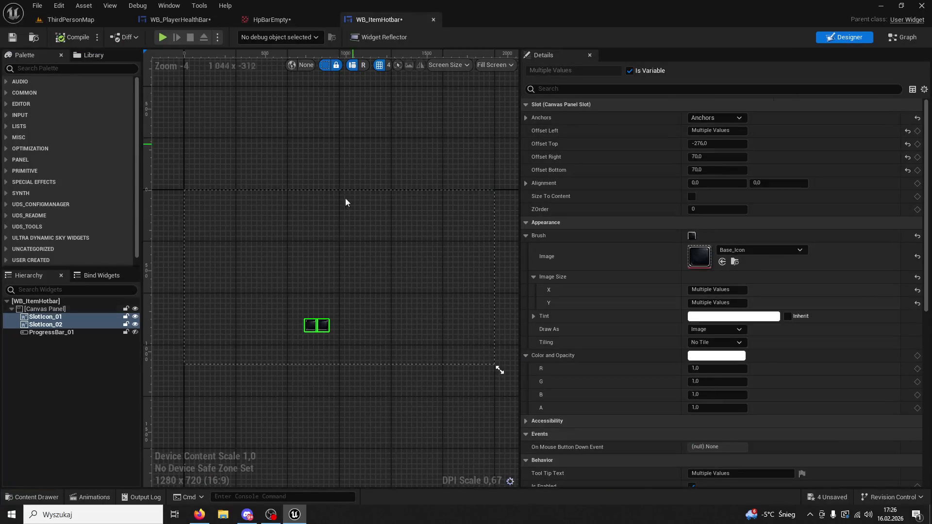
scroll(333, 324, "up", 2)
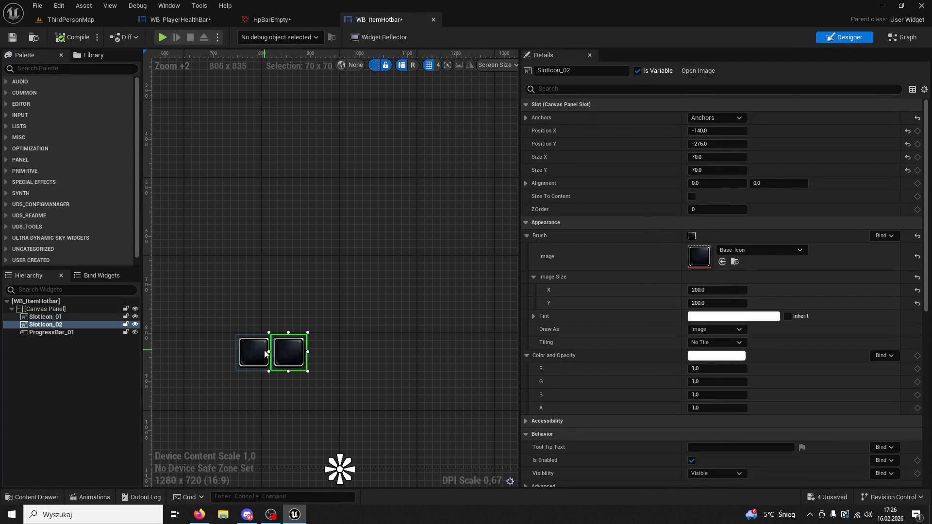
key("Down")
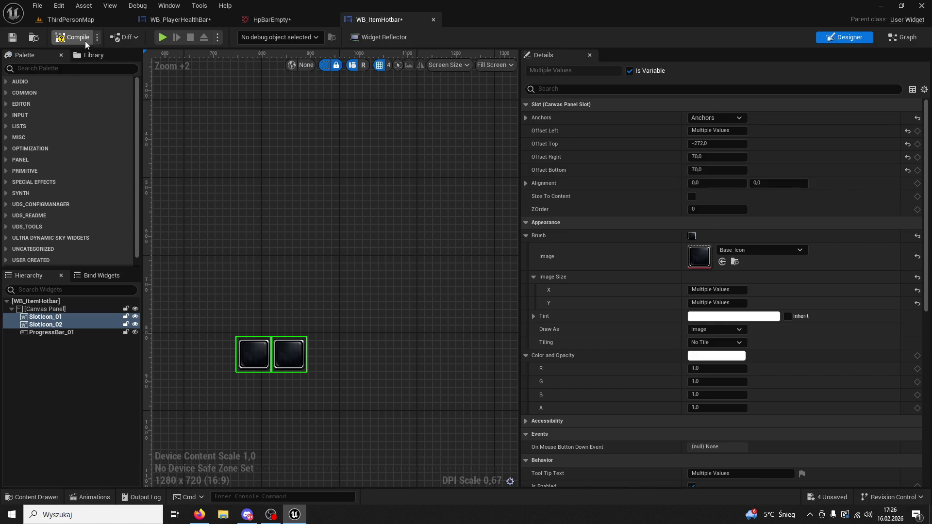
left_click(85, 19)
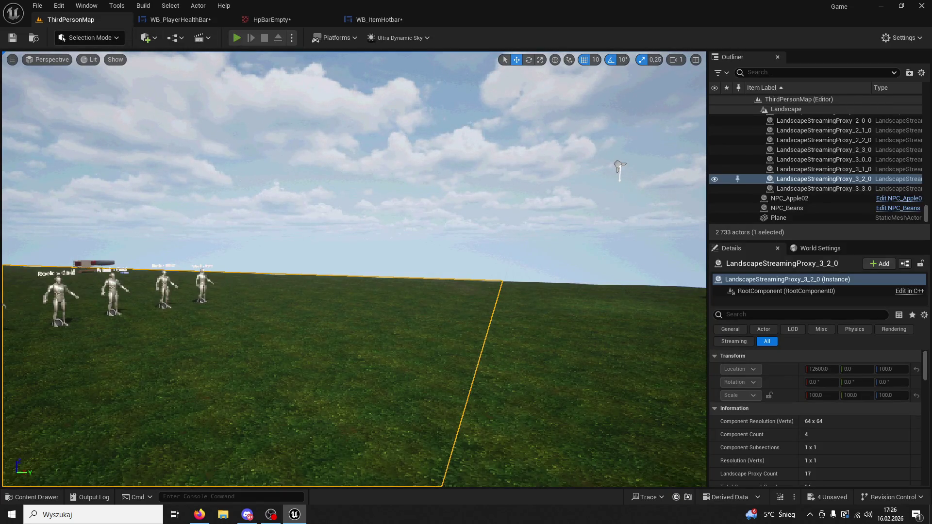
Step: Play the level and press skill keys 1 and 2 repeatedly to check the hotbar layout
key("alt+p")
key("w")
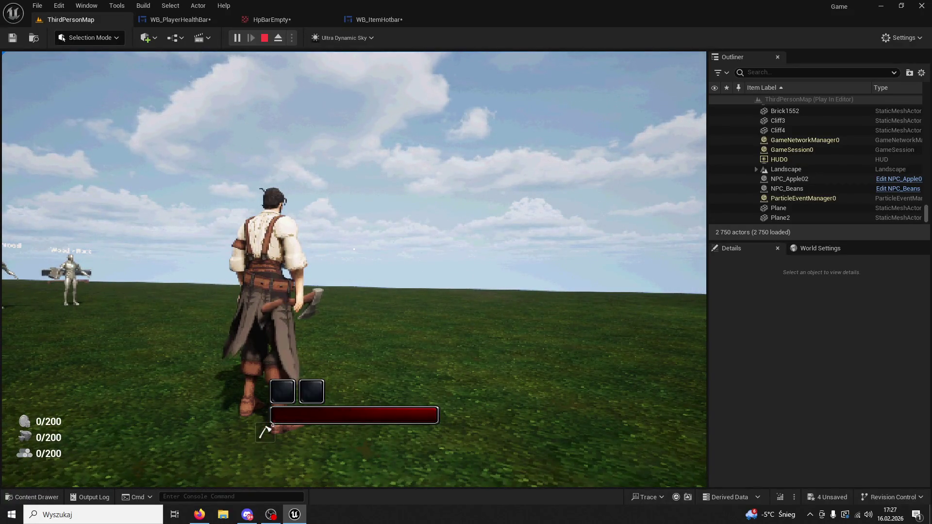
key("1")
key("1")
key("2")
key("1")
key("2")
key("1")
key("2")
key("1")
key("2")
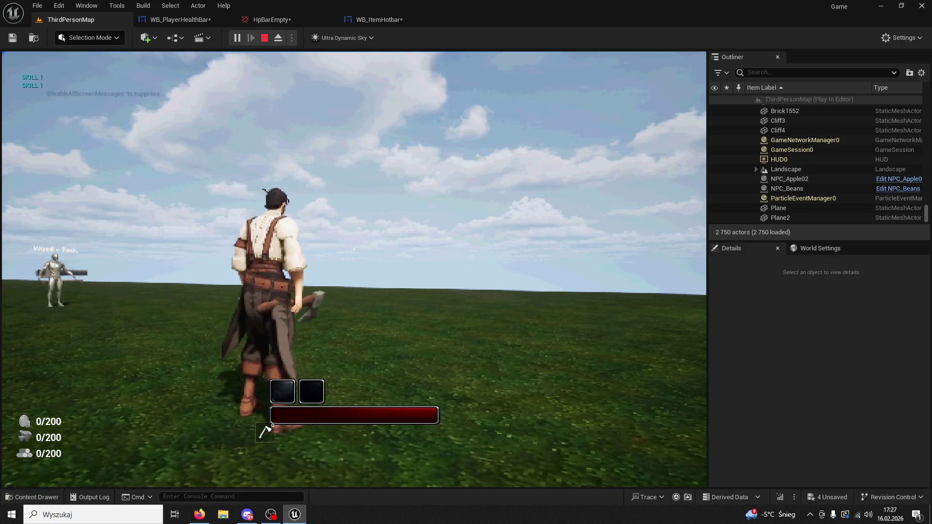
key("2")
key("1")
key("2")
key("1")
key("2")
key("1")
key("2")
key("1")
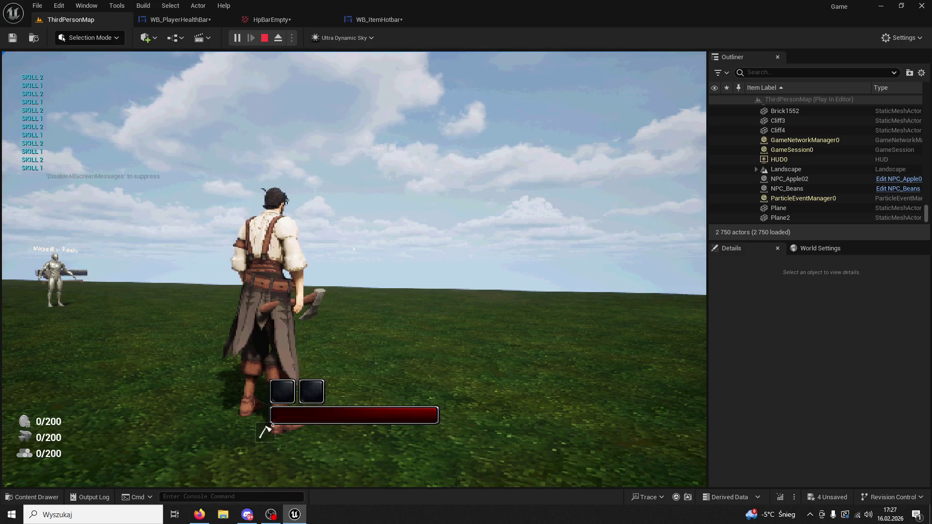
Step: Bring up the wall build preview with B and try placing a wall piece
key("super")
key("super")
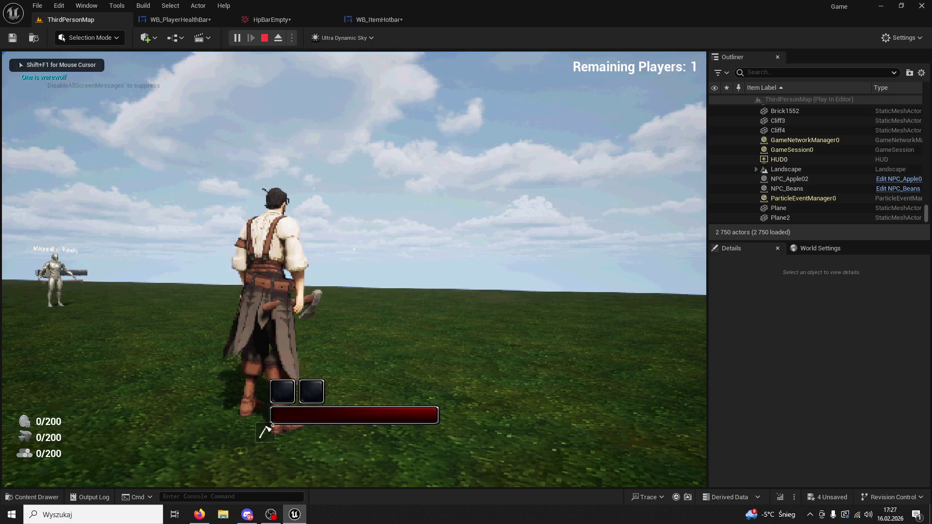
mouse_move(354, 249)
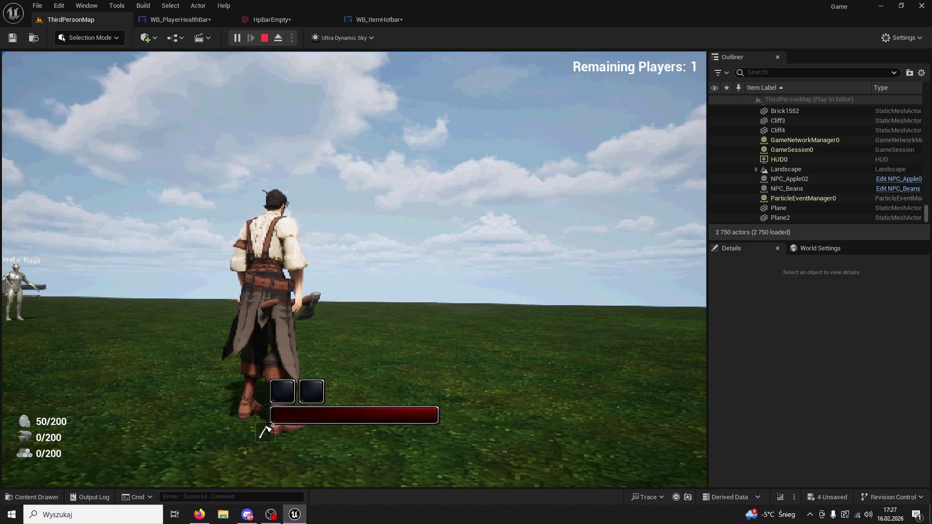
key("b")
key("w")
left_click(354, 248)
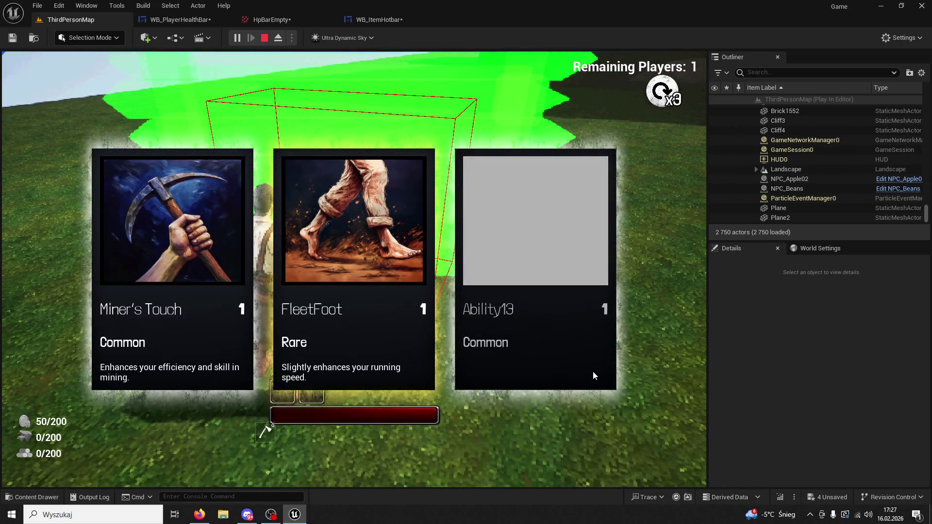
Step: Reroll and pick an ability card, then place several wall pieces in front of the character
left_click(662, 91)
left_click(534, 339)
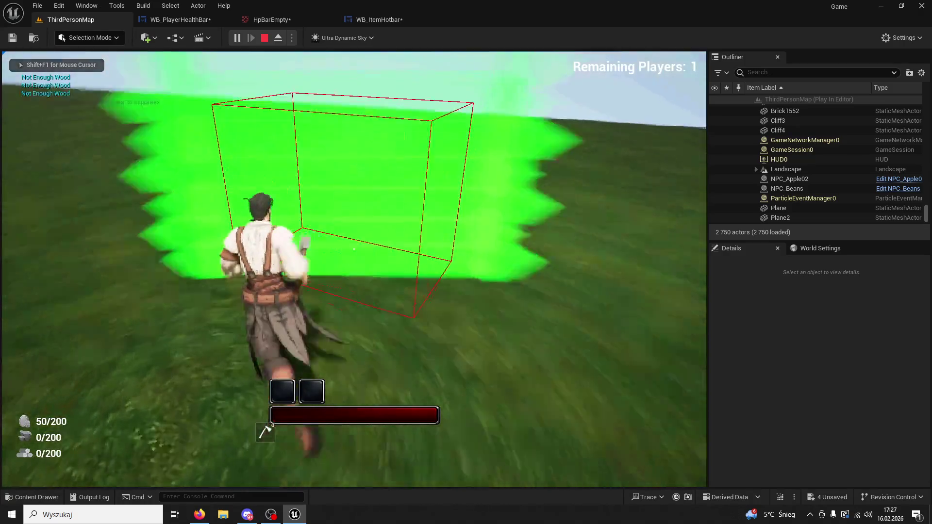
left_click(354, 249)
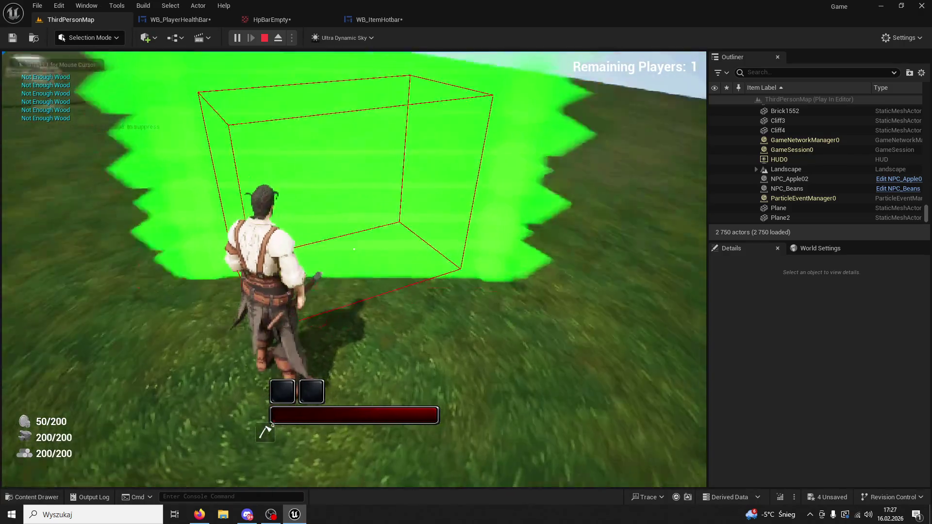
left_click(353, 249)
left_click(354, 249)
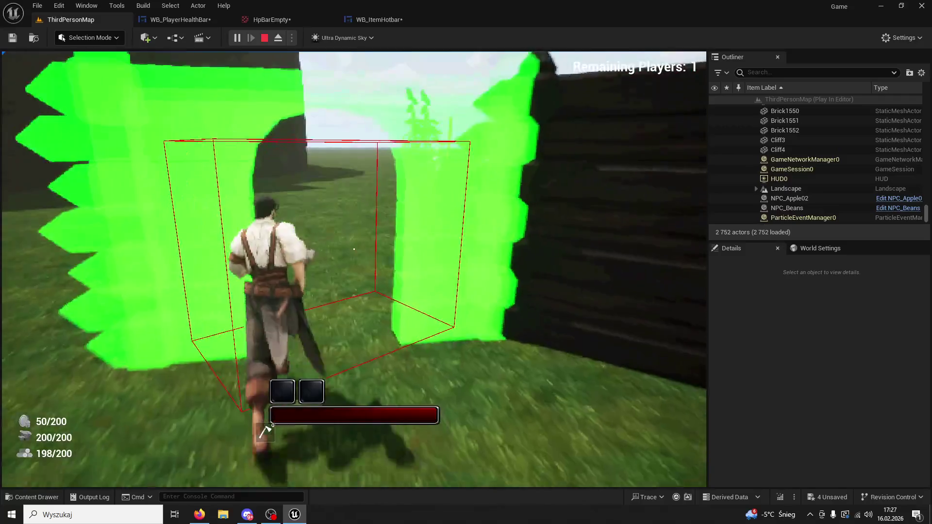
left_click(354, 249)
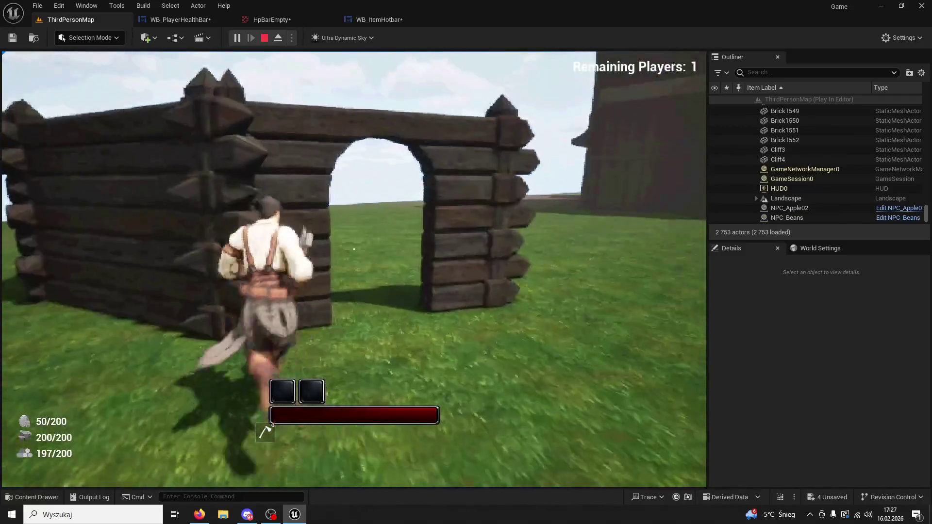
left_click(354, 249)
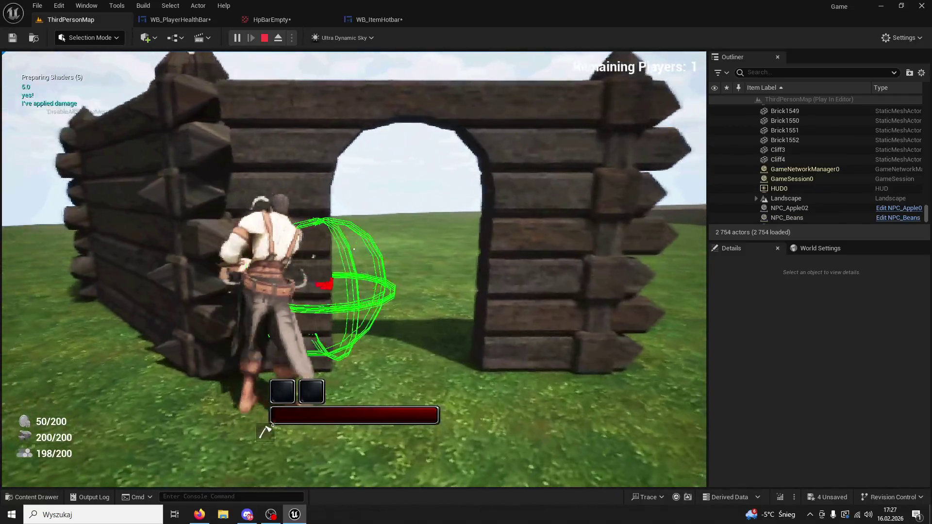
Step: Run around the walls, move the build preview beside the wall and place two more pieces
key("w")
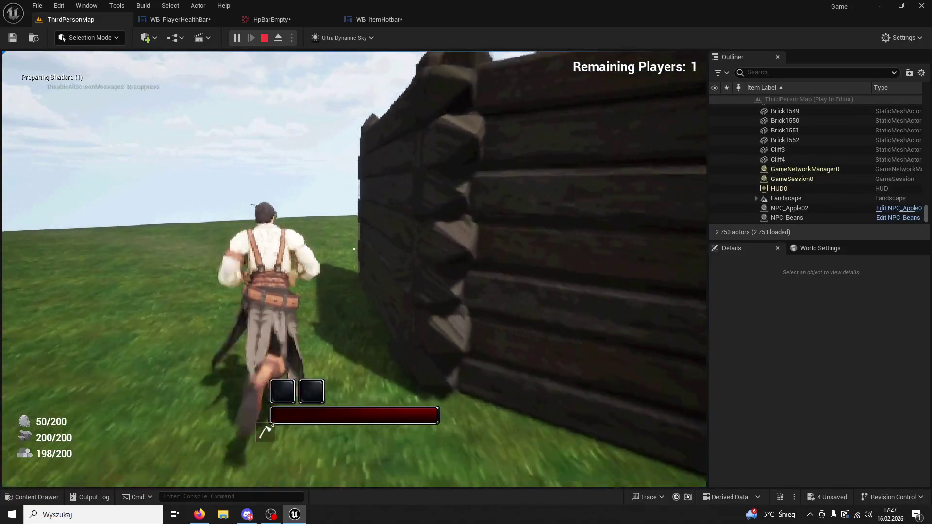
key("w")
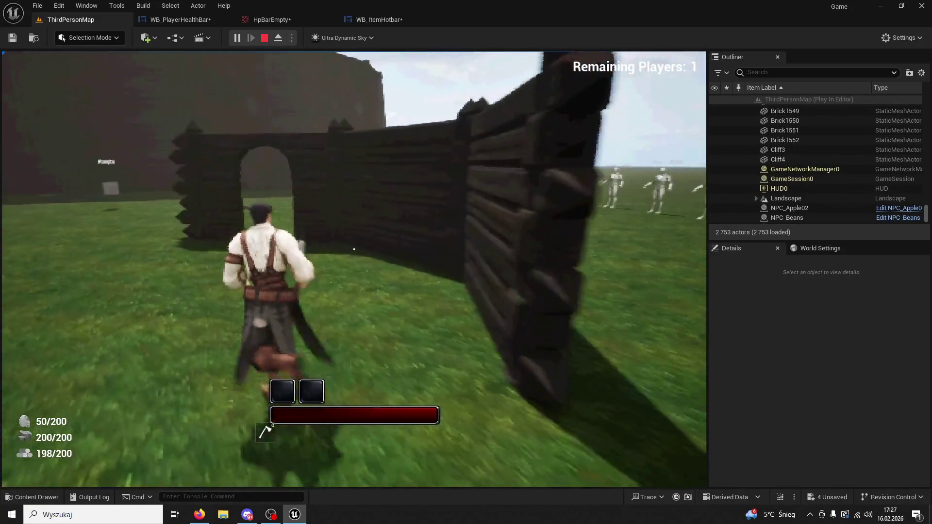
key("w")
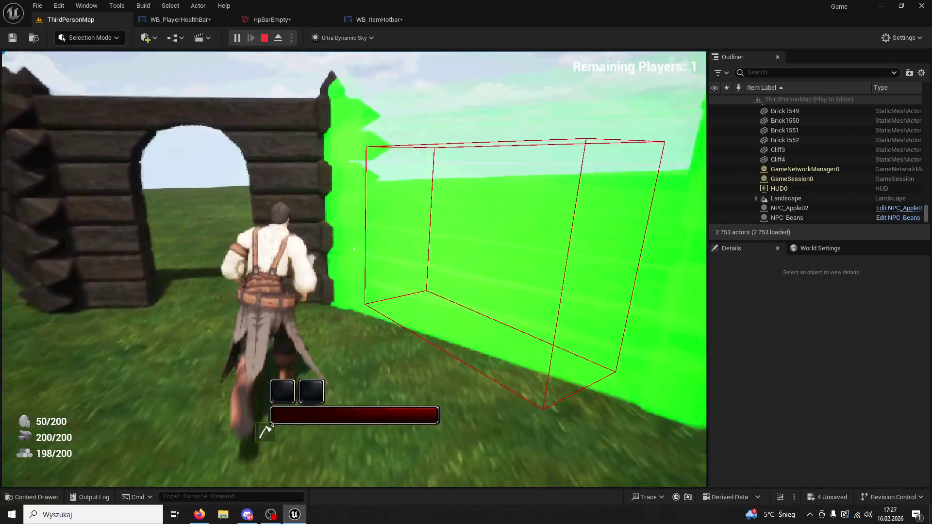
key("w")
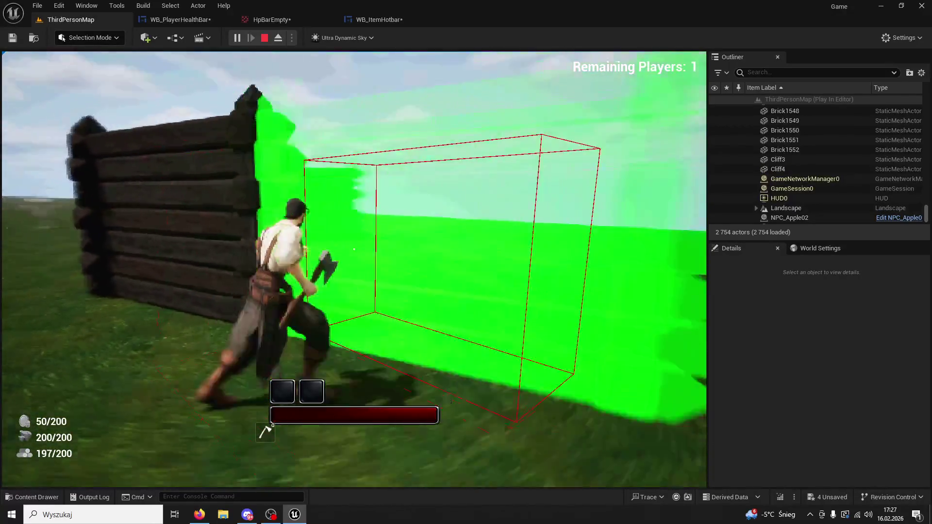
key("w")
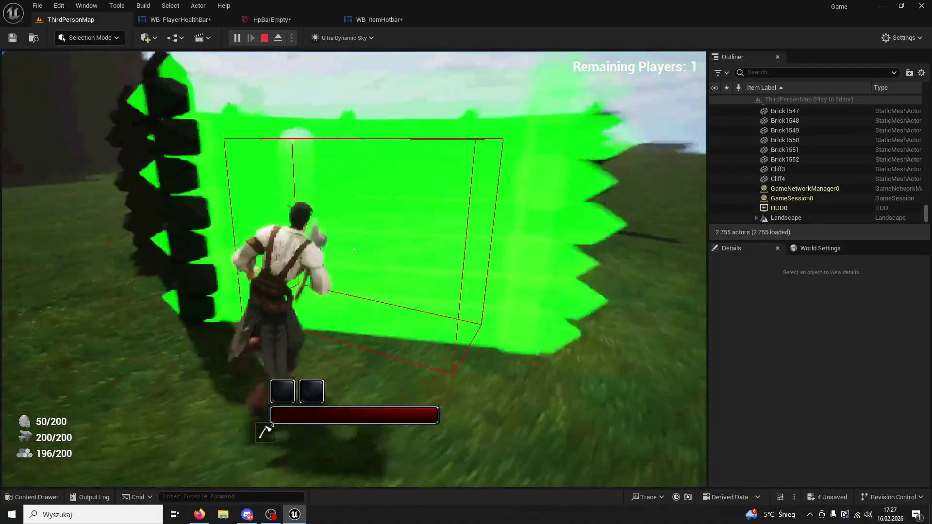
key("w")
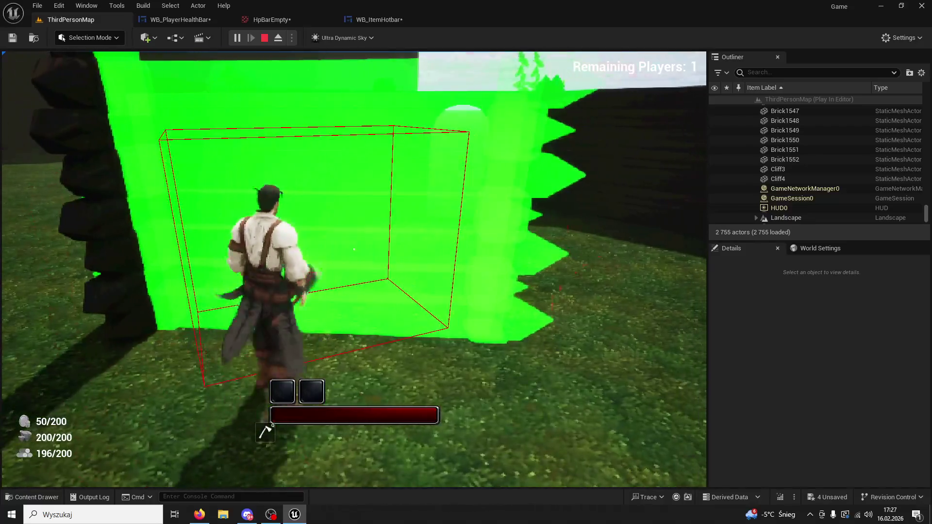
left_click(354, 249)
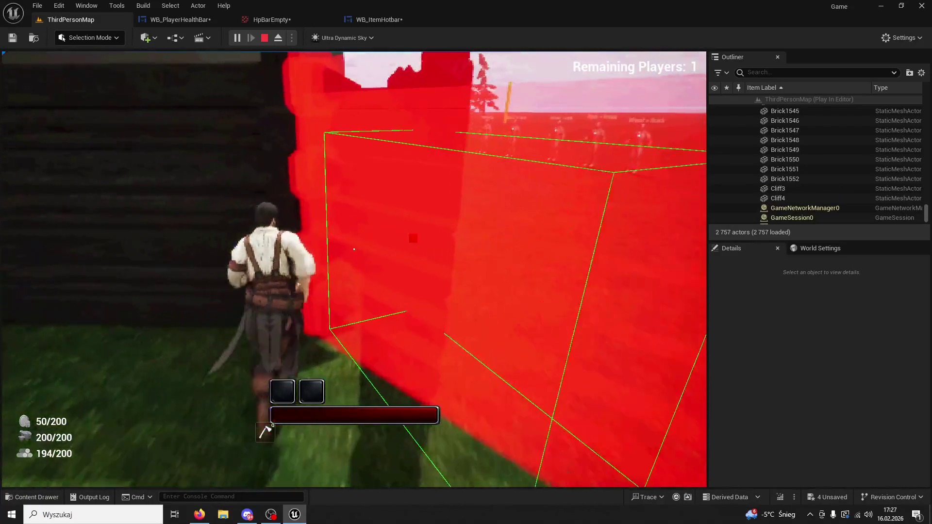
left_click(354, 249)
Step: Run past the wall into the field, then stop play and bring up the content browser
key("w")
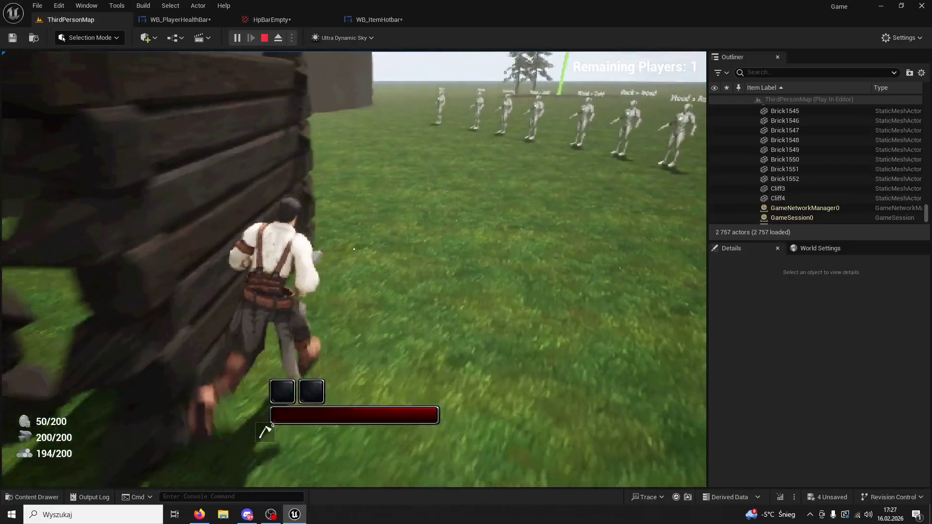
key("w")
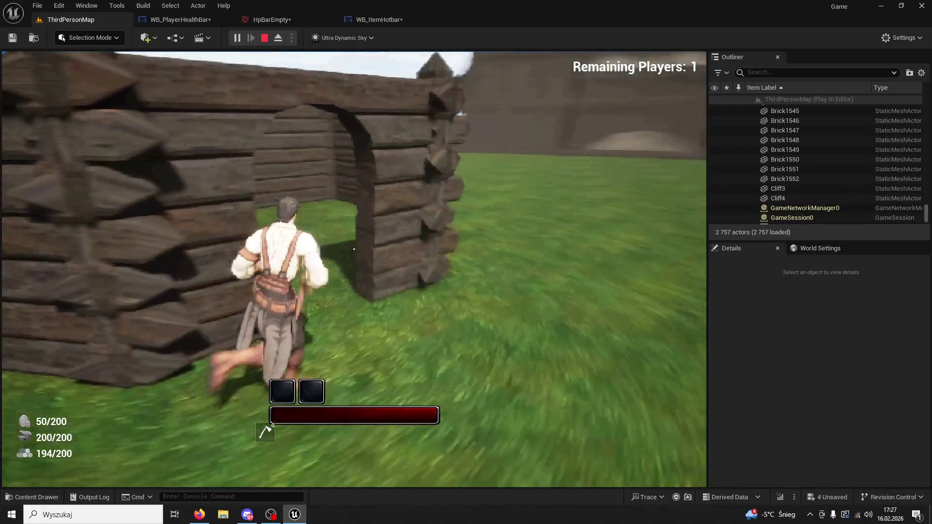
key("w")
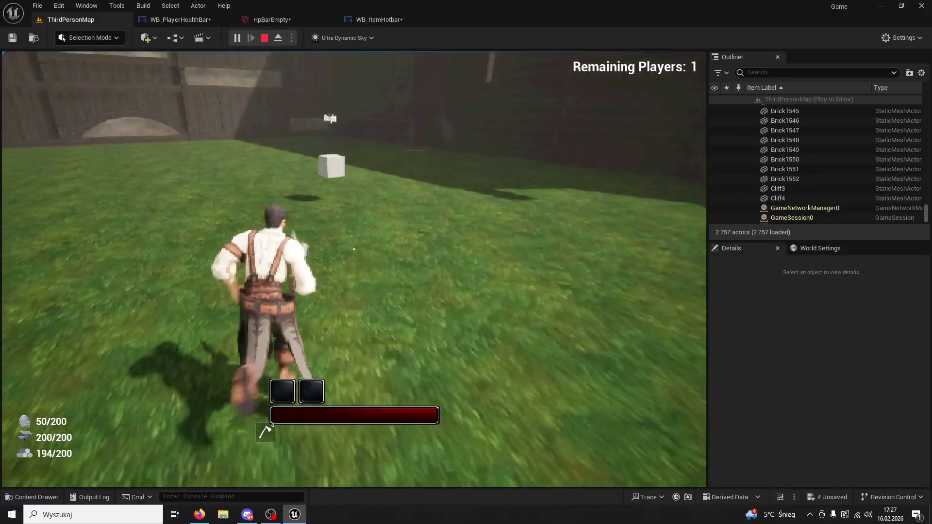
key("w")
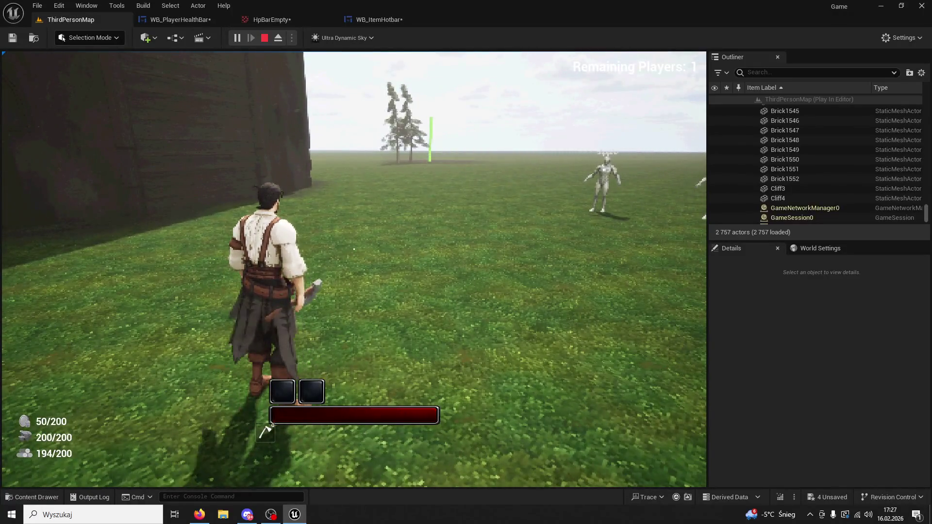
key("Escape")
left_click(42, 500)
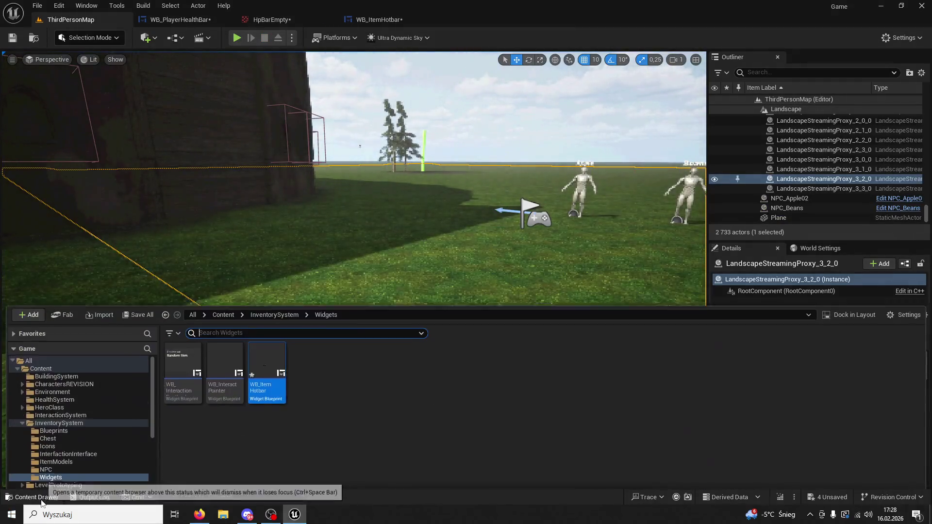
Step: Browse the UI subfolders DeadorAlive, HealthBar and Hotbar, then open the ClawFocus widget blueprint
scroll(86, 395, "down", 5)
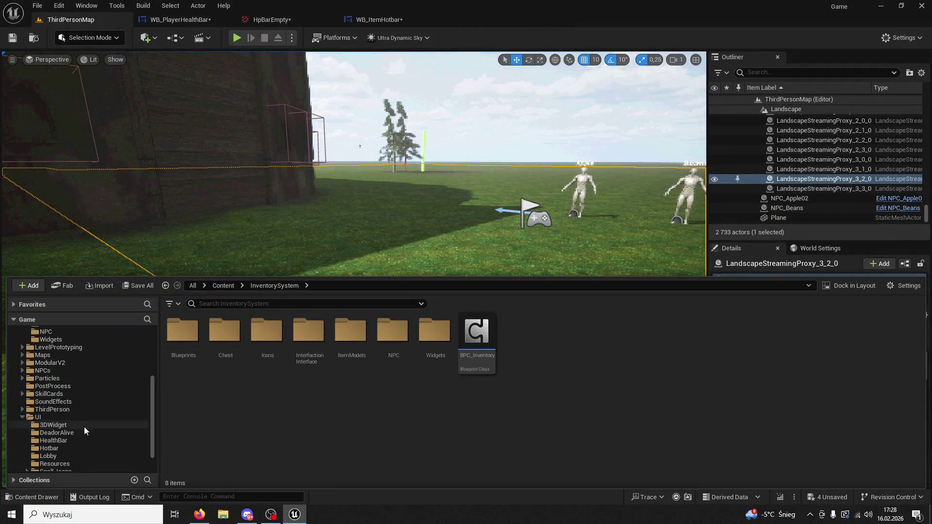
left_click(39, 420)
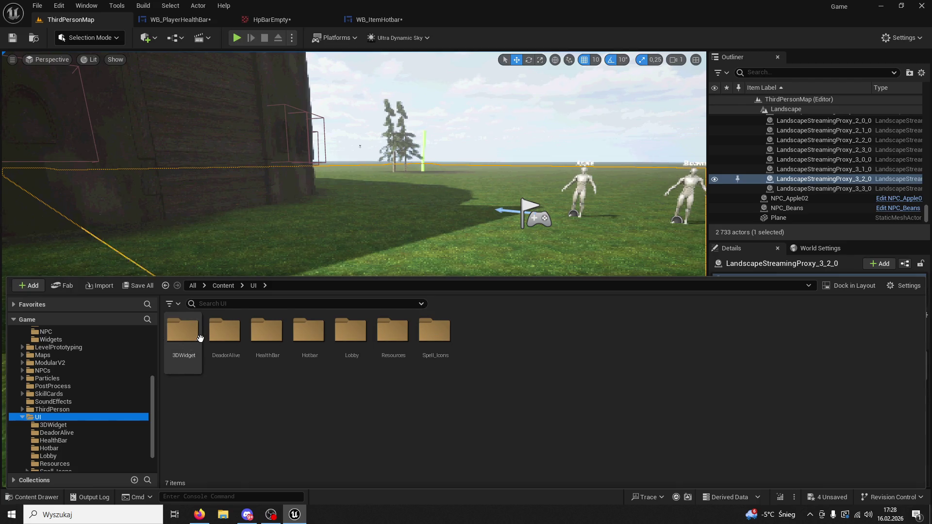
double_click(224, 331)
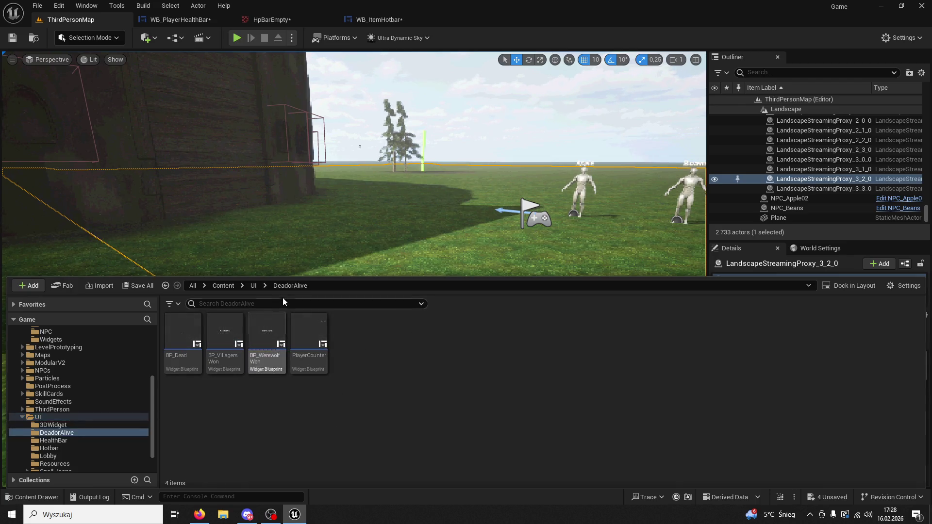
left_click(253, 285)
double_click(266, 331)
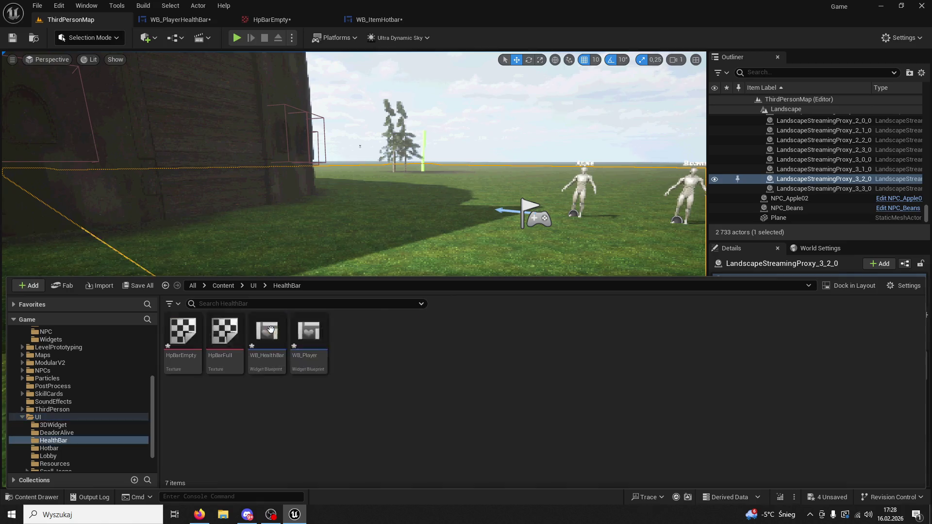
left_click(254, 286)
double_click(309, 335)
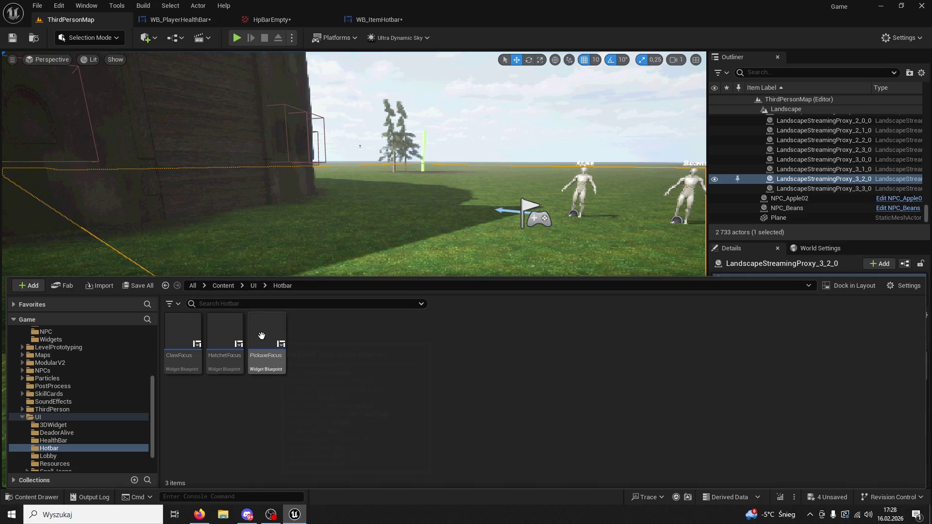
double_click(189, 335)
scroll(296, 357, "up", 7)
Step: Try moving the claw's size box and button alone, undoing each attempt
left_click(341, 254)
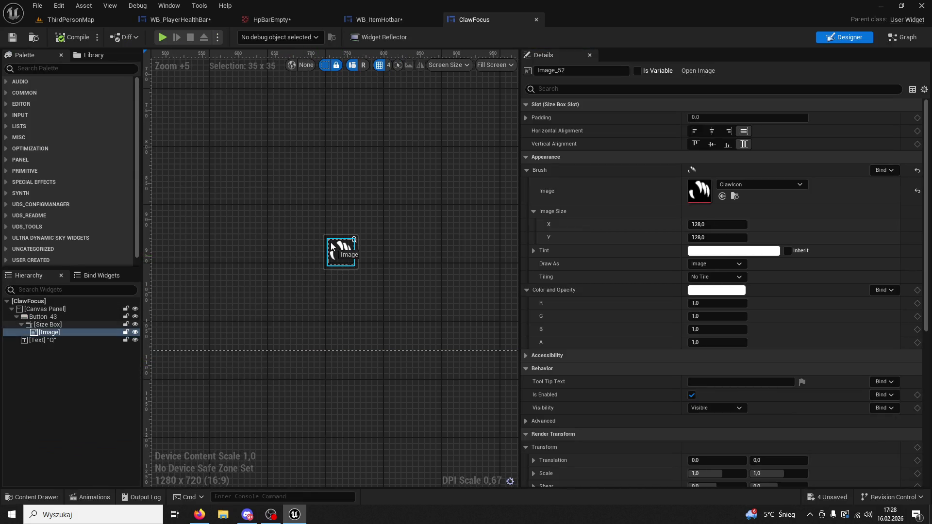
left_click(49, 324)
left_click_drag(338, 249, 315, 218)
key("ctrl+z")
left_click(48, 318)
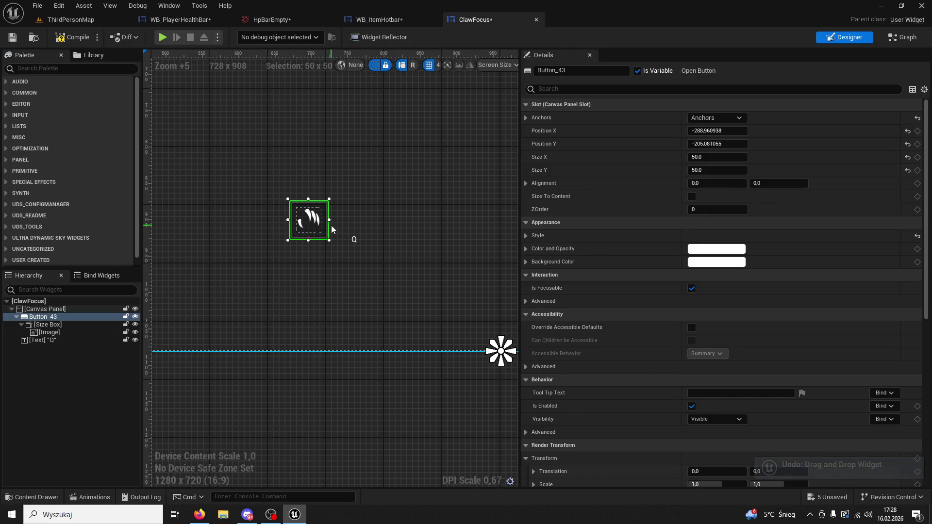
key("ctrl+z")
Step: Drag Button_43 with the claw image and Q text up-left together, then test-play
left_click(46, 340, "shift")
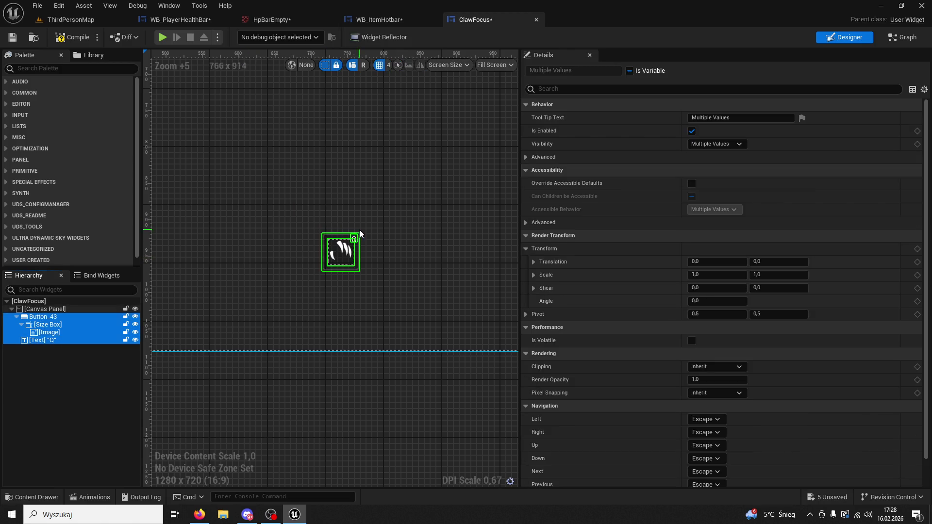
left_click_drag(330, 239, 281, 204)
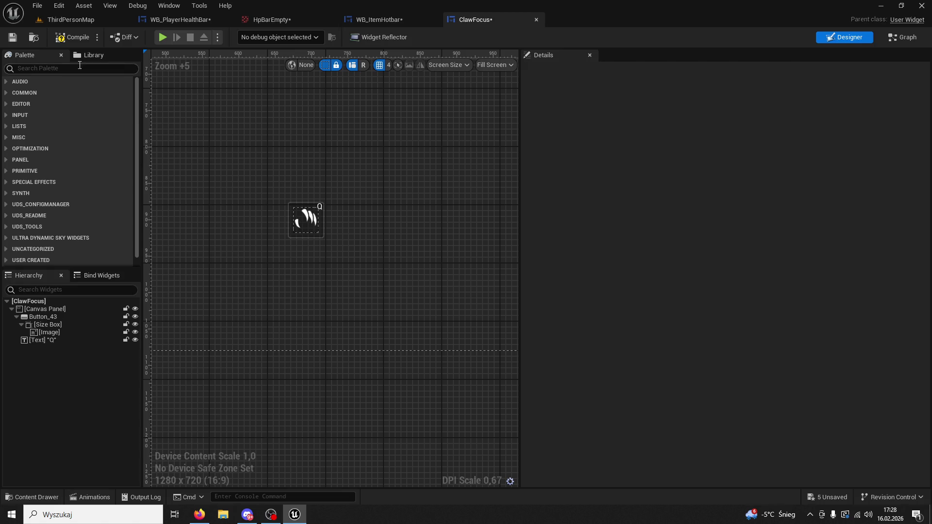
left_click(79, 20)
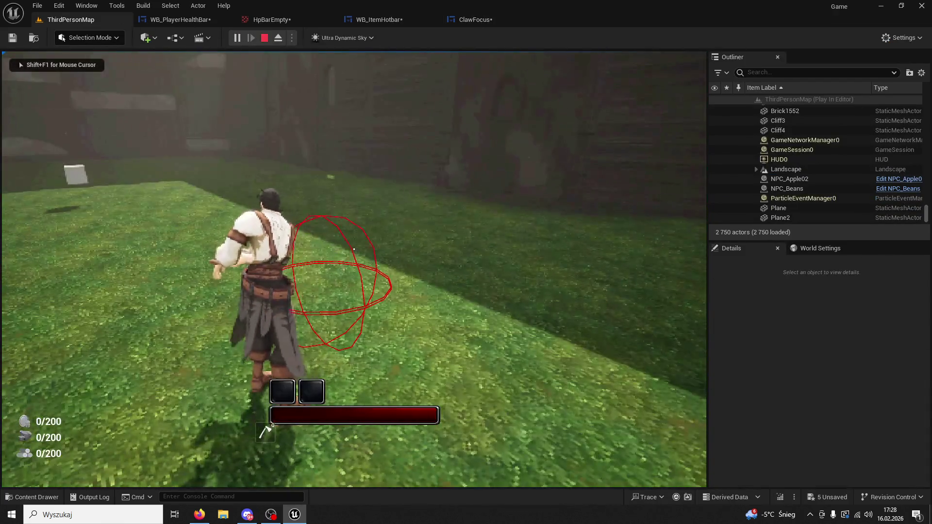
key("Escape")
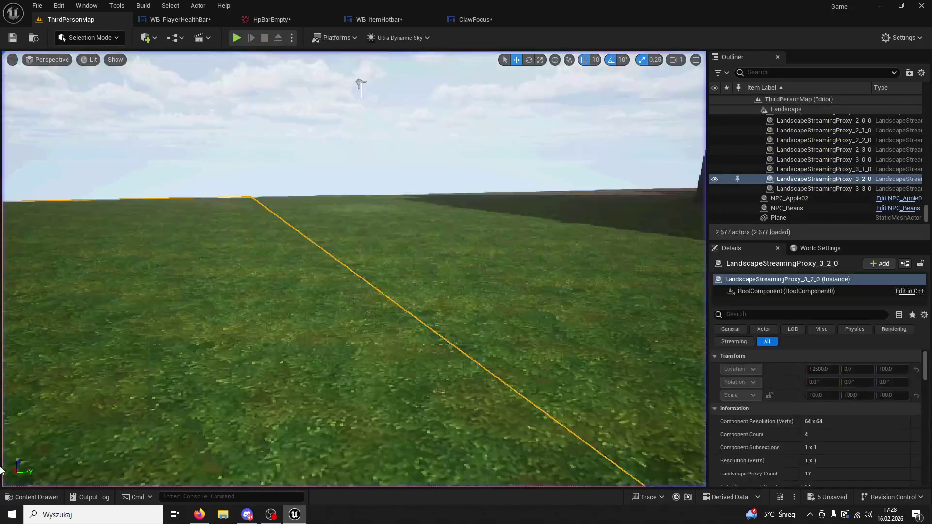
left_click(21, 495)
Step: Open HatchetFocus and drag the hatchet button, image and Q label up-left together
double_click(241, 328)
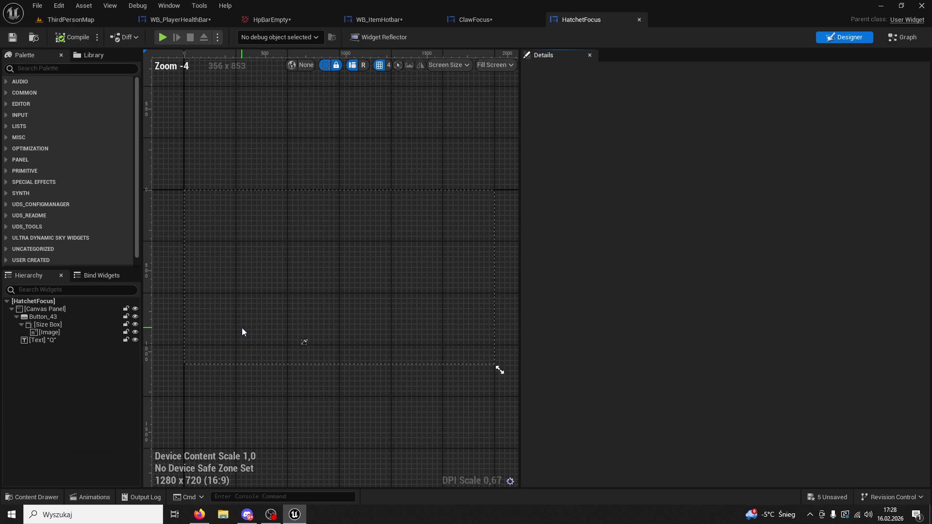
scroll(301, 349, "up", 5)
left_click(84, 318)
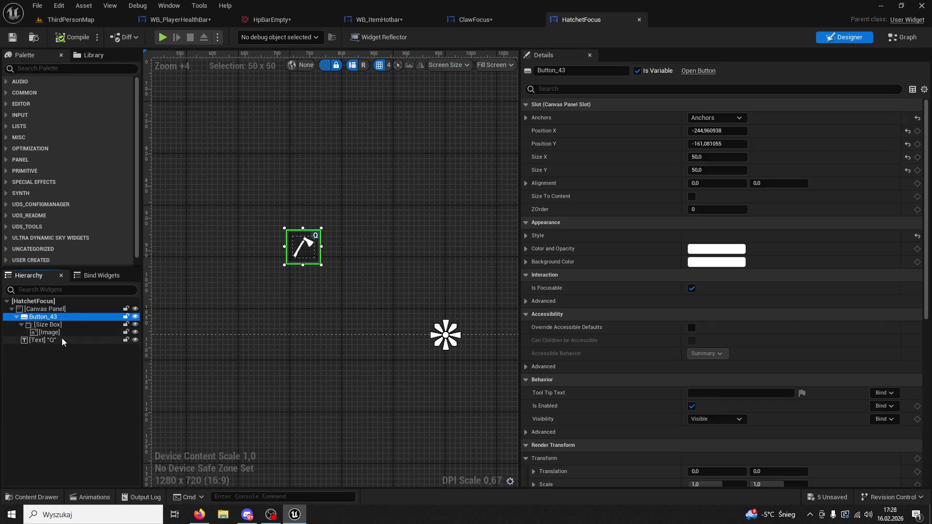
left_click(61, 339, "shift")
left_click_drag(303, 248, 269, 199)
Step: Test-play ThirdPersonMap to check the hatchet icon's new position
left_click(80, 20)
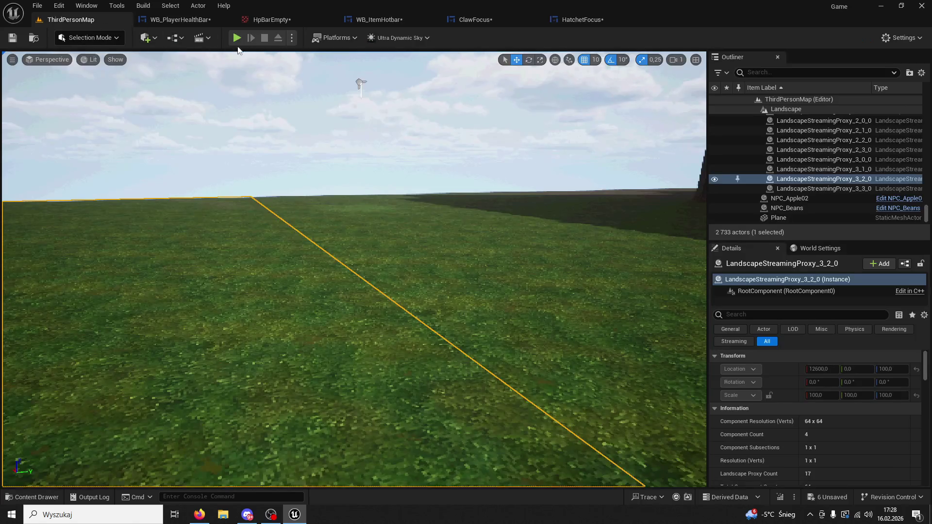
left_click(238, 38)
mouse_move(354, 249)
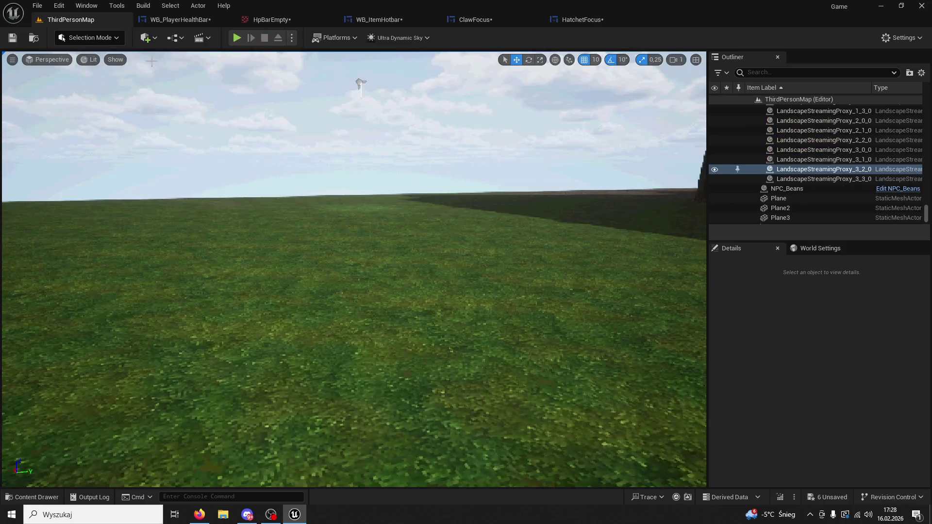
key("Escape")
Step: Reselect the hatchet button through the Q text in HatchetFocus and nudge the group slightly right
left_click(180, 19)
left_click(571, 19)
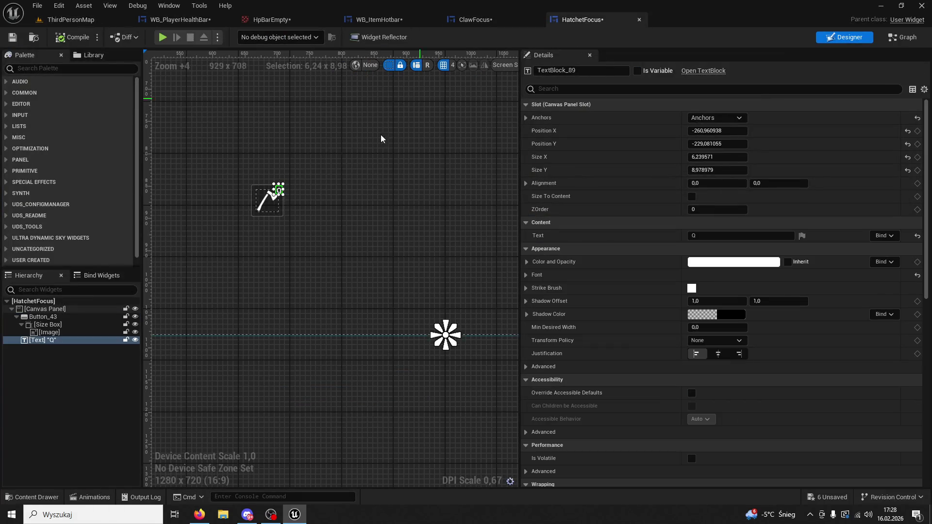
left_click(57, 317)
key("Down")
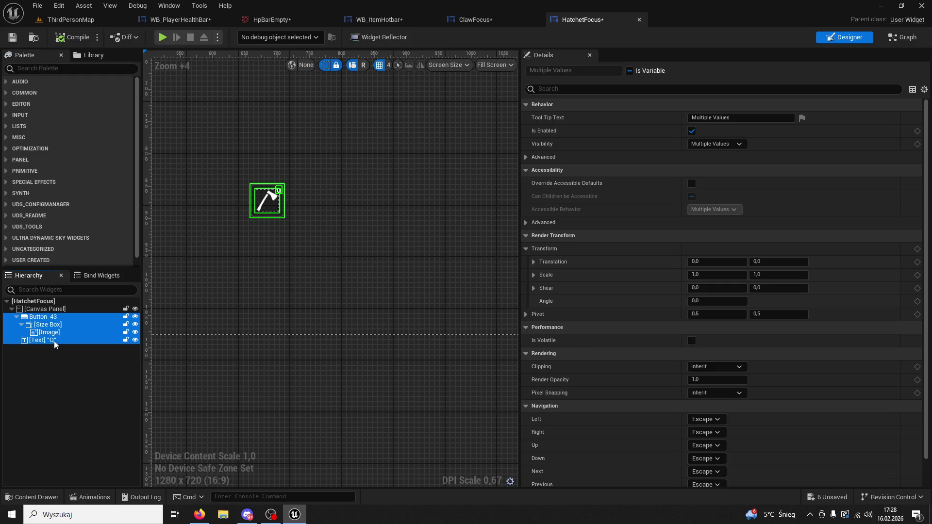
key("Down")
key("Up")
key("Up")
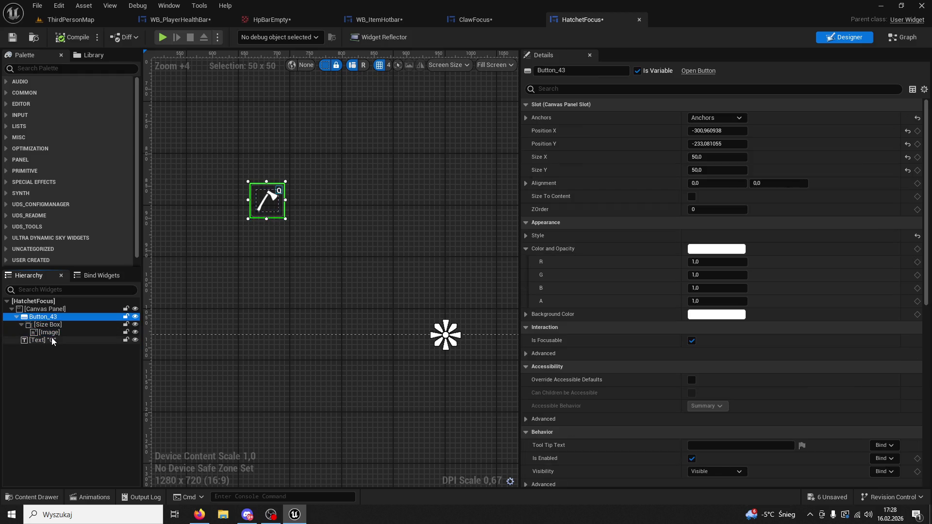
left_click(51, 339, "shift")
left_click_drag(266, 202, 278, 203)
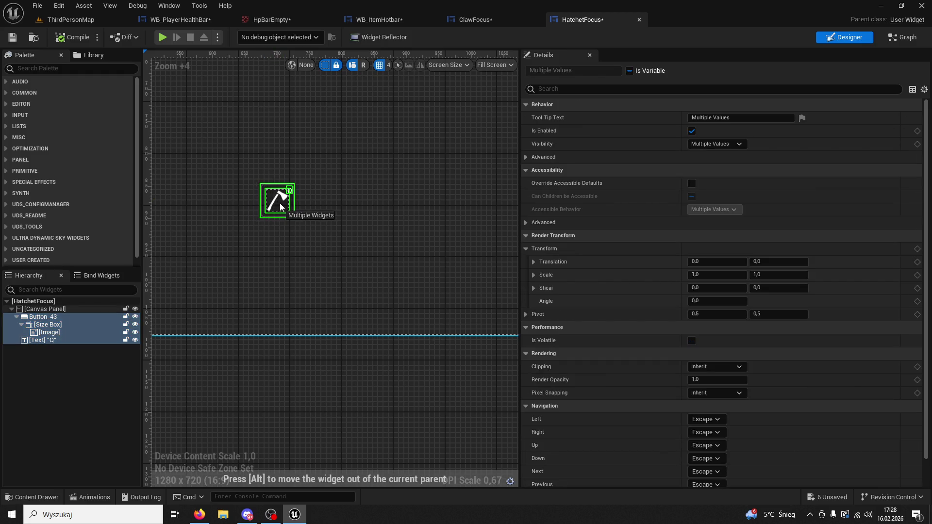
left_click(71, 19)
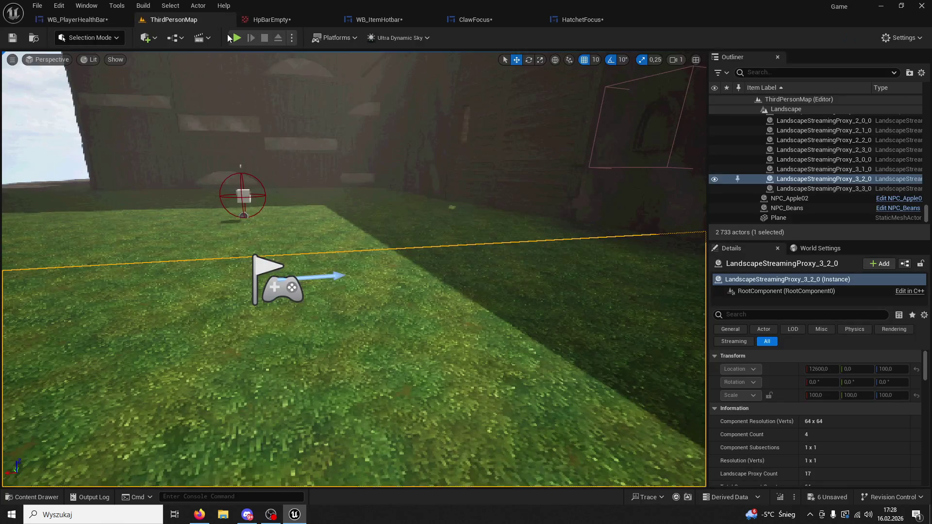
key("alt+p")
key("w")
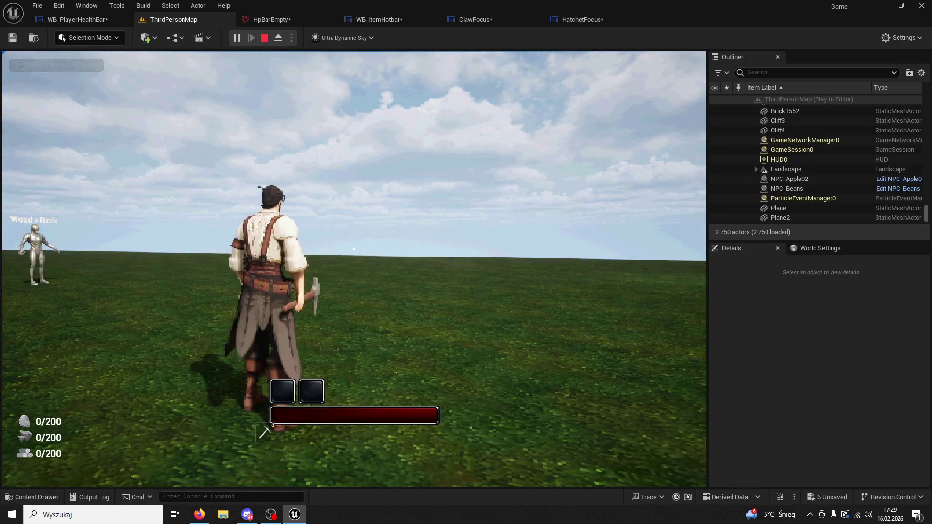
key("Escape")
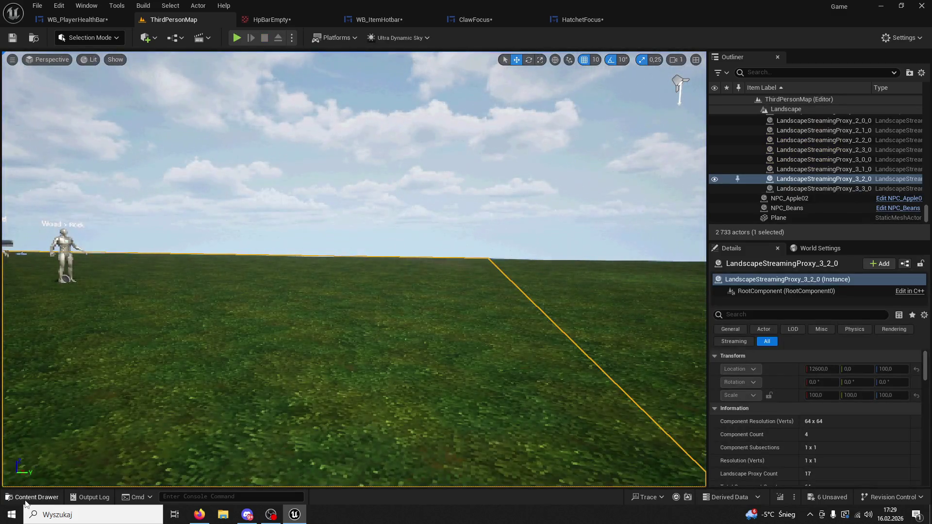
left_click(25, 497)
Step: Open PickaxeFocus, then read the hatchet button's position in HatchetFocus
double_click(265, 341)
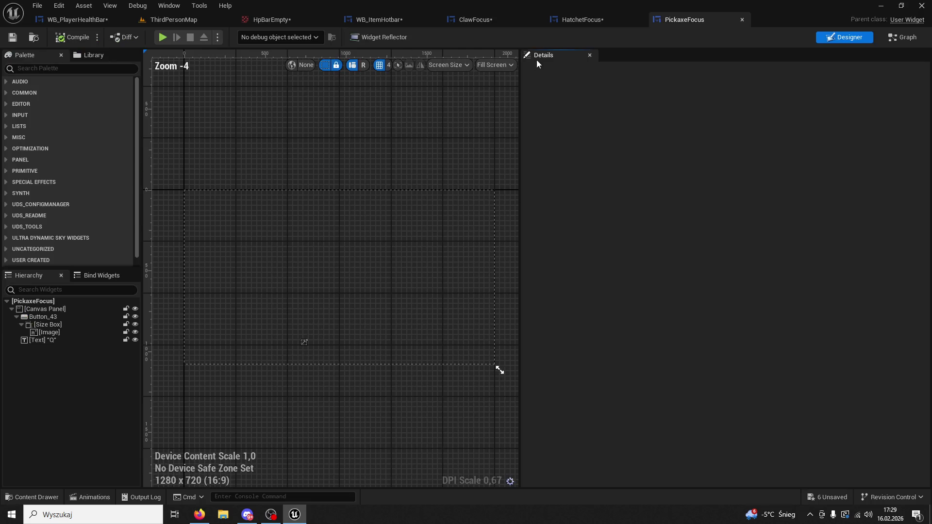
scroll(332, 265, "up", 6)
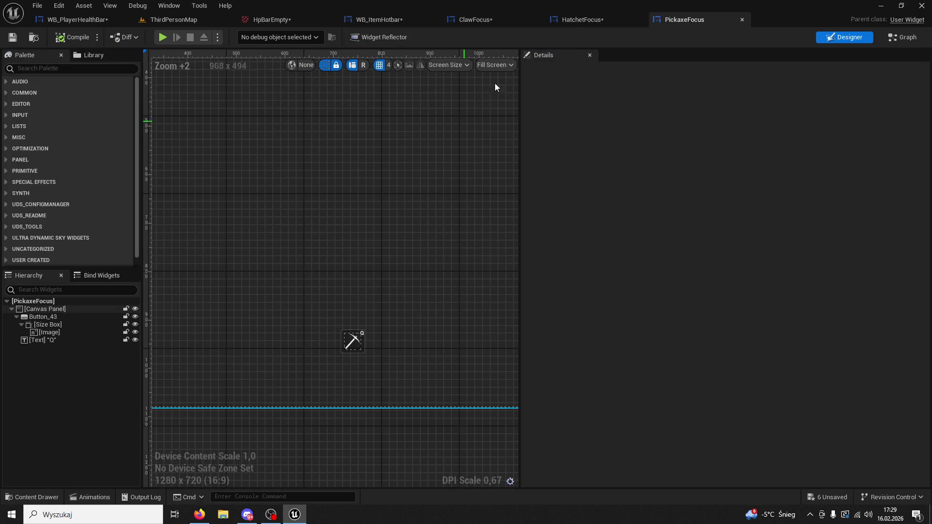
left_click(580, 19)
left_click(49, 310)
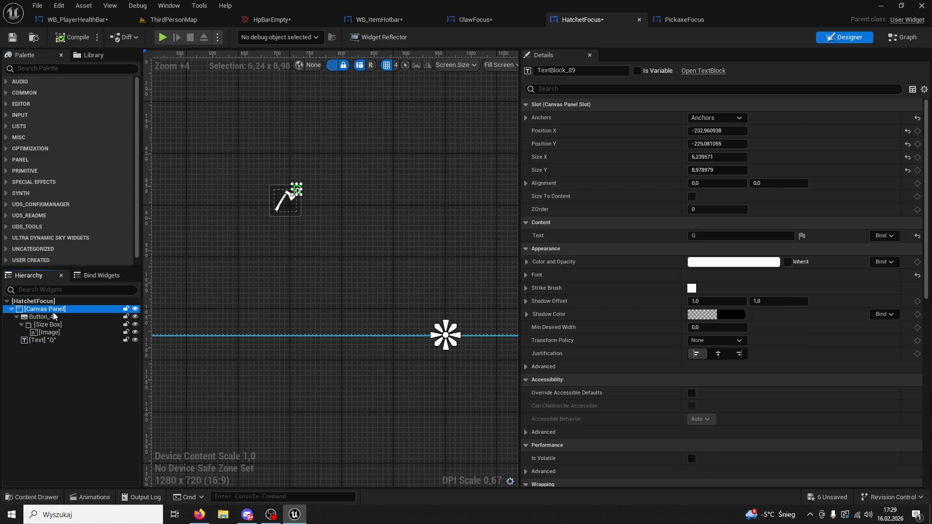
scroll(335, 189, "down", 8)
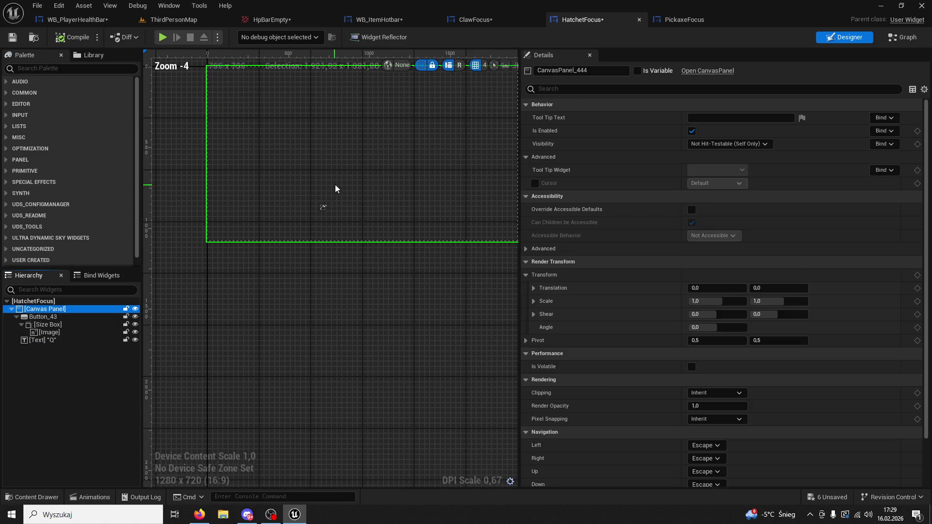
left_click(297, 267)
scroll(269, 249, "up", 7)
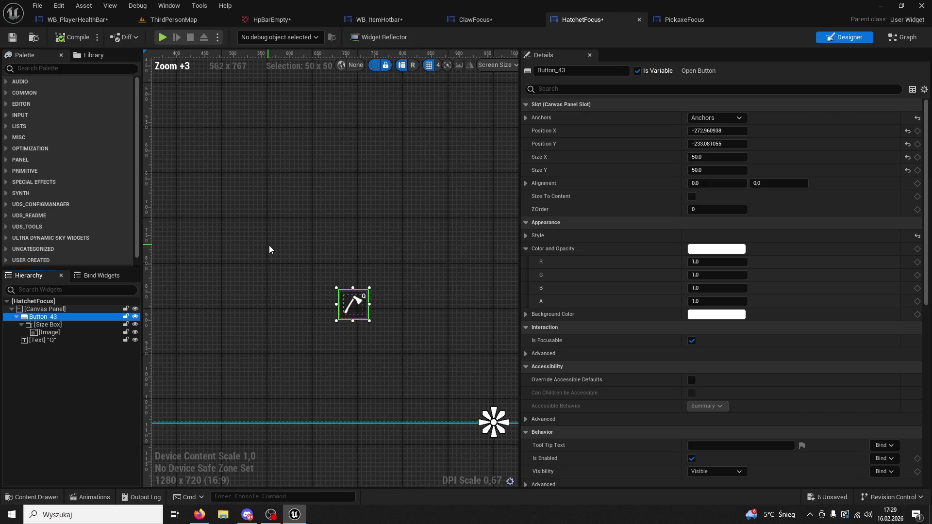
scroll(268, 249, "up", 3)
left_click(717, 130)
Step: Compare the pickaxe button's position with the hatchet button's
left_click(684, 19)
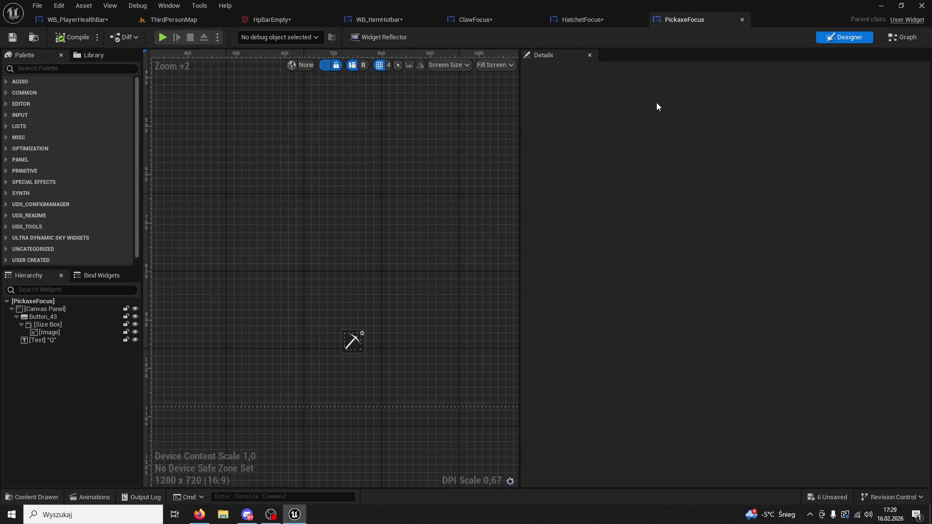
left_click(66, 316)
left_click(694, 131)
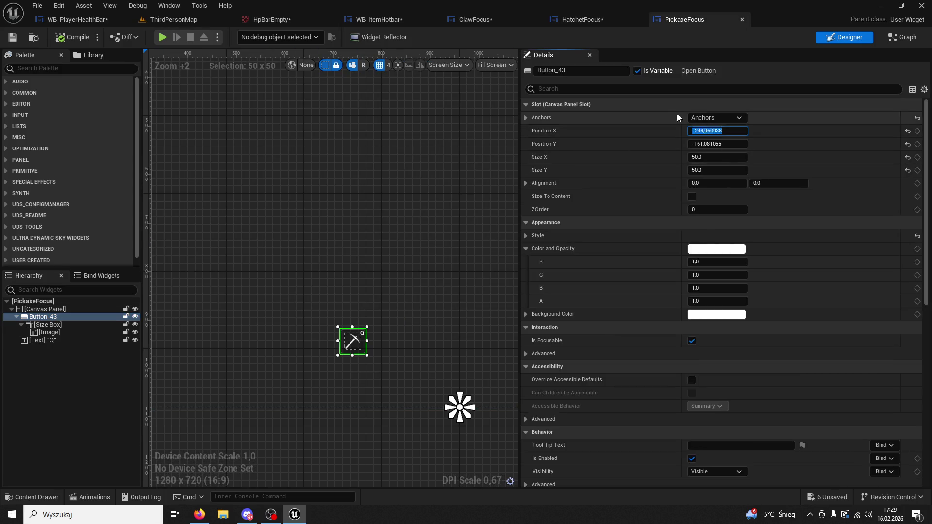
left_click(582, 19)
left_click(64, 322)
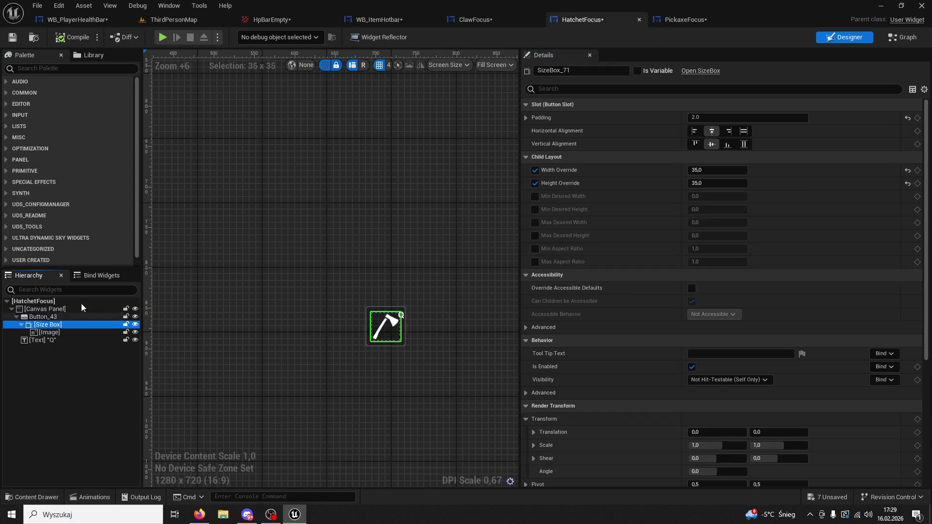
left_click(684, 19)
left_click(582, 19)
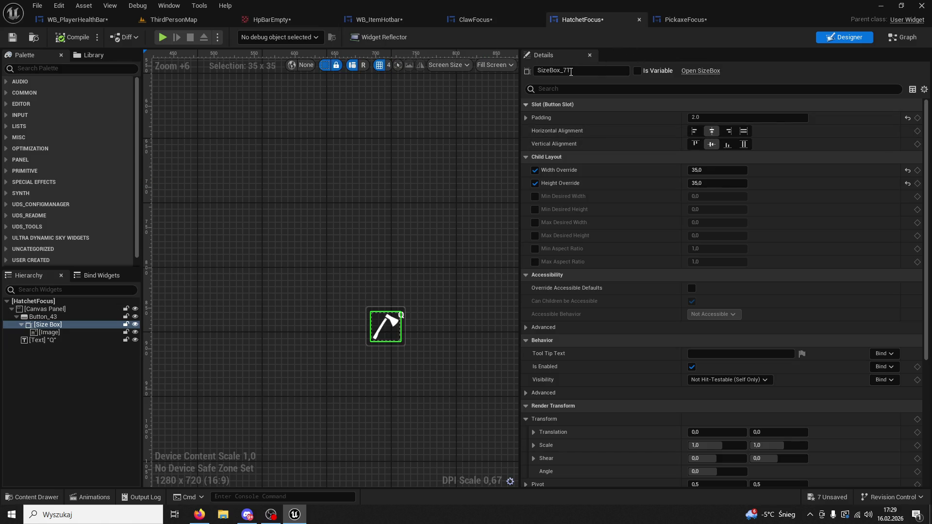
left_click(684, 20)
left_click(583, 19)
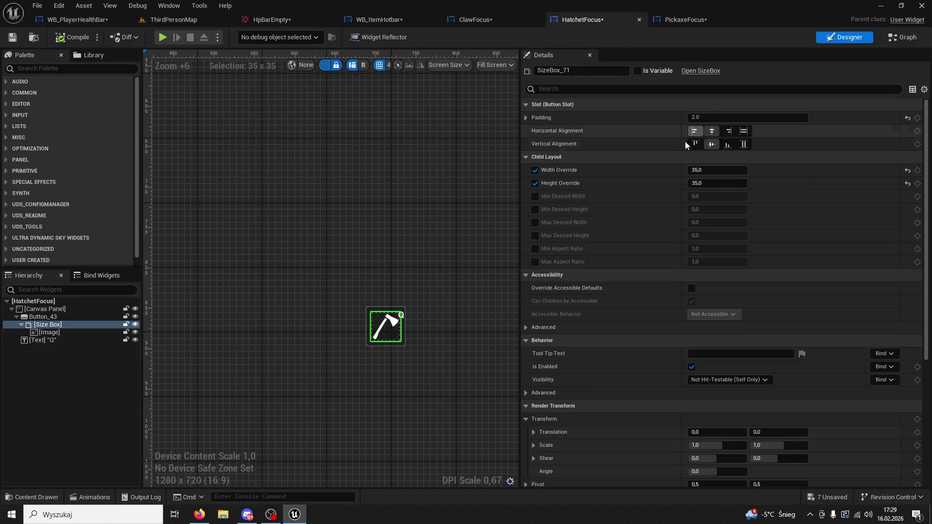
left_click(43, 316)
Step: Copy the hatchet's Position Y -233,081055 to the pickaxe button, then show ThirdPersonMap
left_click(717, 144)
key("ctrl+c")
left_click(684, 19)
left_click(702, 143)
key("ctrl+v")
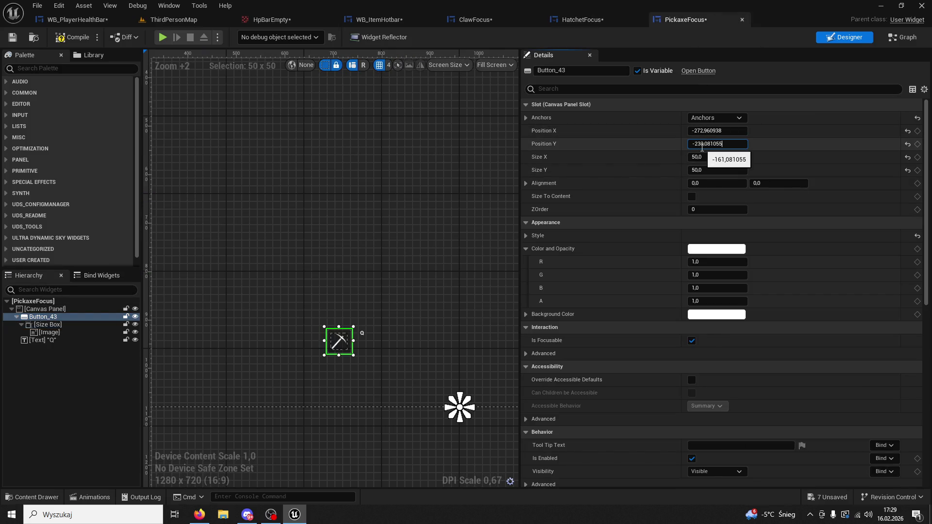
key("Return")
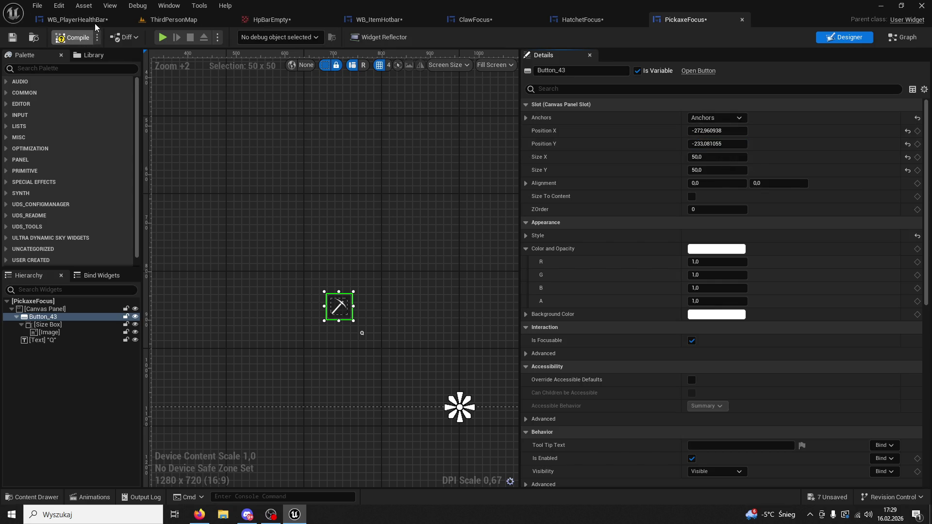
left_click(92, 20)
left_click(168, 21)
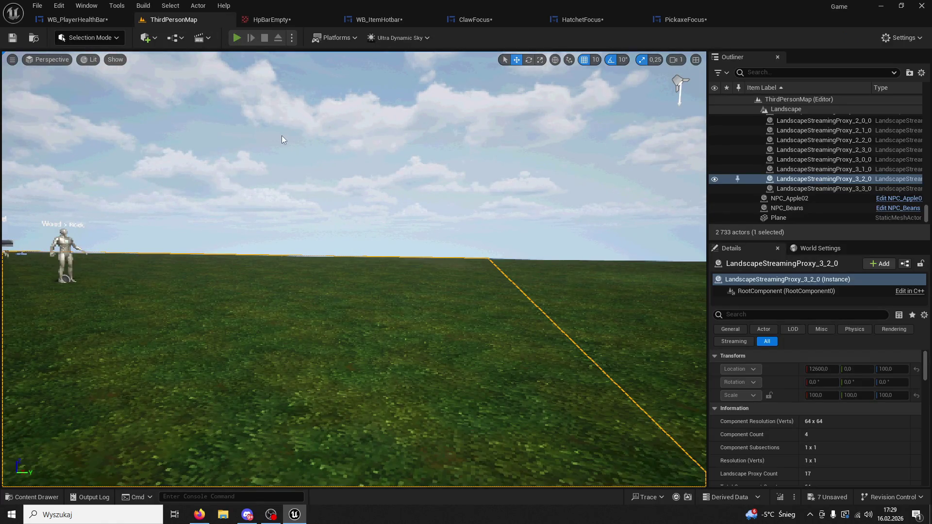
Step: Run a quick play test, then delete the Q text label from HatchetFocus
key("alt+p")
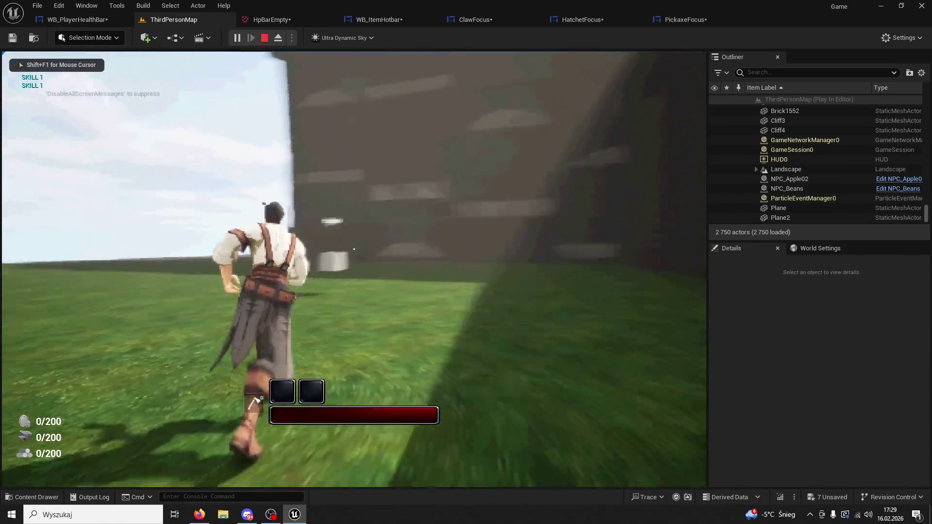
key("Escape")
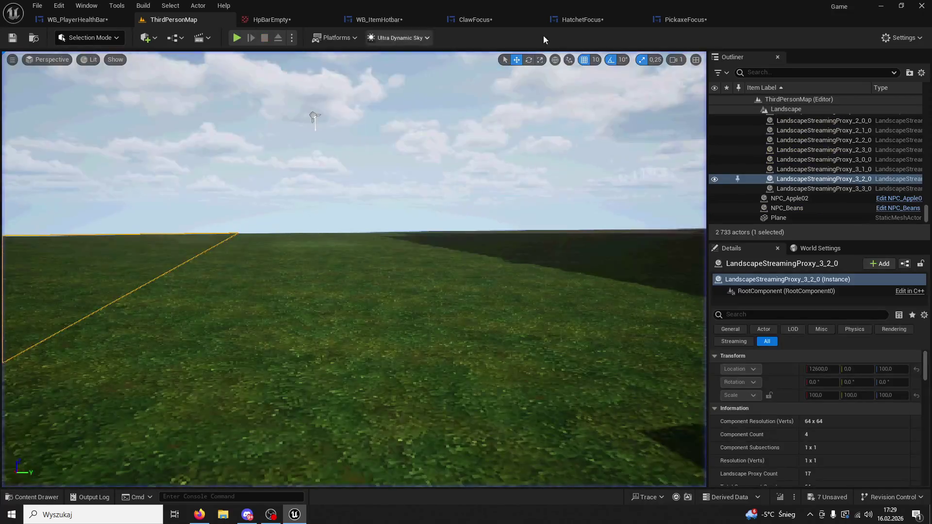
left_click(682, 20)
left_click(57, 339)
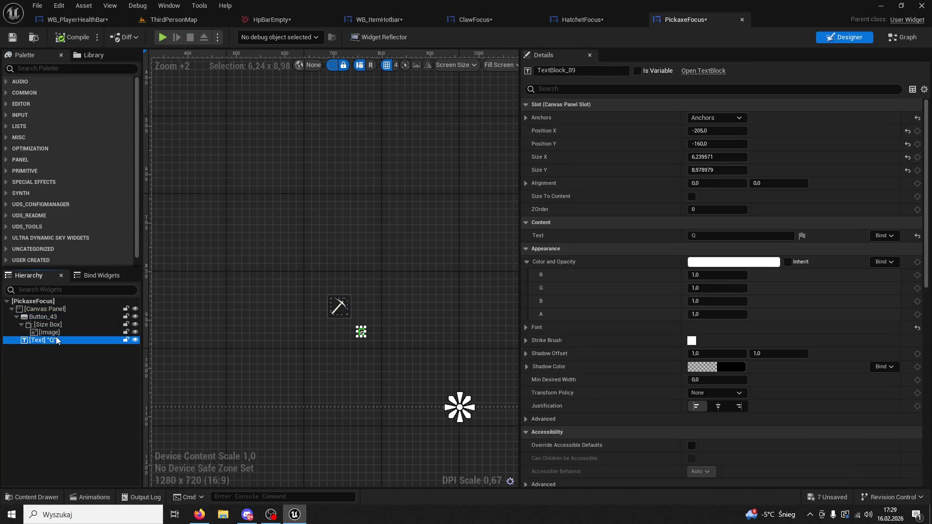
left_click(581, 19)
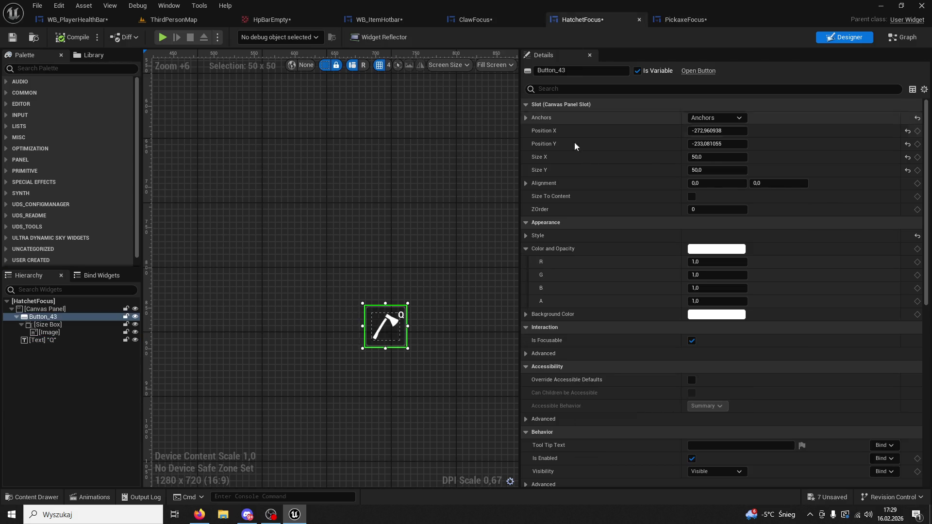
left_click(49, 339)
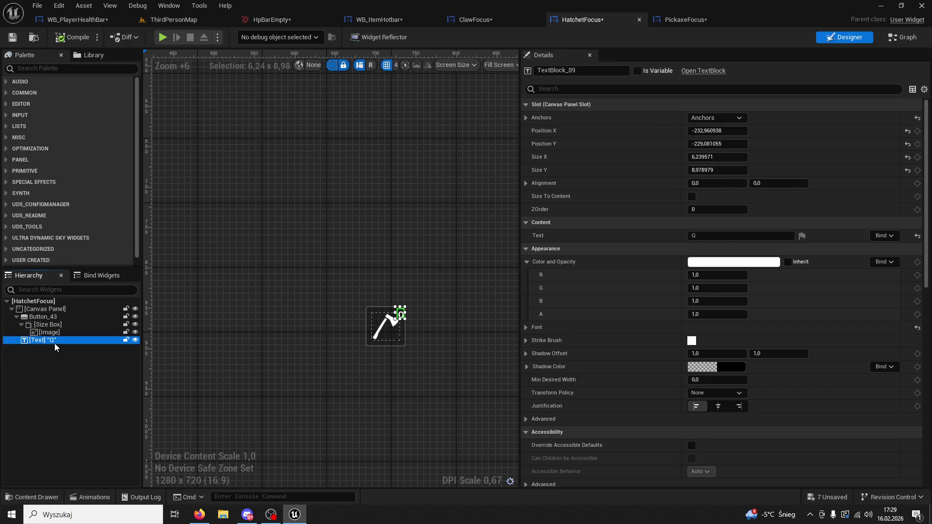
key("Delete")
Step: Clear the PickaxeFocus selection and close the HatchetFocus tab
left_click(684, 19)
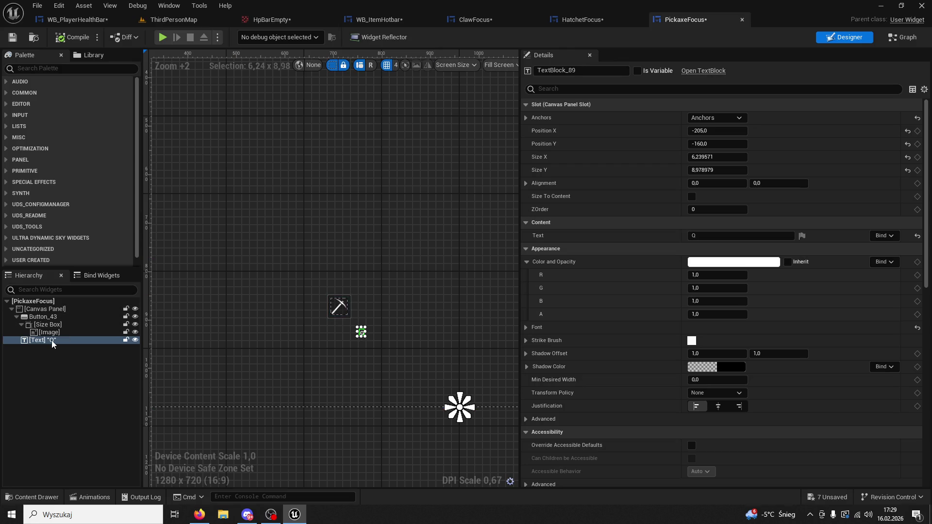
left_click(53, 343)
left_click(99, 20)
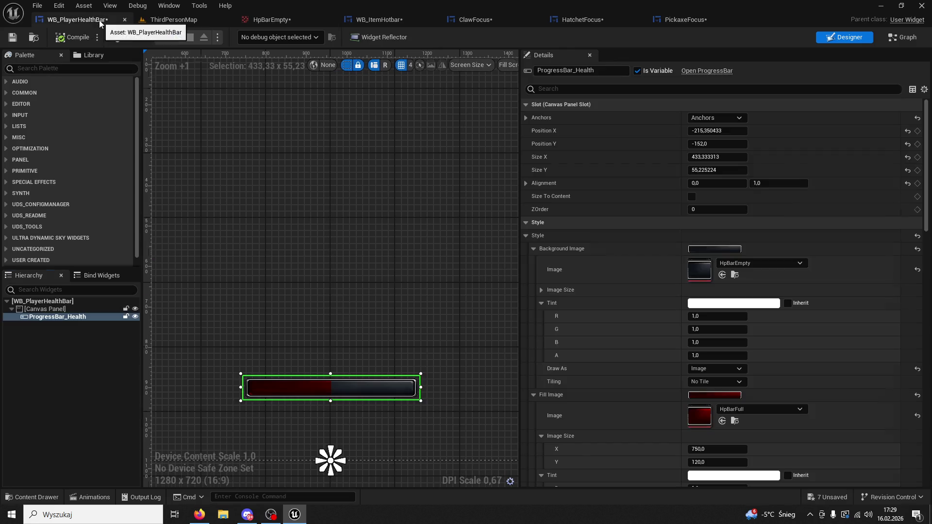
left_click(578, 21)
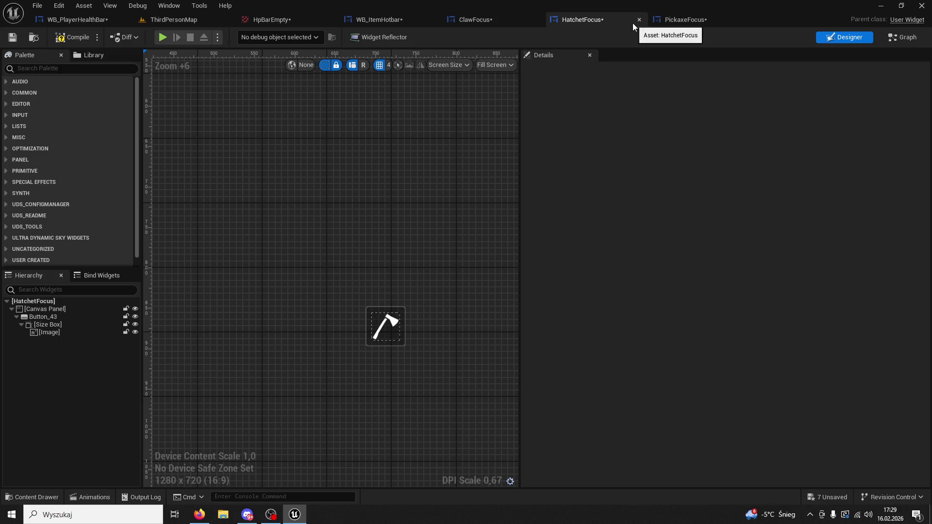
Step: Delete the Q text label from ClawFocus and compile it
left_click(641, 21)
left_click(639, 20)
left_click(319, 207)
key("Delete")
left_click(62, 39)
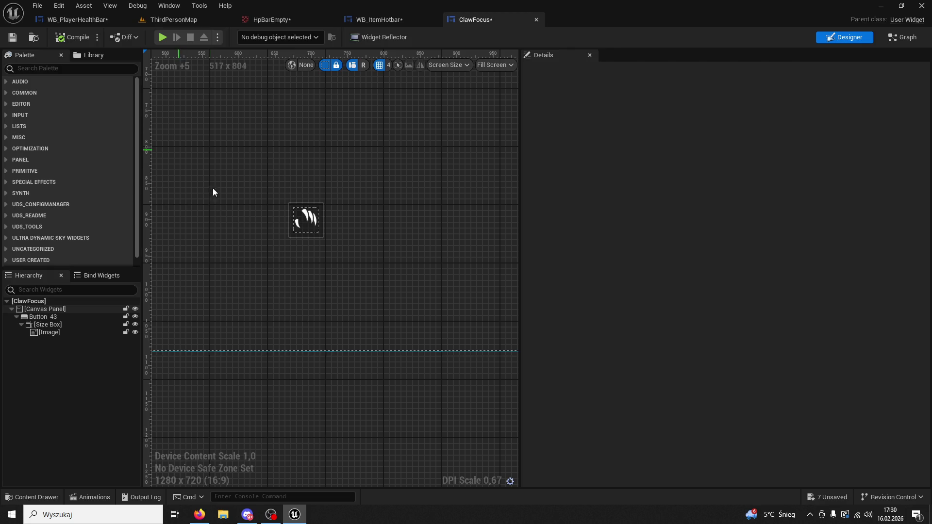
Step: Reopen HatchetFocus and copy its hatchet button's Position Y
left_click(401, 22)
left_click(465, 22)
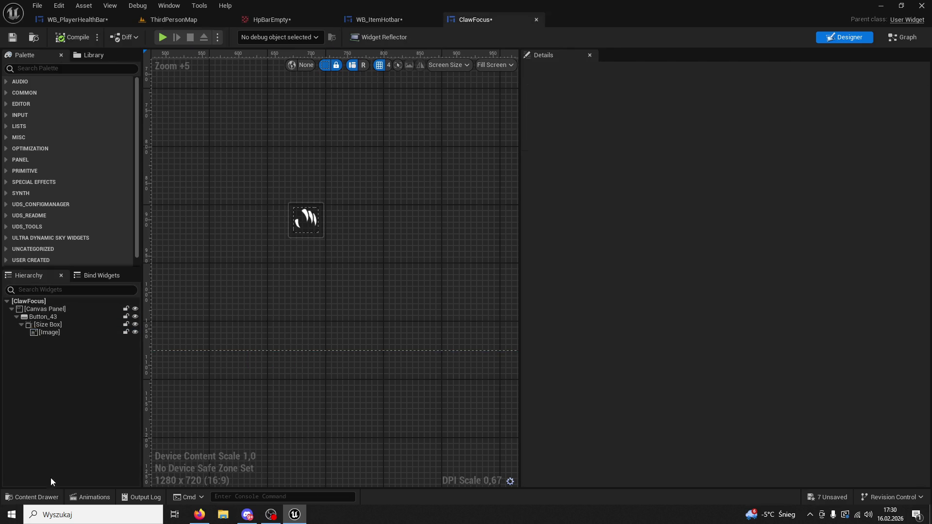
left_click(32, 497)
double_click(236, 359)
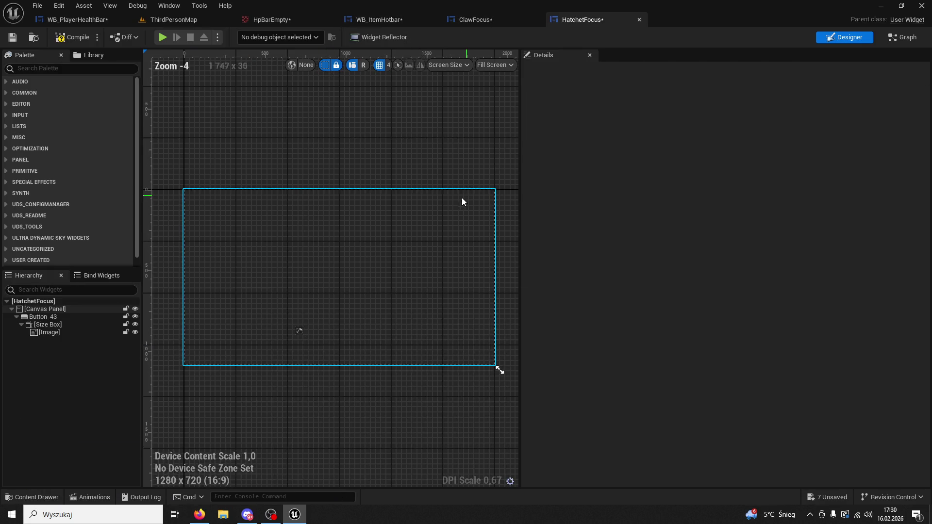
left_click(44, 317)
left_click(712, 141)
Step: Set the claw button's Position Y to -233,081055
left_click(474, 19)
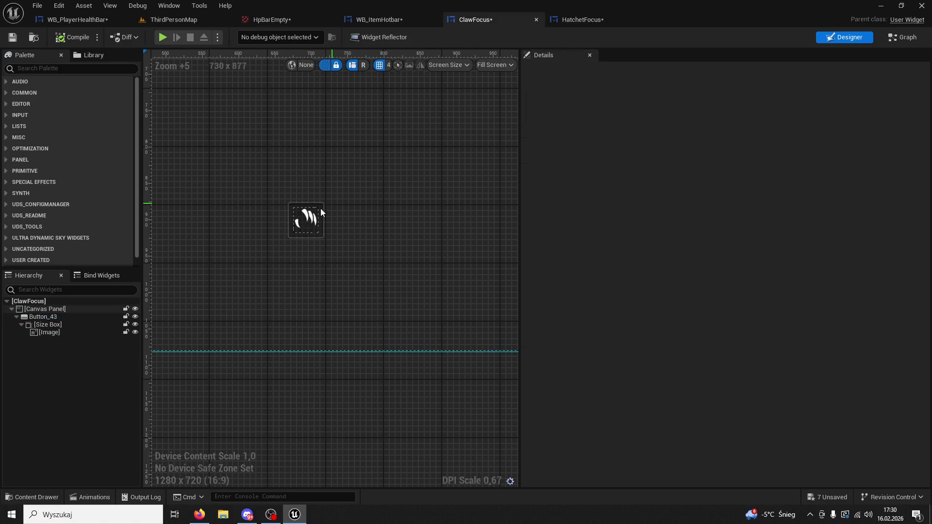
left_click(41, 317)
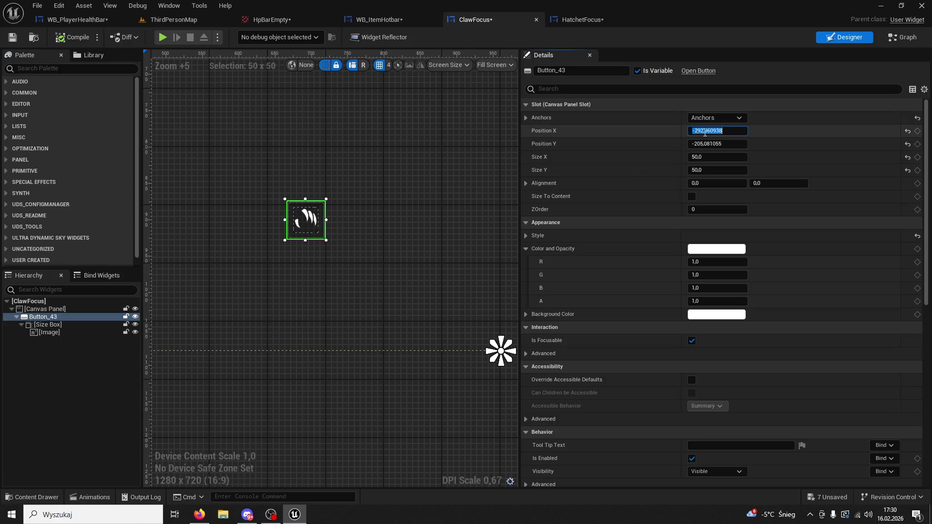
left_click(580, 21)
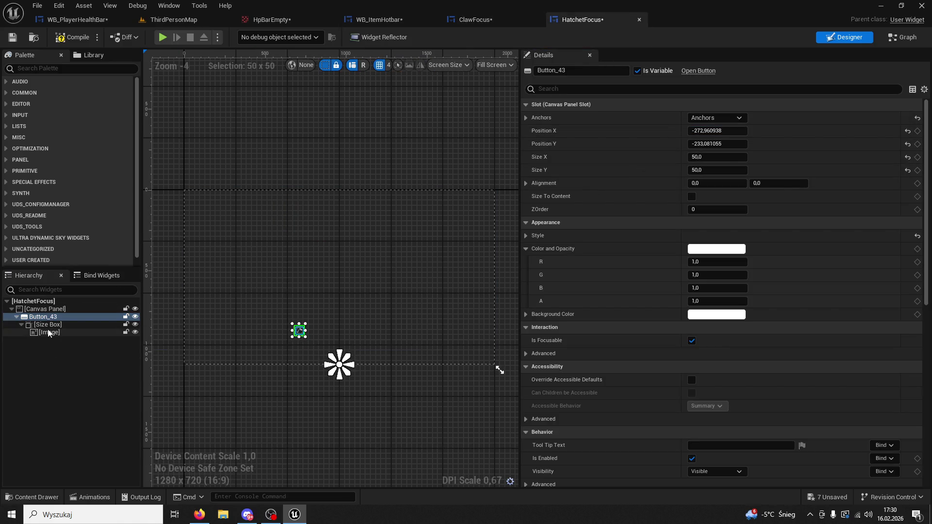
key("ctrl+Tab")
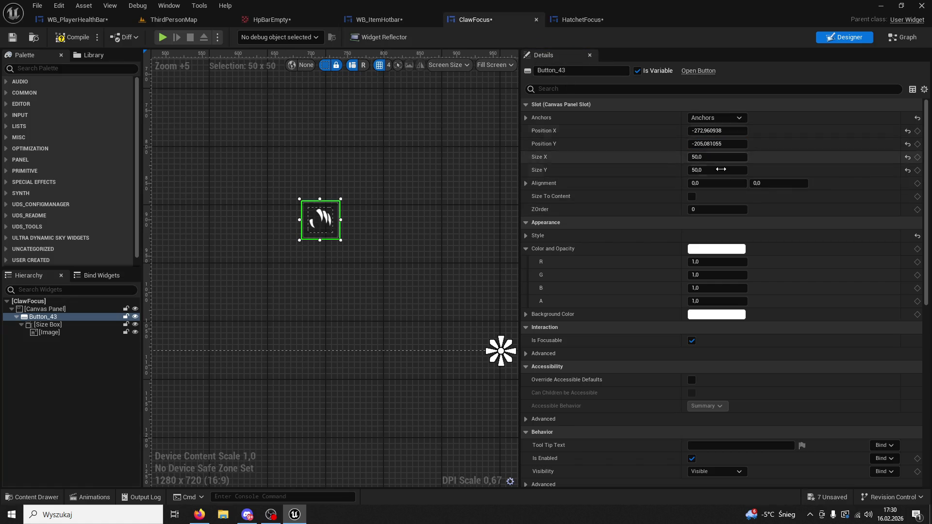
key("ctrl+v")
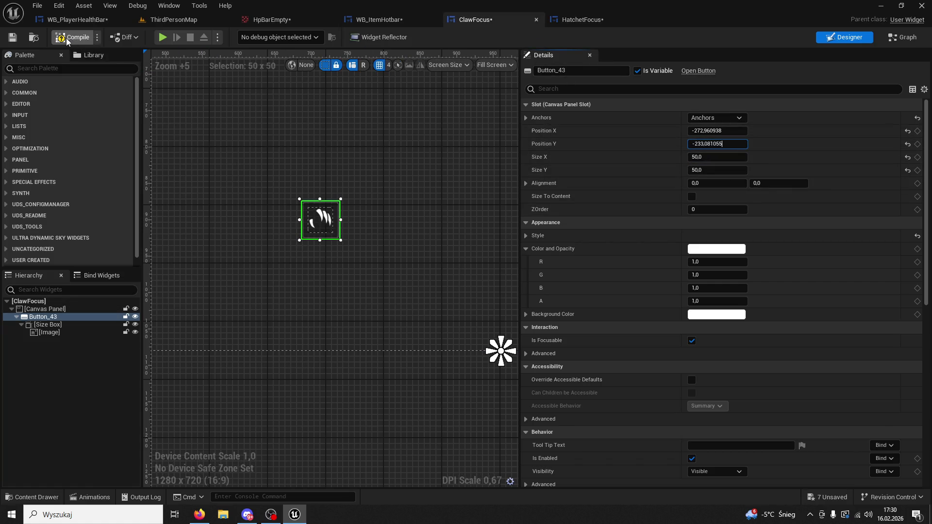
key("Return")
Step: Save ClawFocus and close the WB_ItemHotbar, ClawFocus and HatchetFocus tabs
left_click(12, 40)
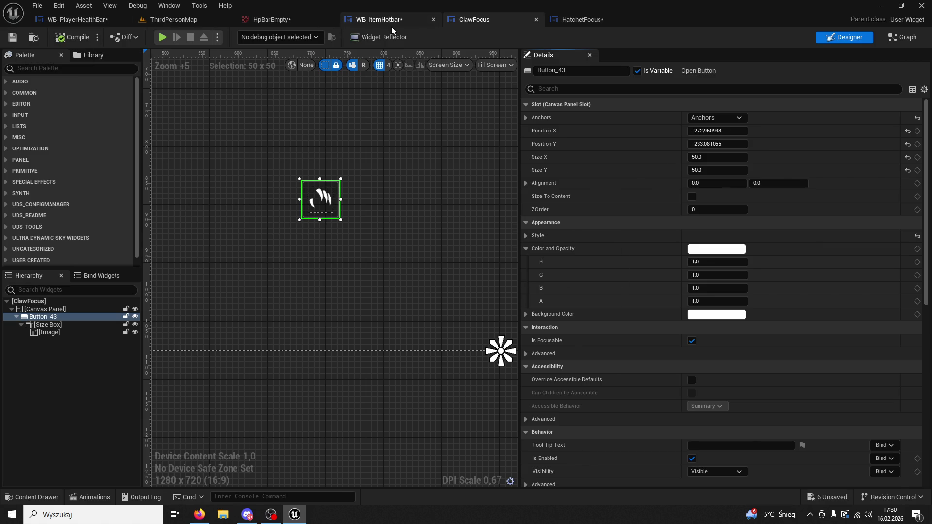
left_click(383, 19)
left_click(436, 19)
left_click(435, 19)
left_click(436, 19)
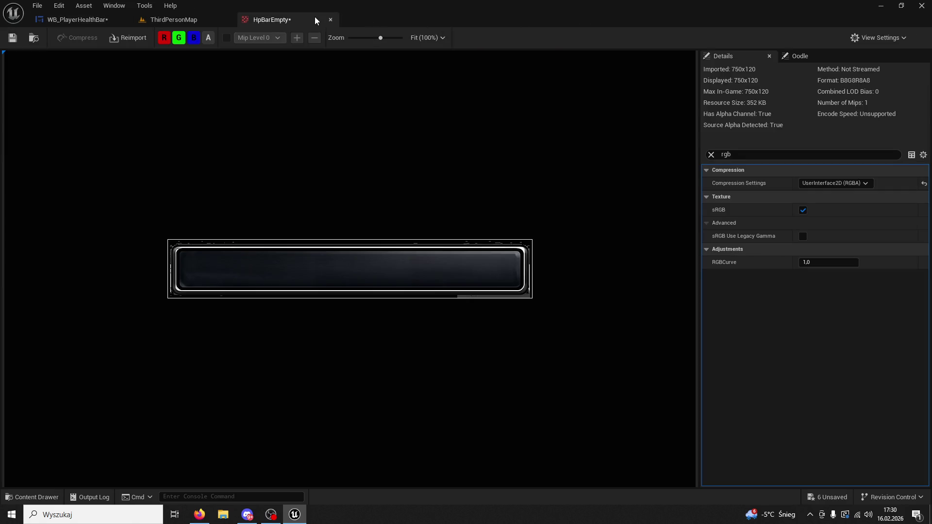
Step: Close HpBarEmpty, move ThirdPersonMap first, and play-test with the character jumping
left_click(331, 22)
left_click_drag(164, 23, 73, 20)
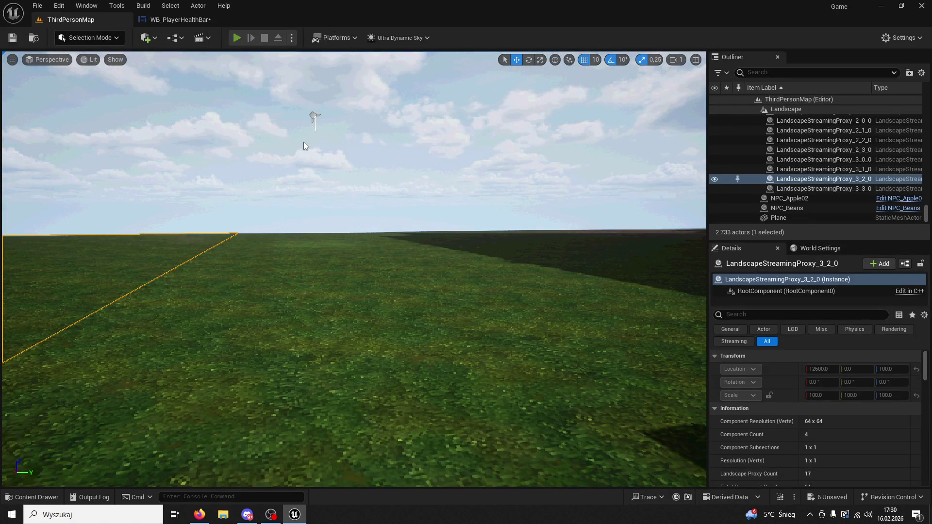
key("alt+p")
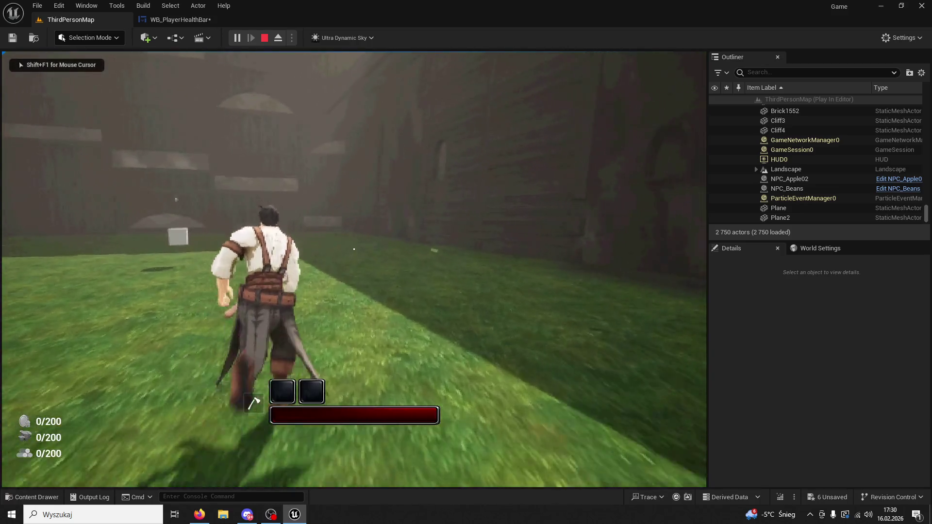
key("space")
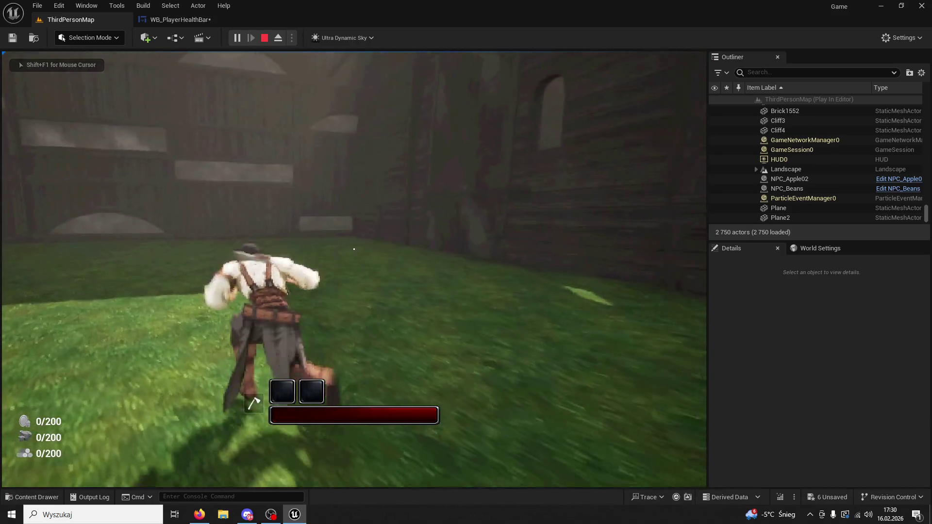
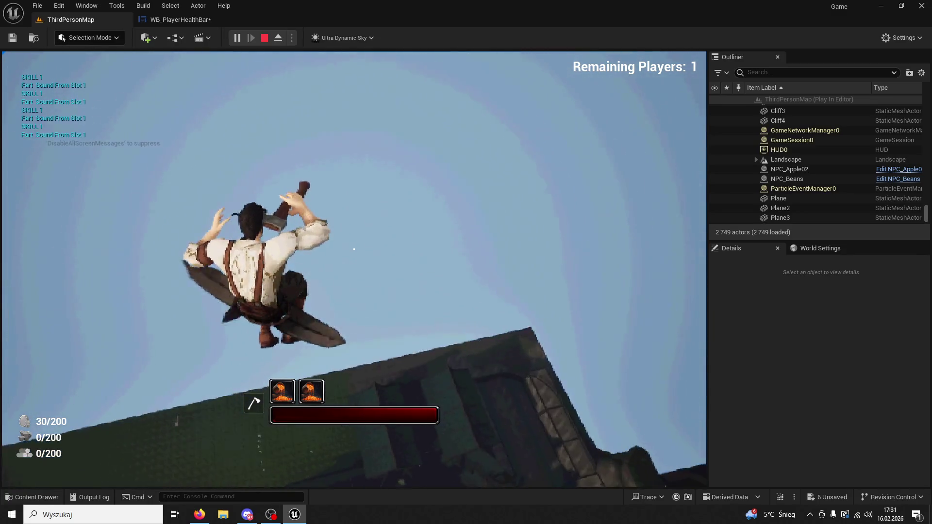
Step: Fire the slot 1 skill four times as the character falls onto the grass
key("1")
key("1")
key("1")
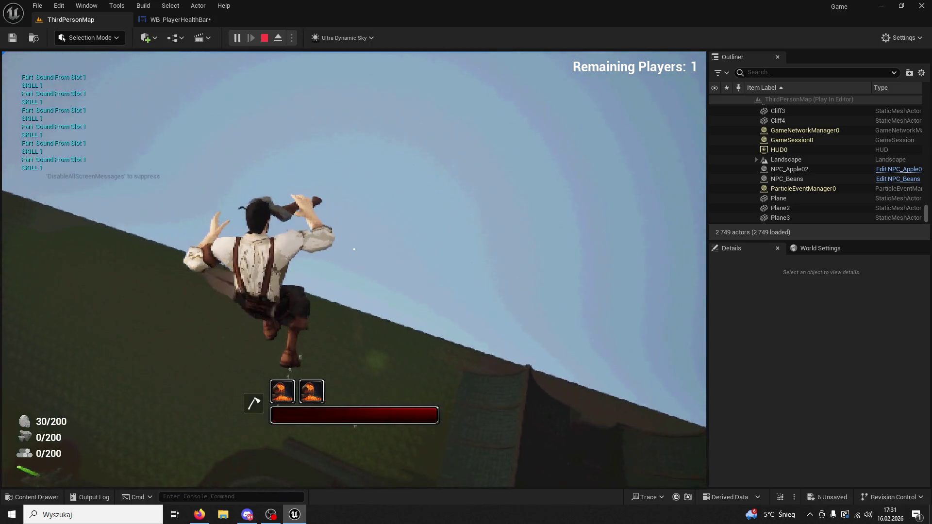
key("1")
key("1")
key("1")
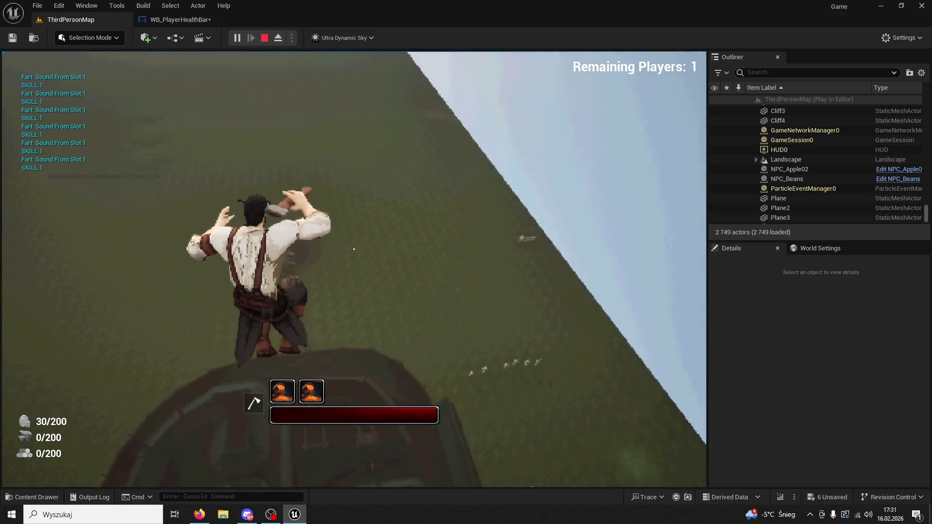
key("1")
key("1")
key("1")
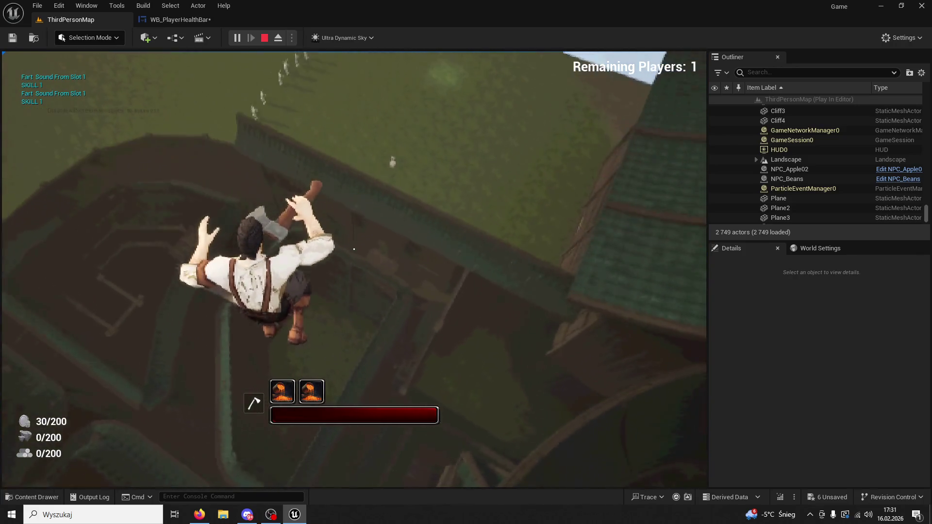
key("1")
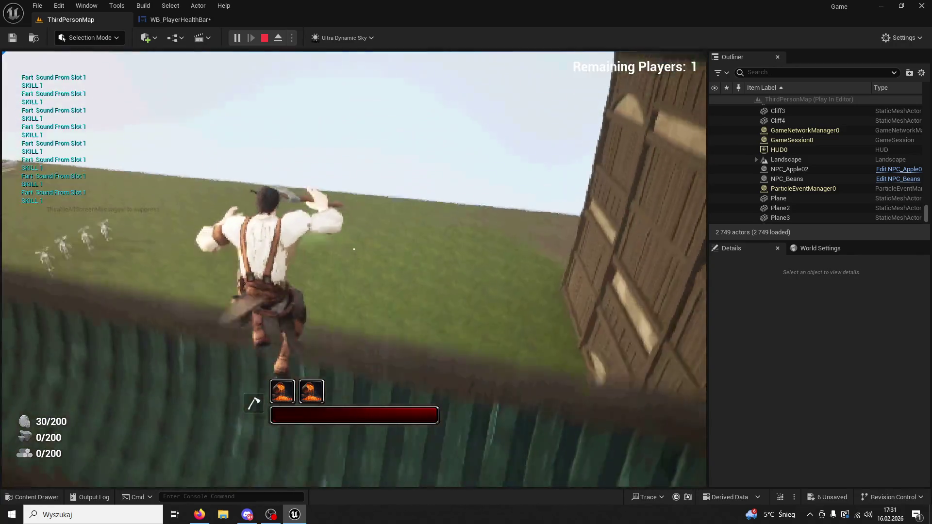
key("super")
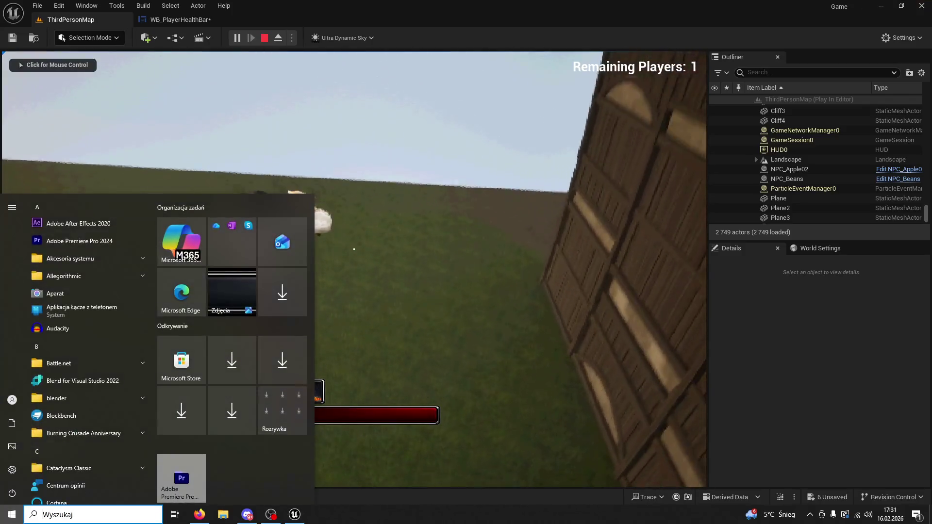
key("super")
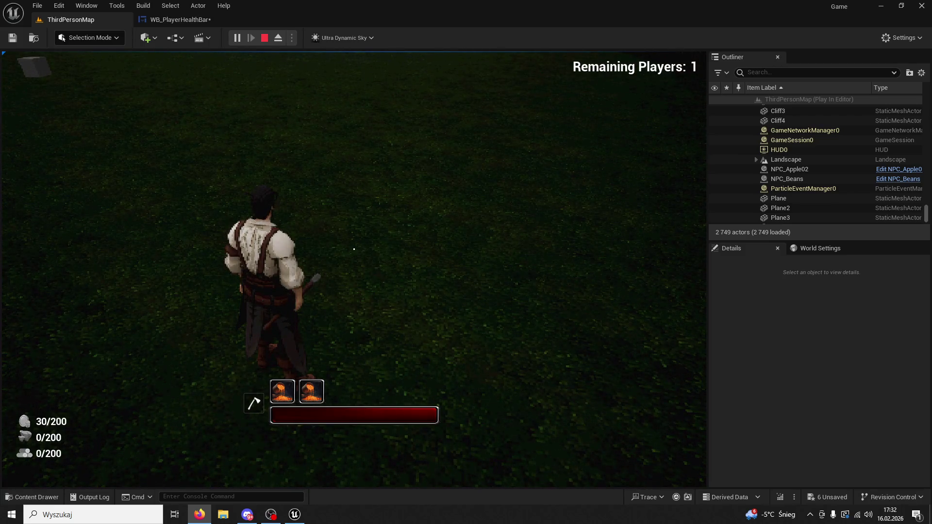
Step: Run to the NPCs and fire the slot 1 and slot 2 skills in human form
key("w")
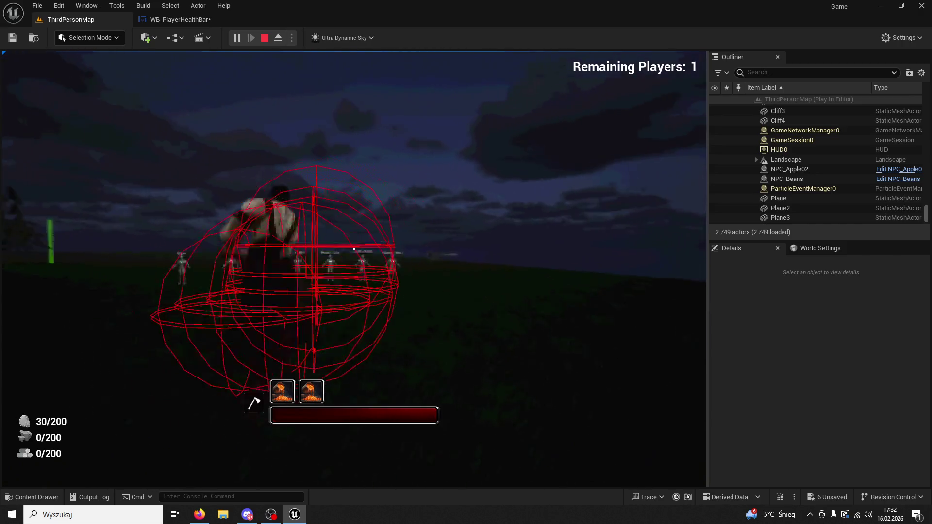
key("1")
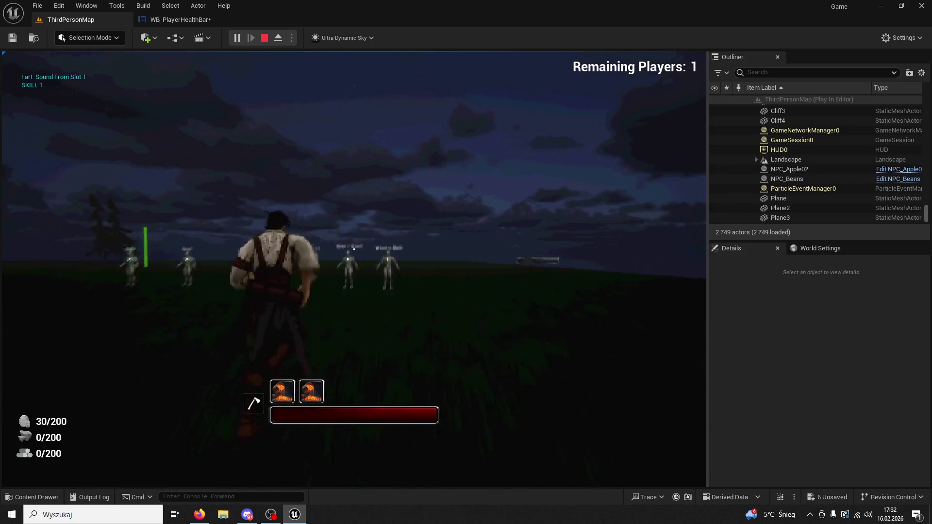
key("1")
key("1")
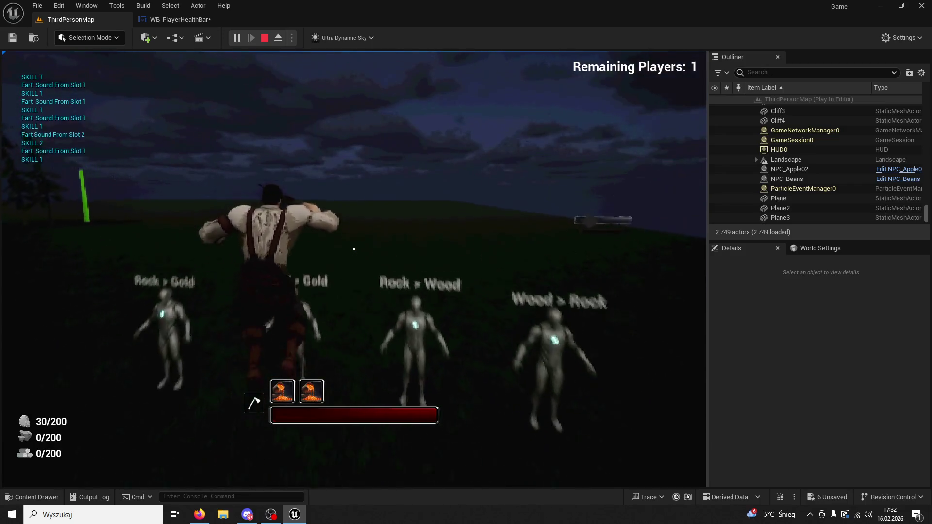
key("2")
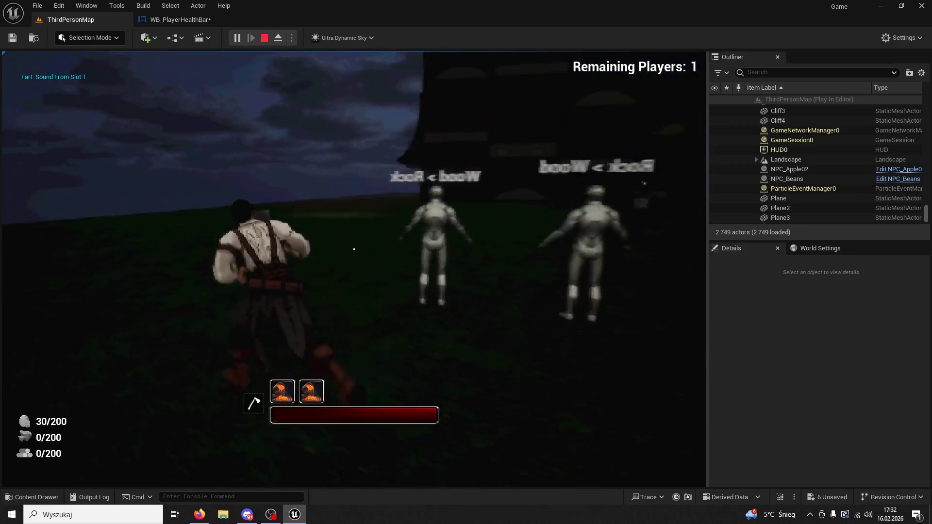
key("1")
key("1")
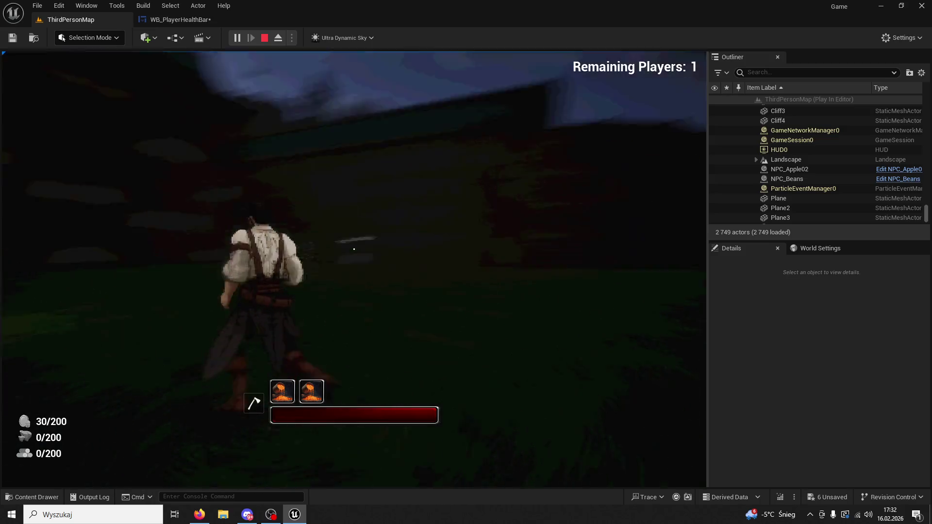
Step: Transform into a werewolf, use the slot 1 skill several times, then stop the play session
key("1")
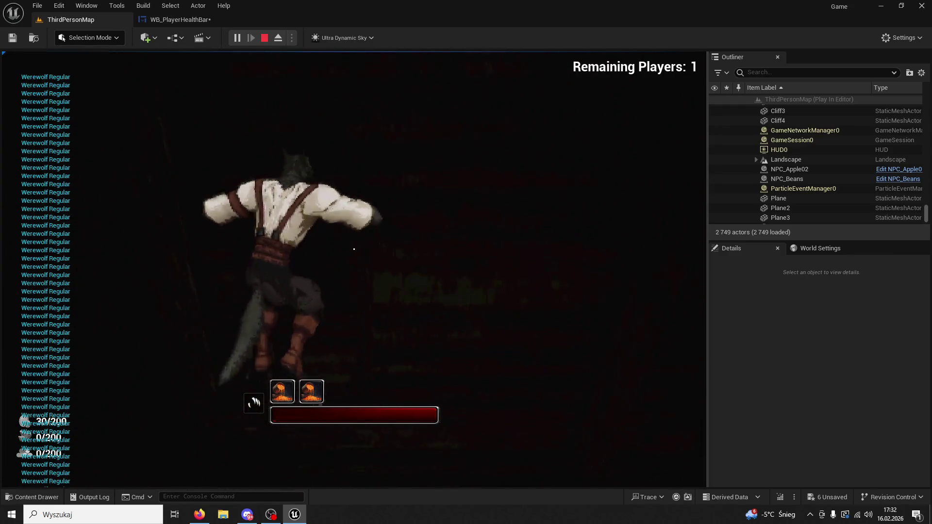
key("1")
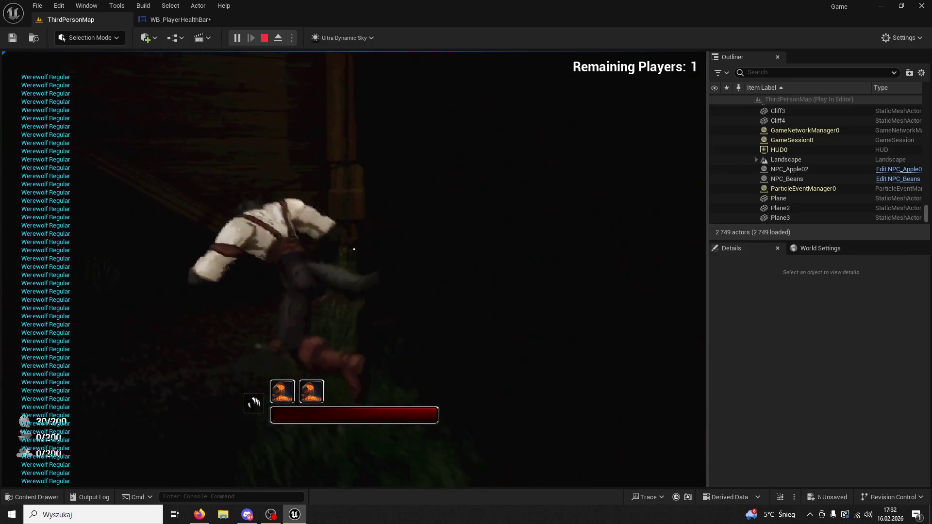
key("1")
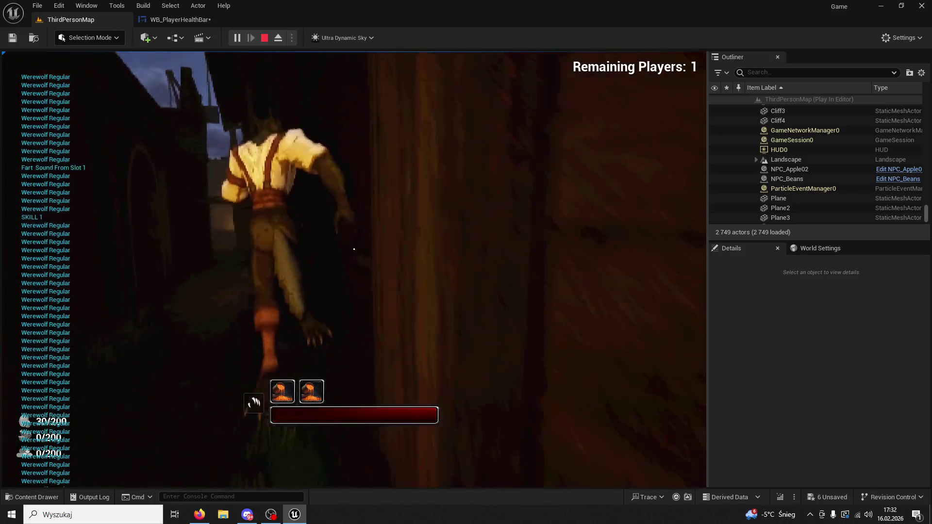
key("1")
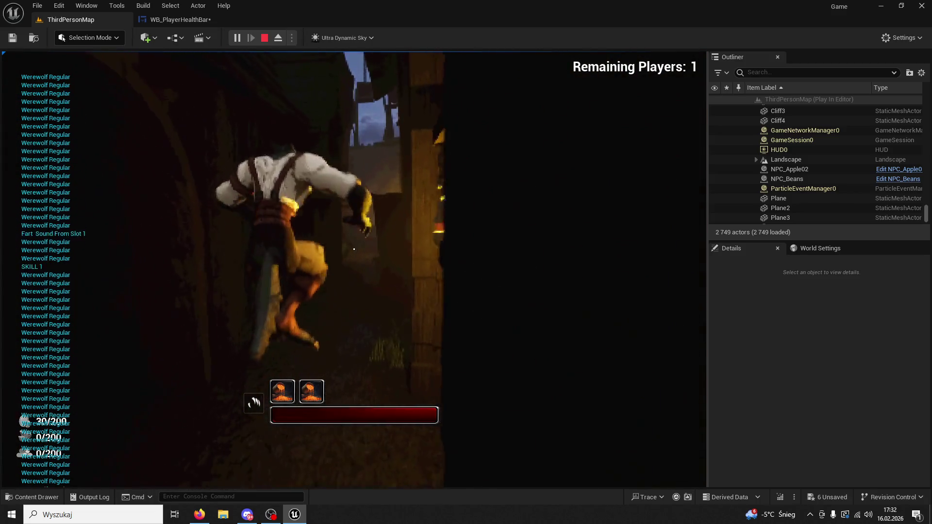
key("1")
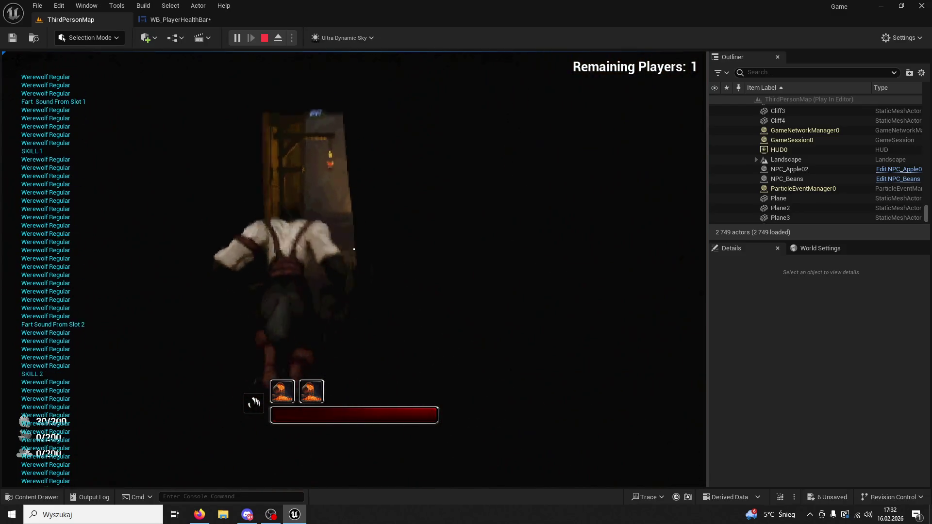
key("Escape")
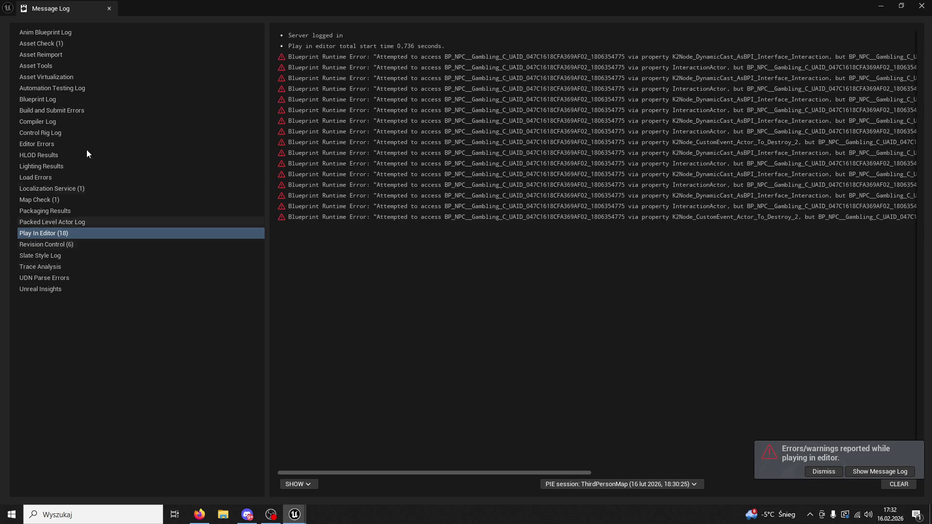
Step: Close the Message Log and the WB_PlayerHealthBar tab, then start a new play session
left_click(109, 8)
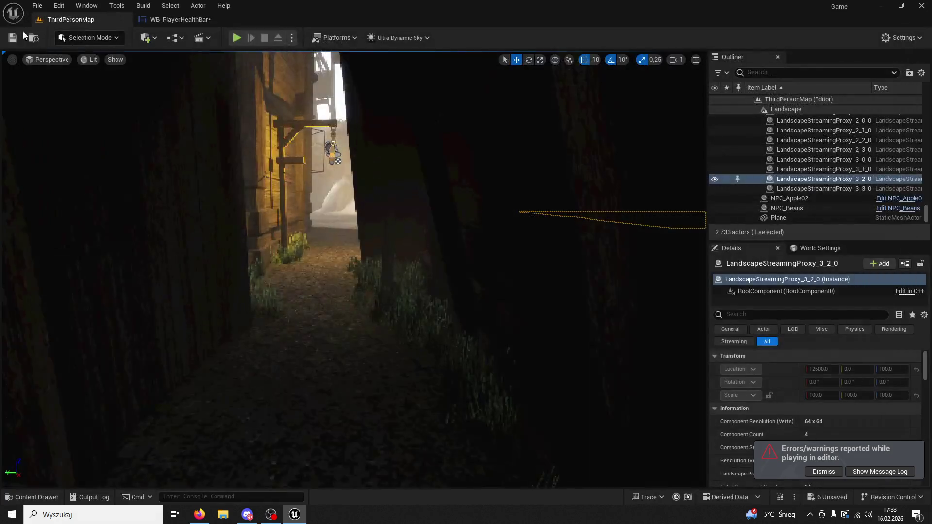
left_click(175, 19)
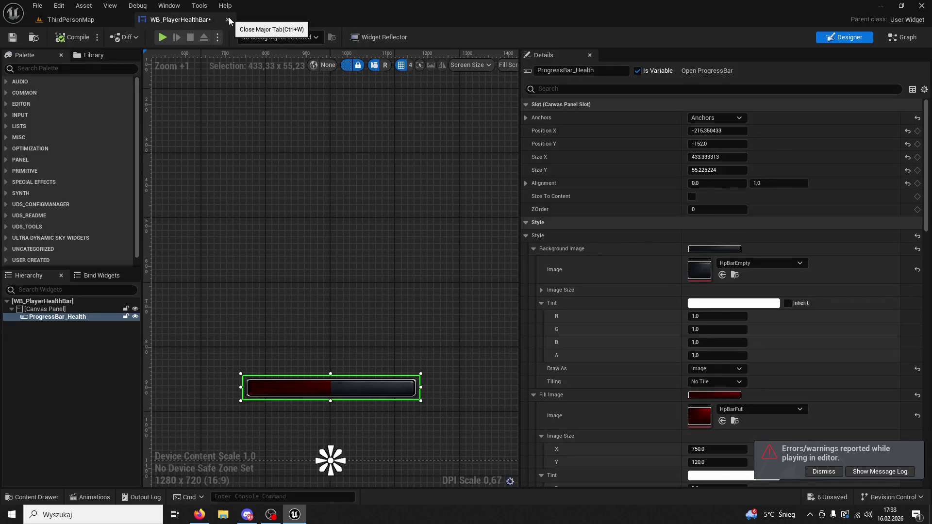
left_click(229, 18)
left_click(236, 38)
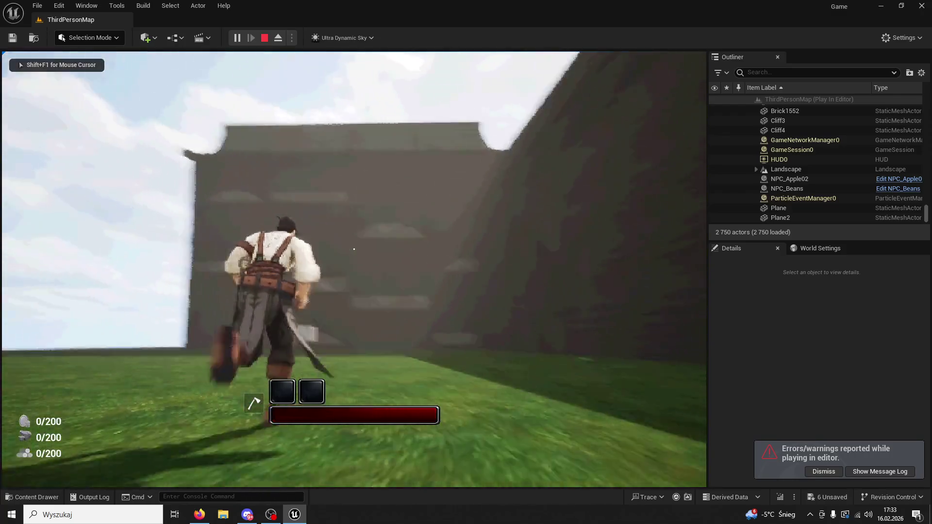
Step: Fire skills 1 and 2, then run past the Apple and Beans NPCs
key("1")
key("2")
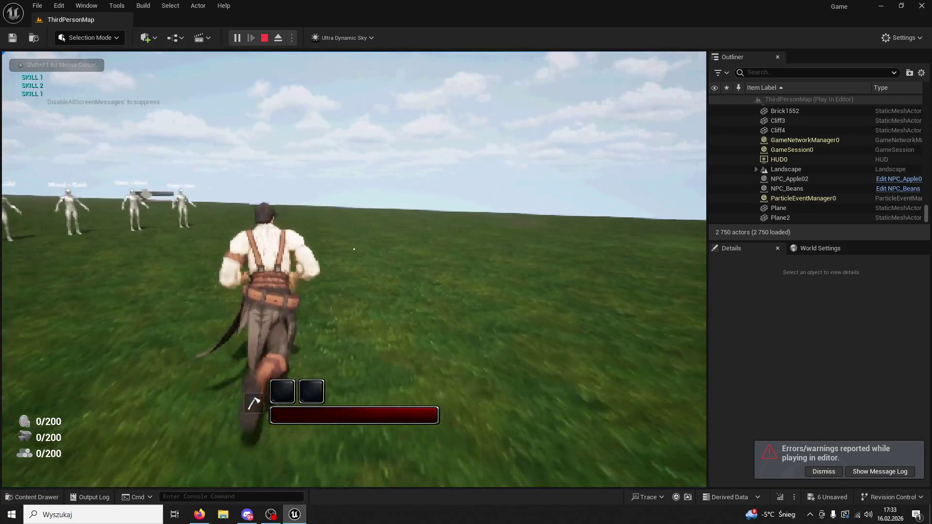
key("super")
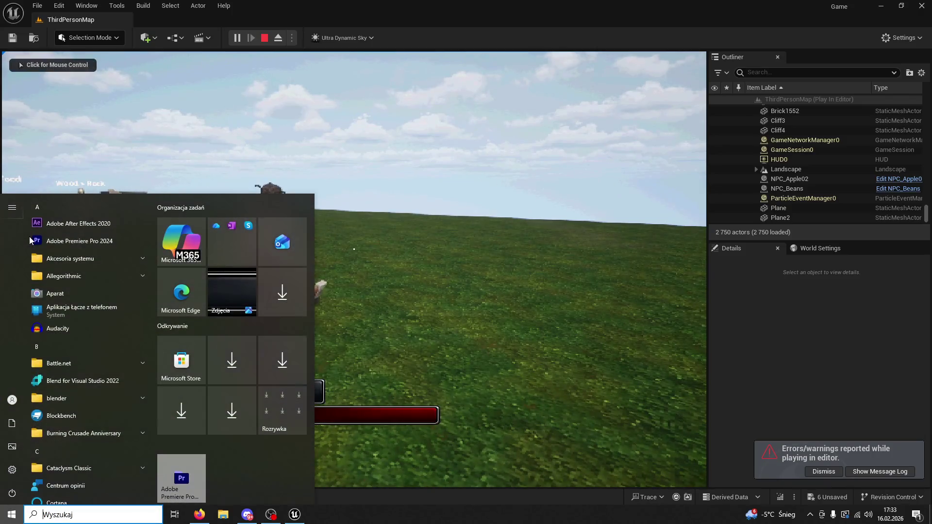
key("Escape")
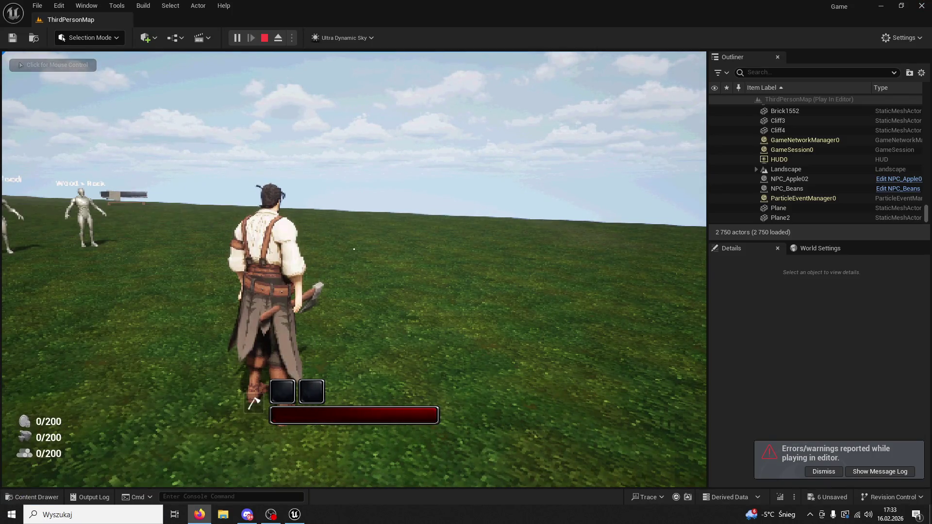
left_click(583, 194)
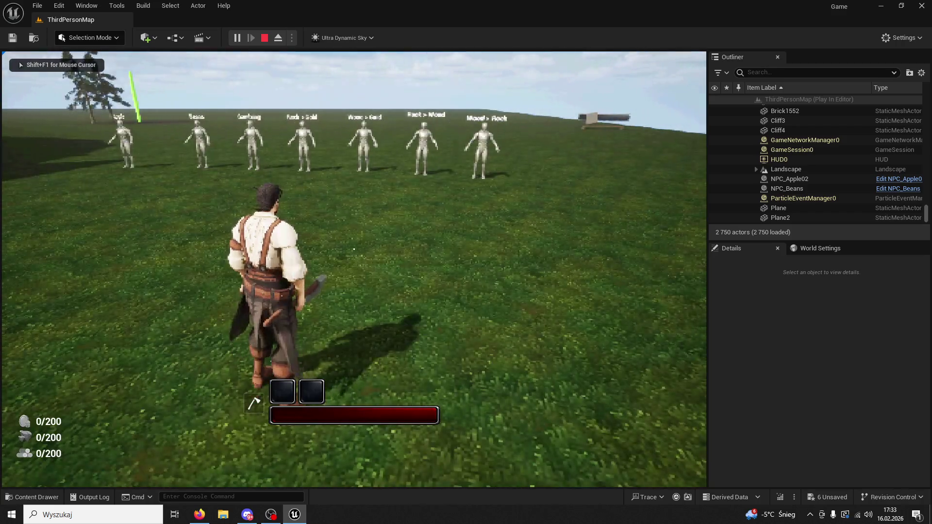
key("w")
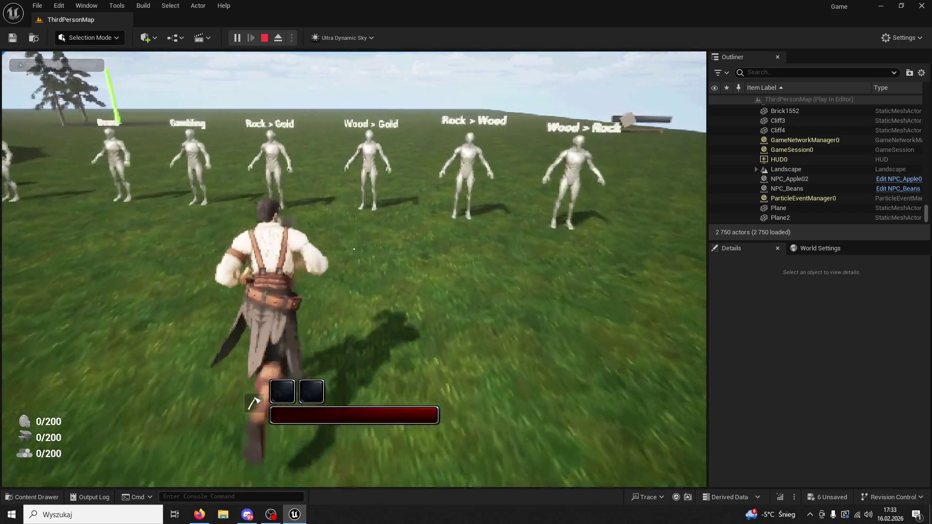
key("w")
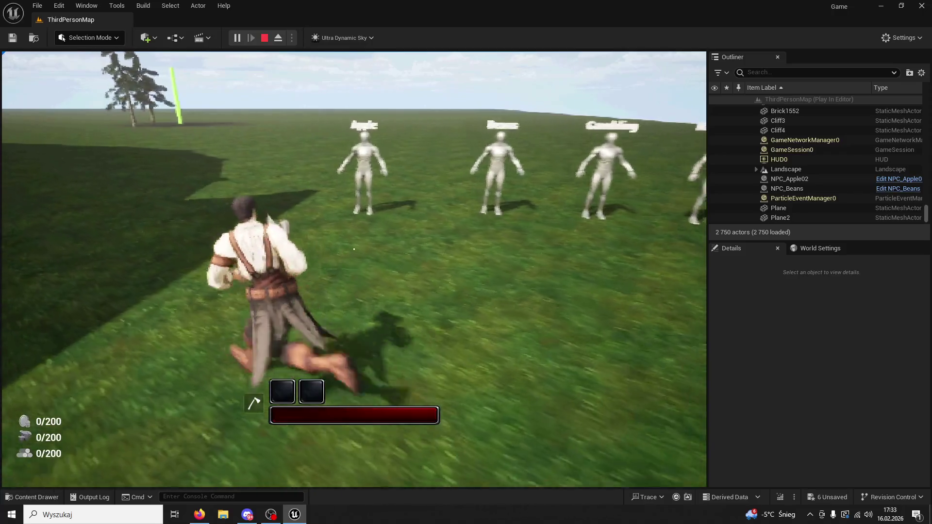
key("super")
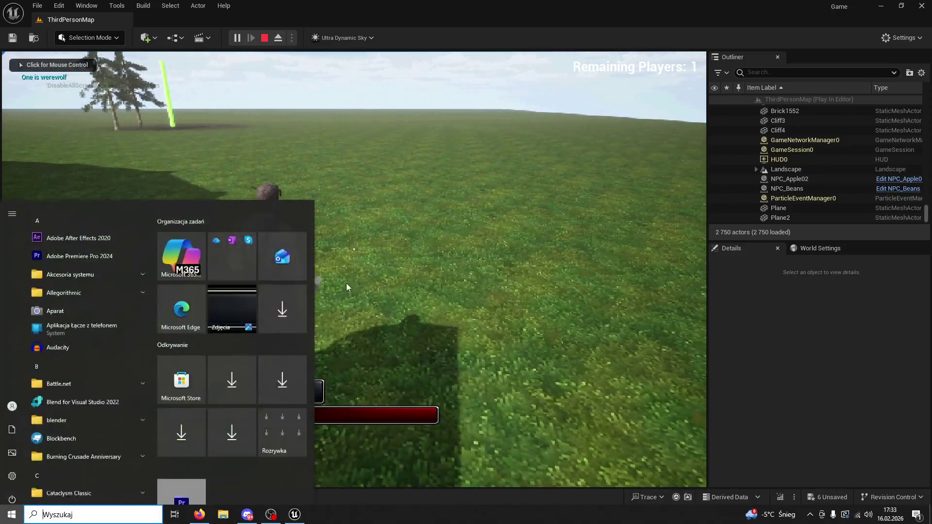
key("super")
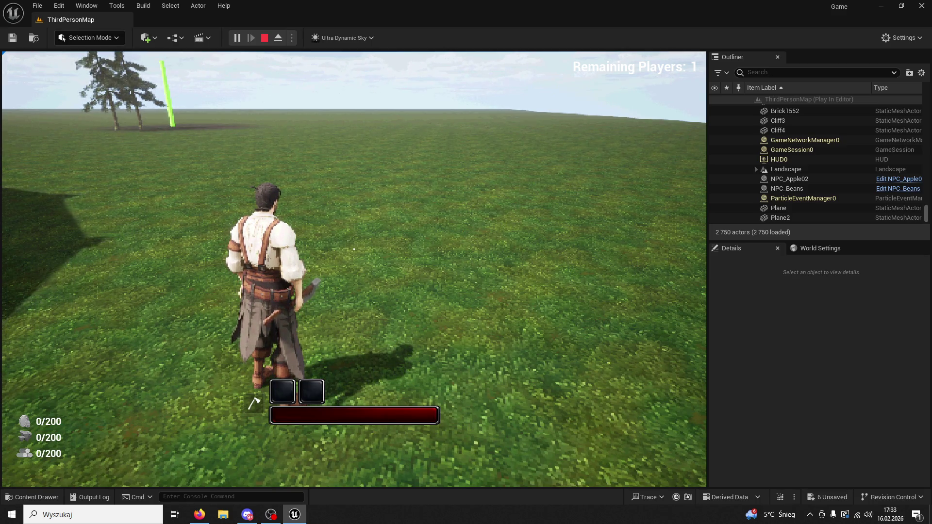
Step: Run across the field firing the slot 1 skill twice
key("w")
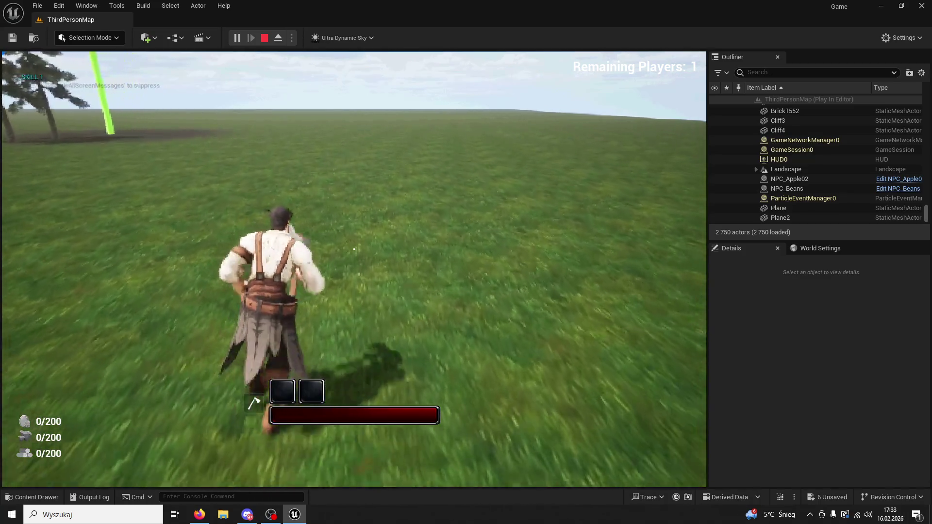
key("1")
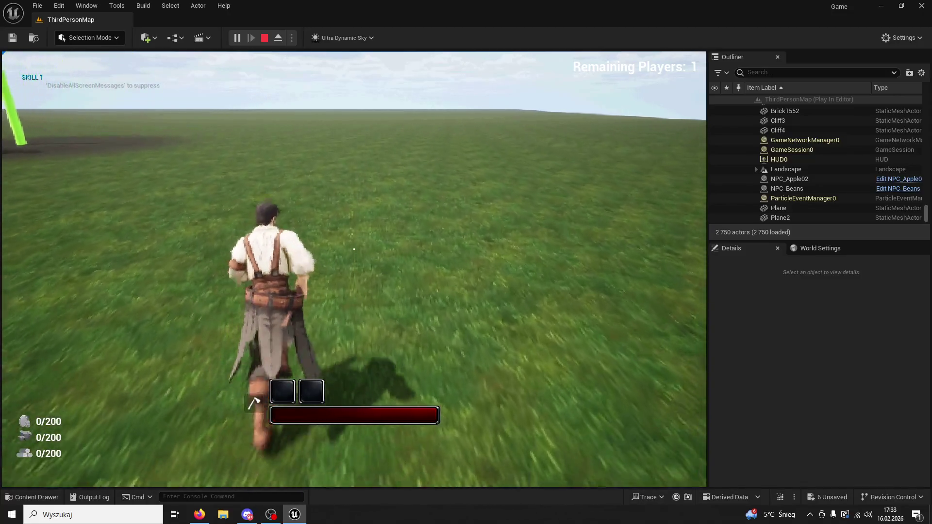
key("1")
key("1")
key("1")
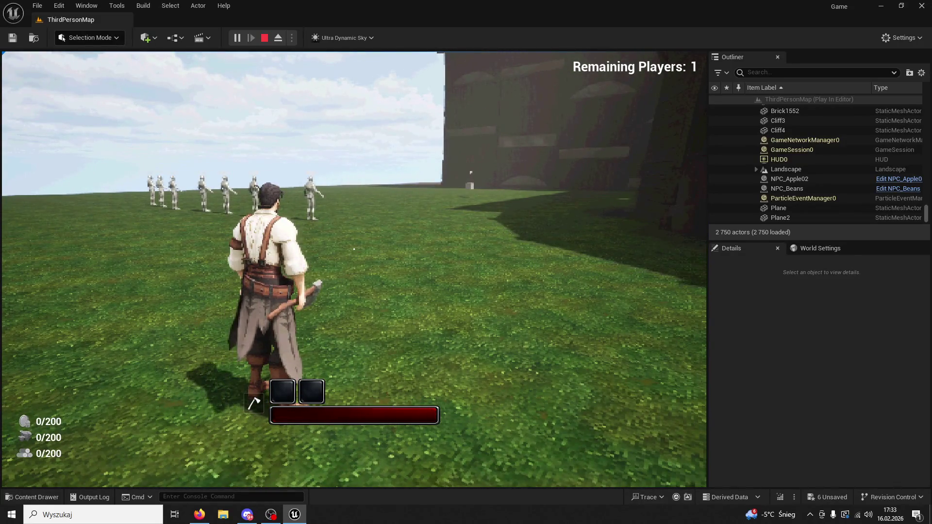
key("super")
key("Escape")
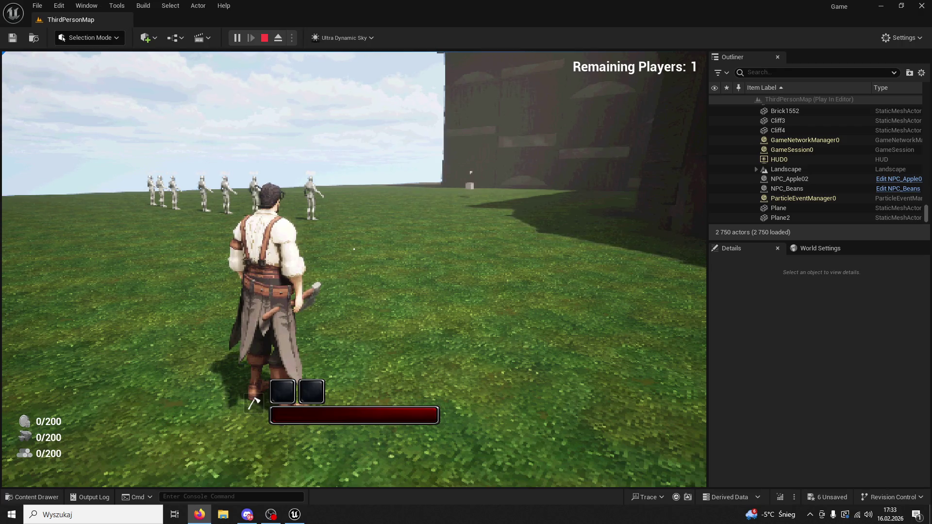
Step: Fire skills 1 and 2 again and swing the axe twice near the trees
left_click(631, 219)
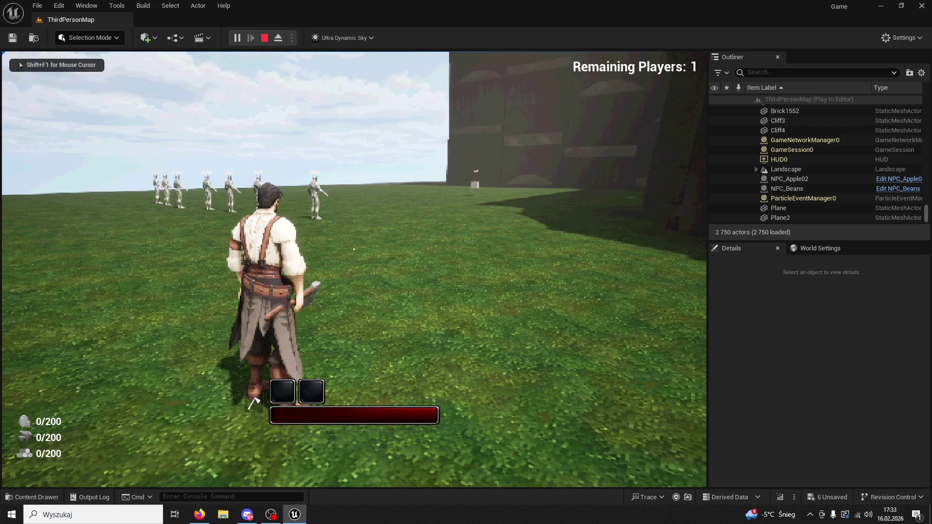
key("1")
key("1")
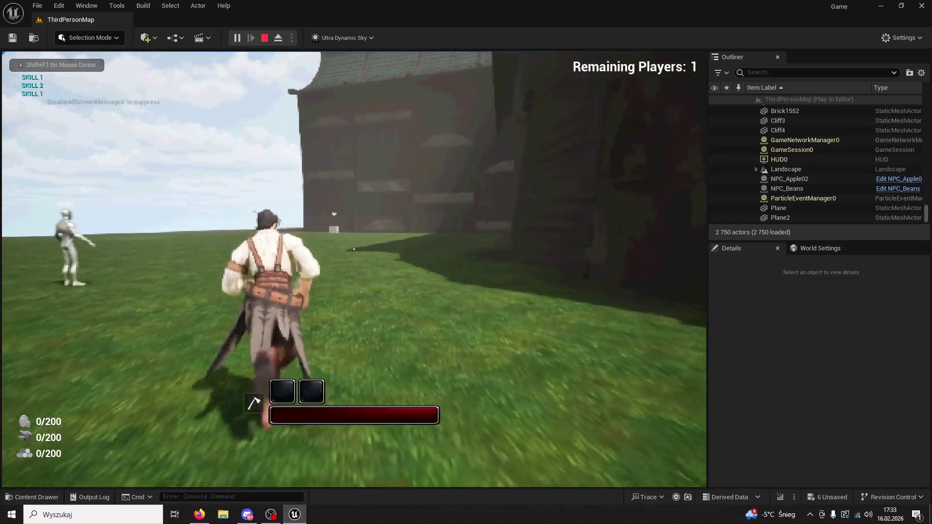
key("2")
key("1")
key("1")
key("1")
key("1")
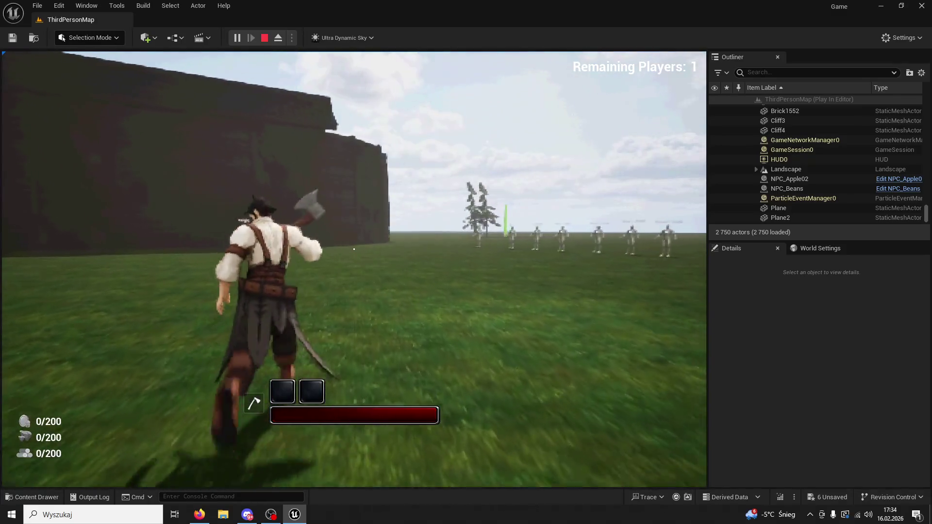
left_click(354, 249)
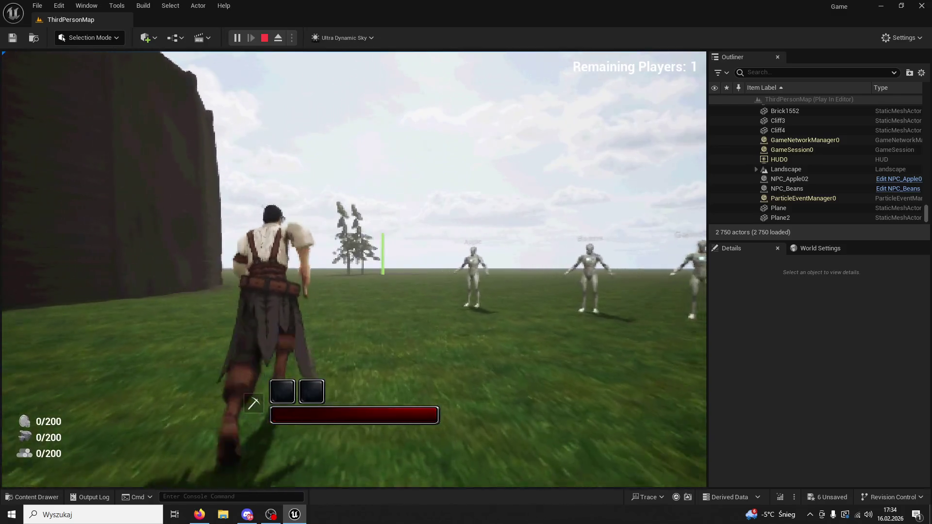
left_click(354, 268)
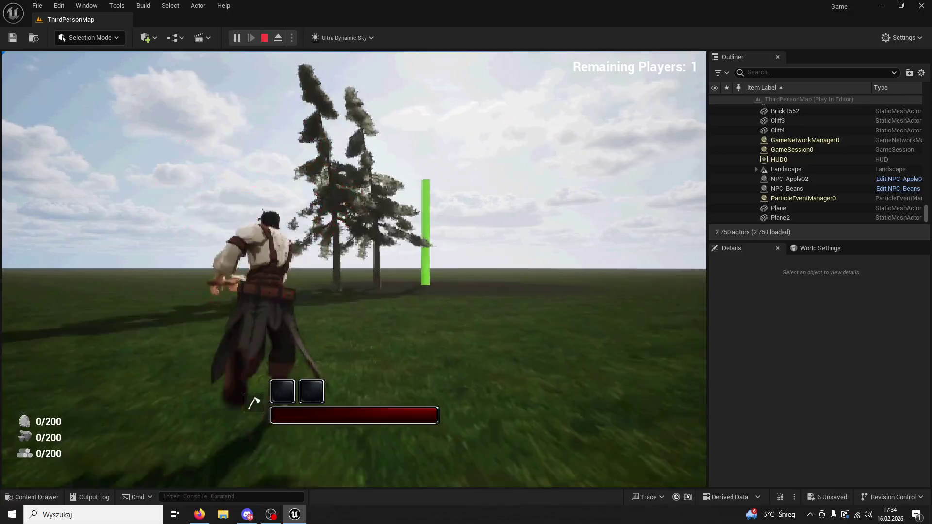
Step: Chop the tree repeatedly to collect 14 wood
left_click(354, 248)
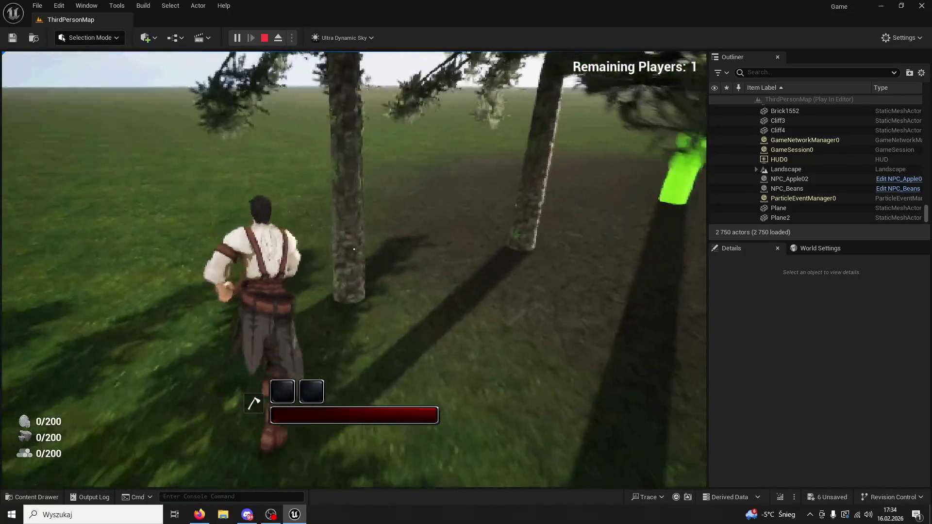
left_click(354, 249)
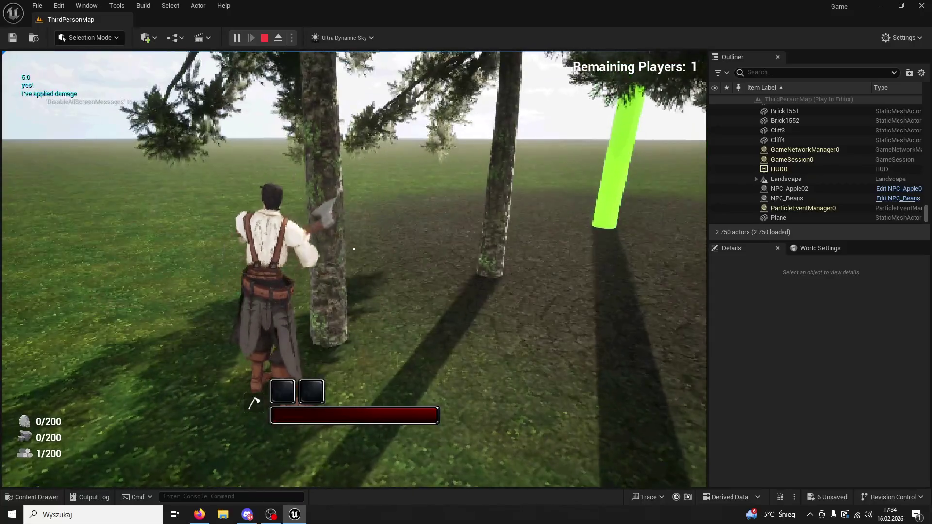
left_click(353, 249)
left_click(354, 249)
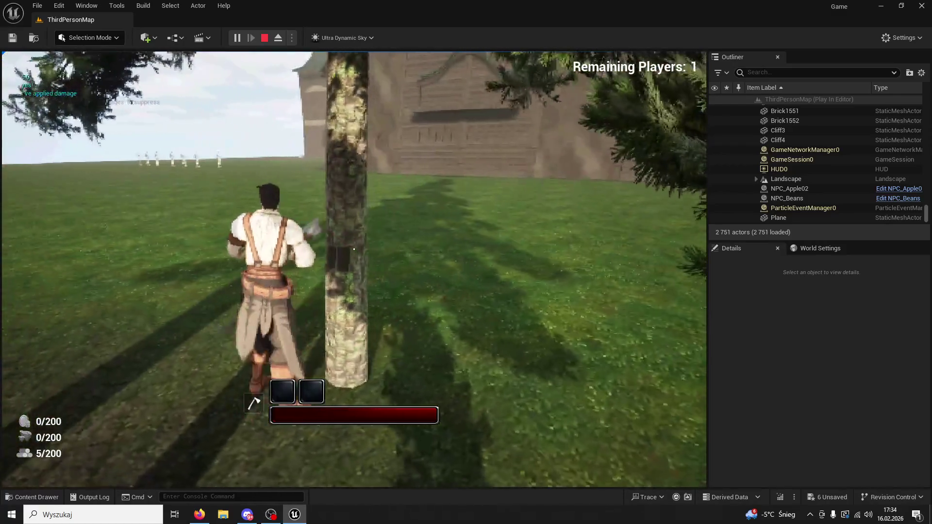
left_click(354, 249)
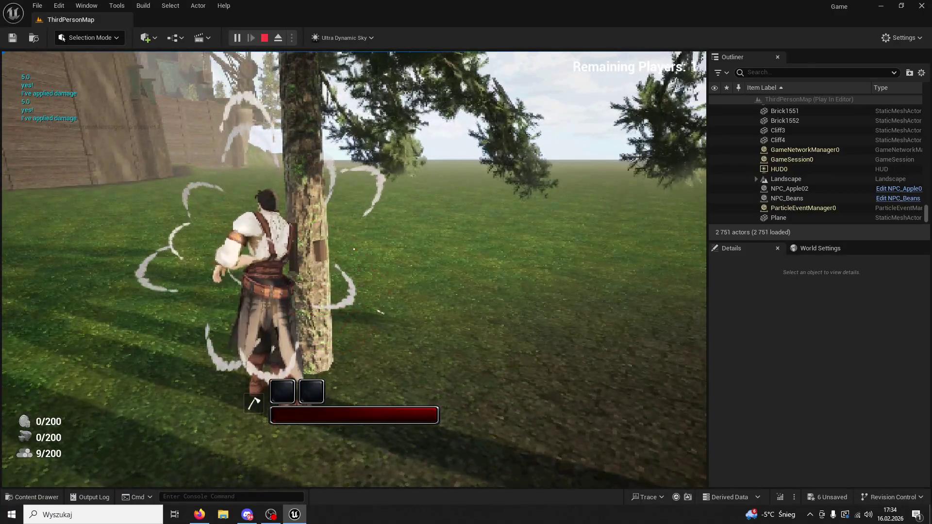
left_click(354, 249)
Step: Run the character away from the tree across the field
key("w")
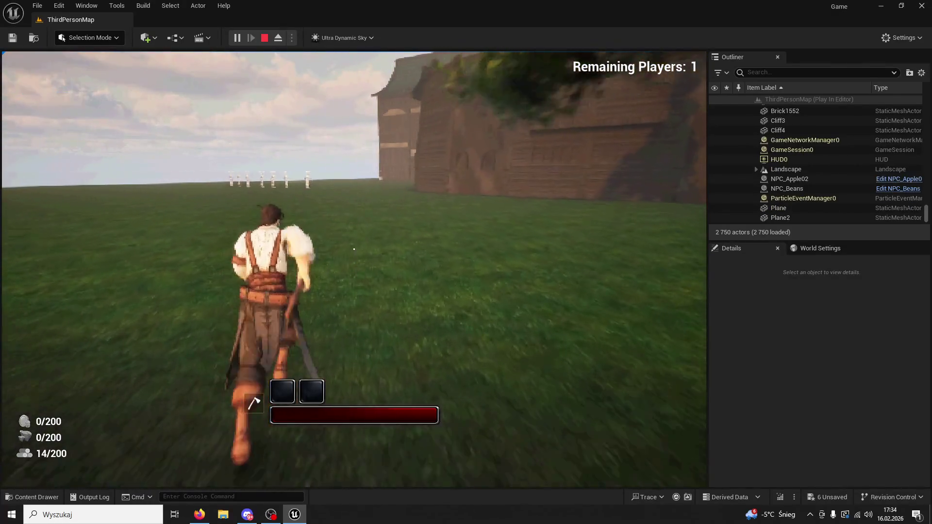
key("w")
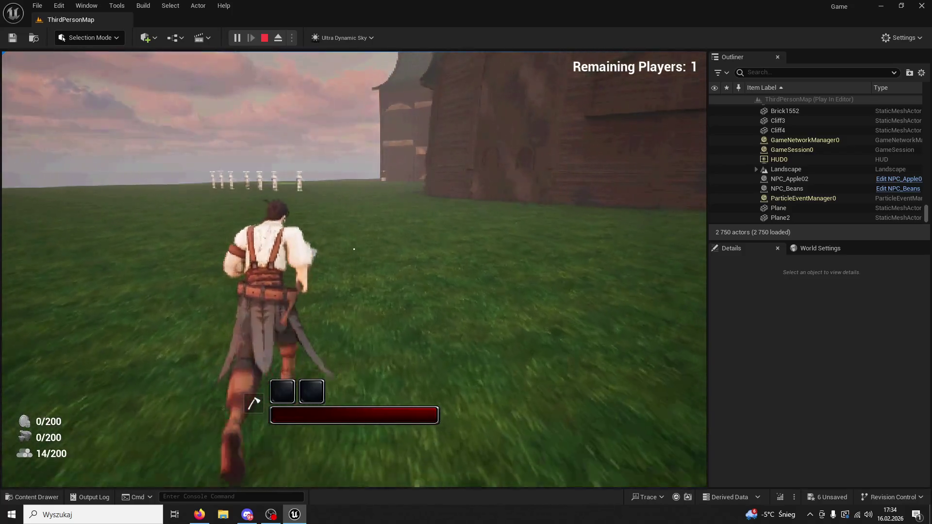
key("super")
key("super")
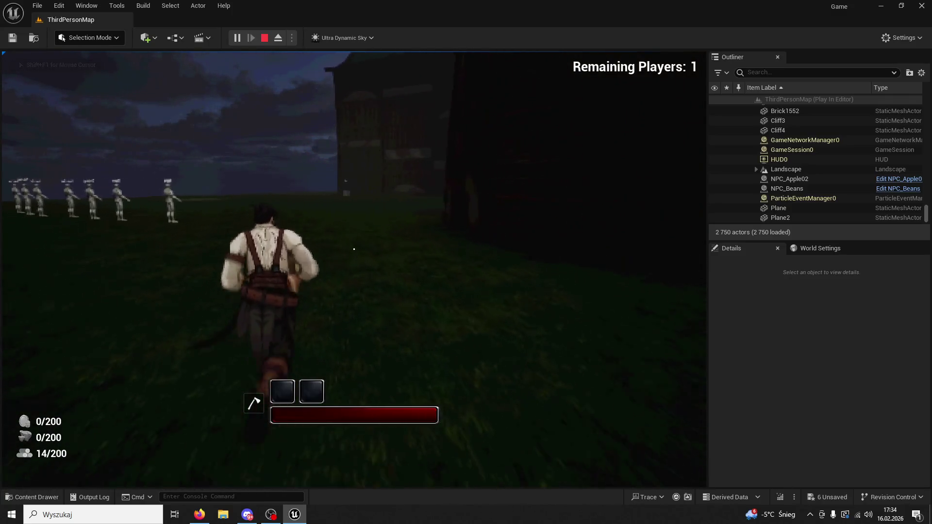
key("w")
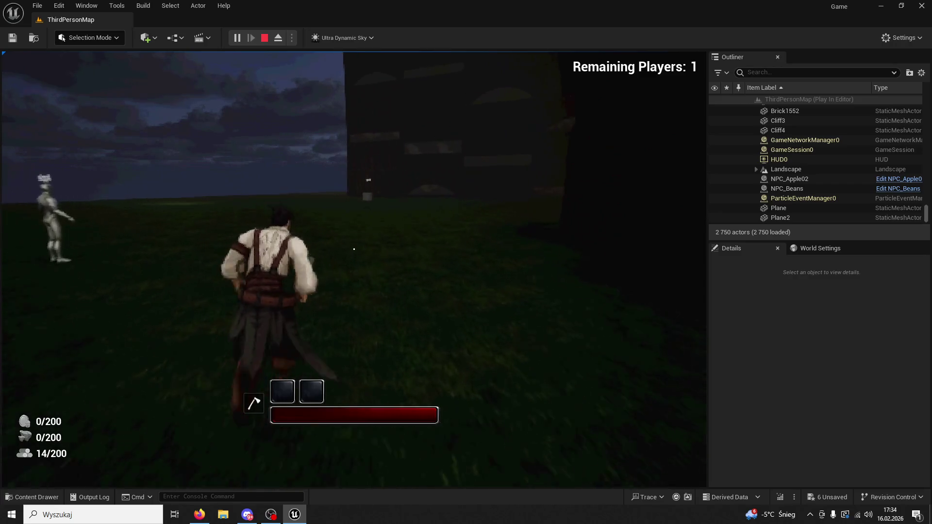
key("w")
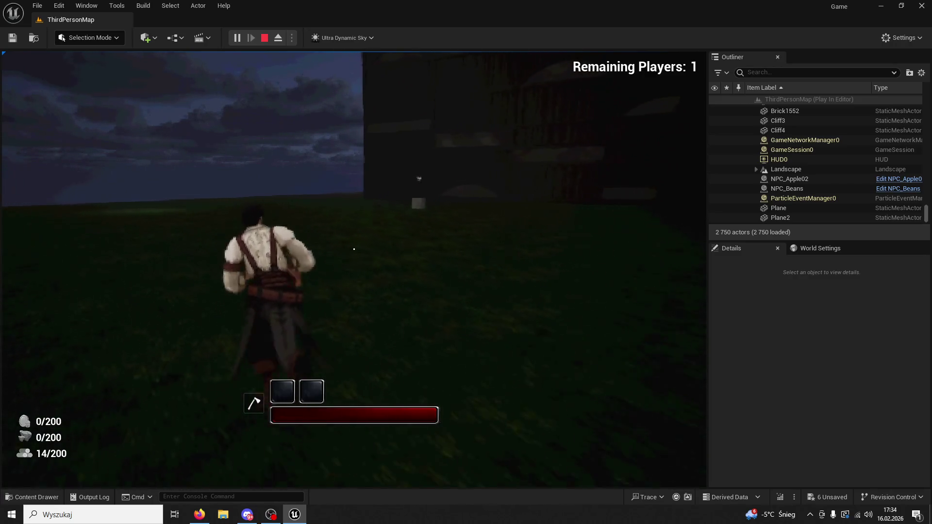
key("w")
key("w")
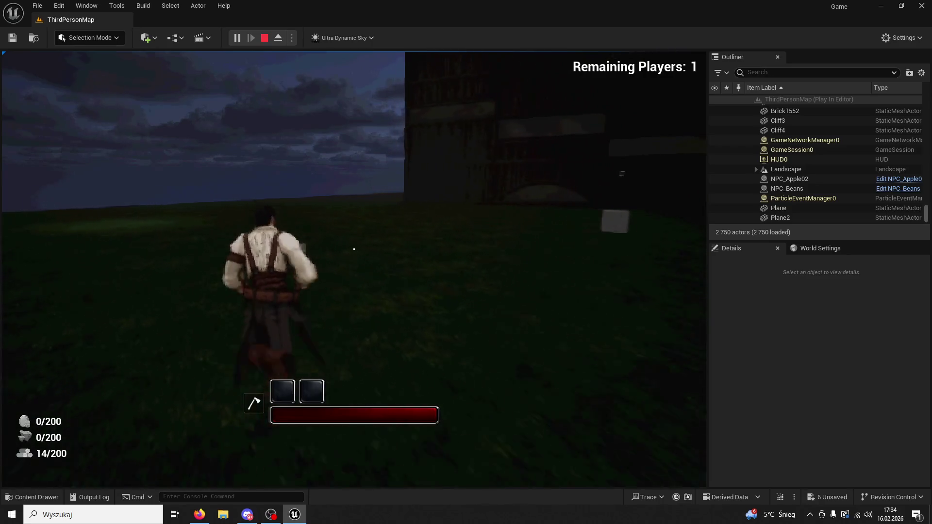
key("w")
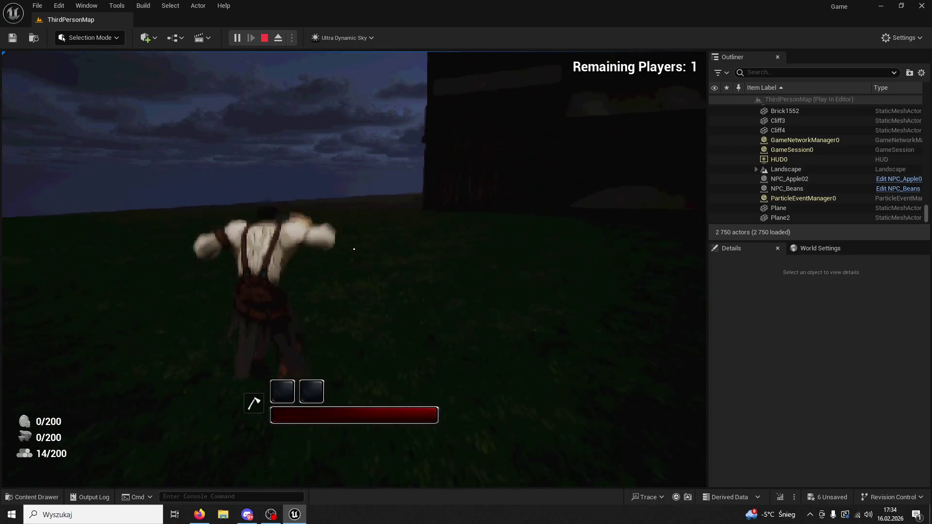
key("w")
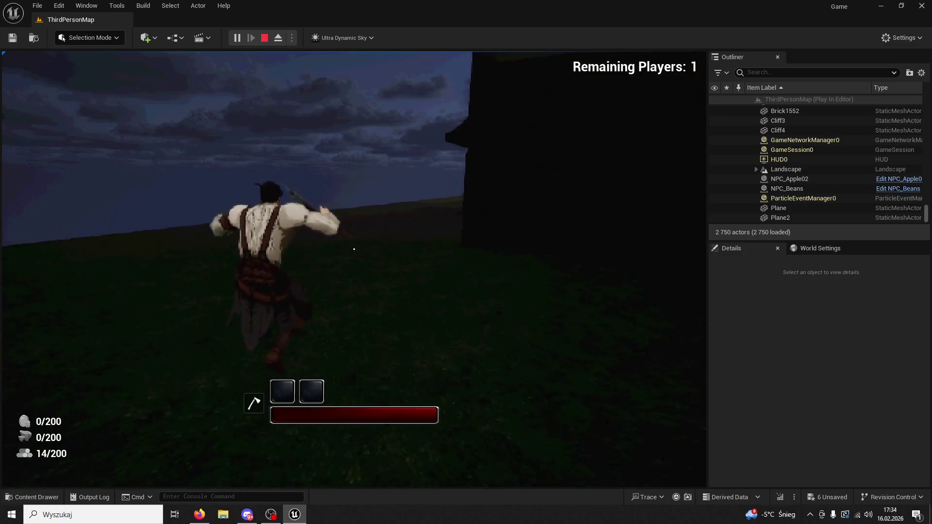
Step: Alternate skills 1 and 2 until the werewolf transforms at night, then stop the play session
key("1")
key("2")
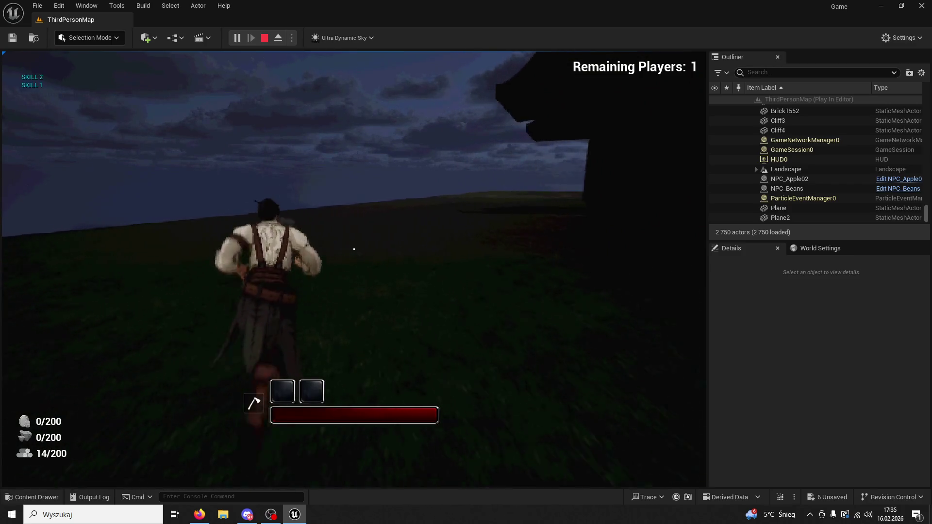
key("1")
key("1")
key("2")
key("2")
key("1")
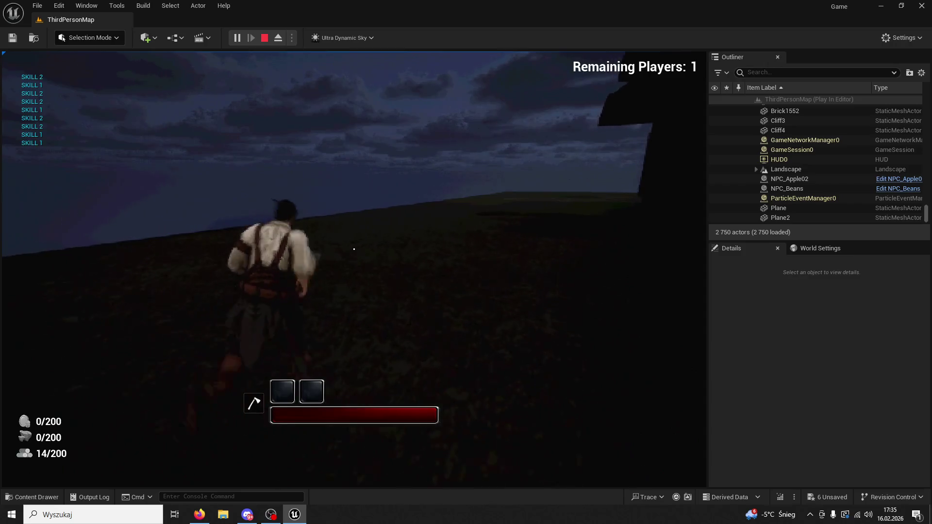
key("1")
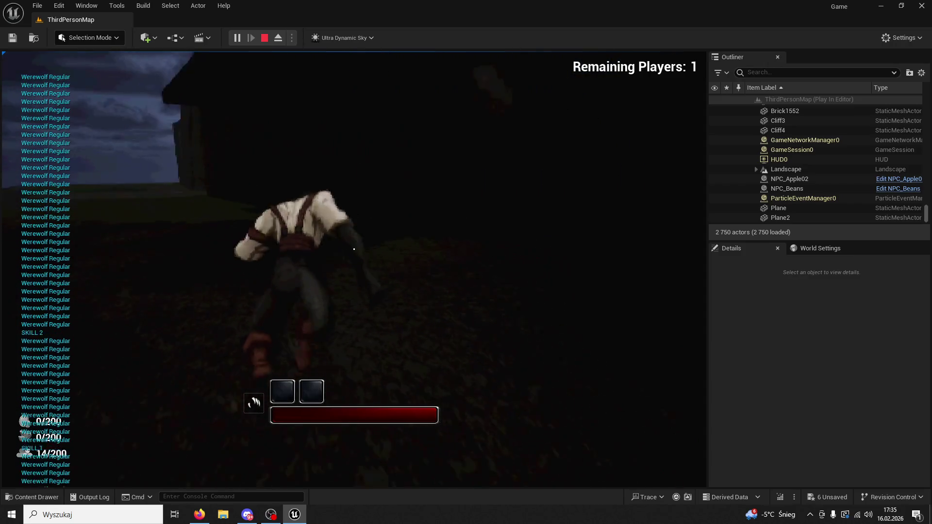
key("Escape")
left_click(32, 497)
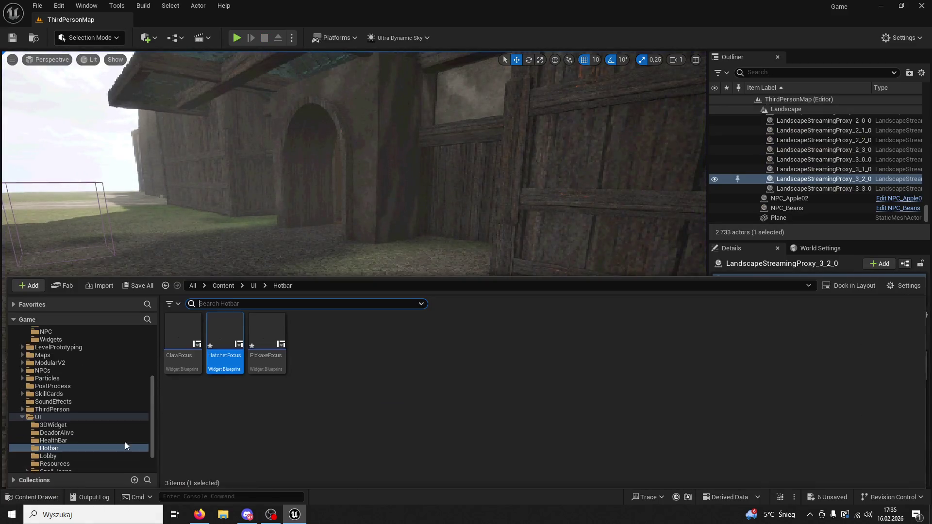
Step: Open BP_ThirdPersonCharacter from ThirdPerson/Blueprints and browse its event graph
scroll(73, 388, "up", 1)
left_click(52, 425)
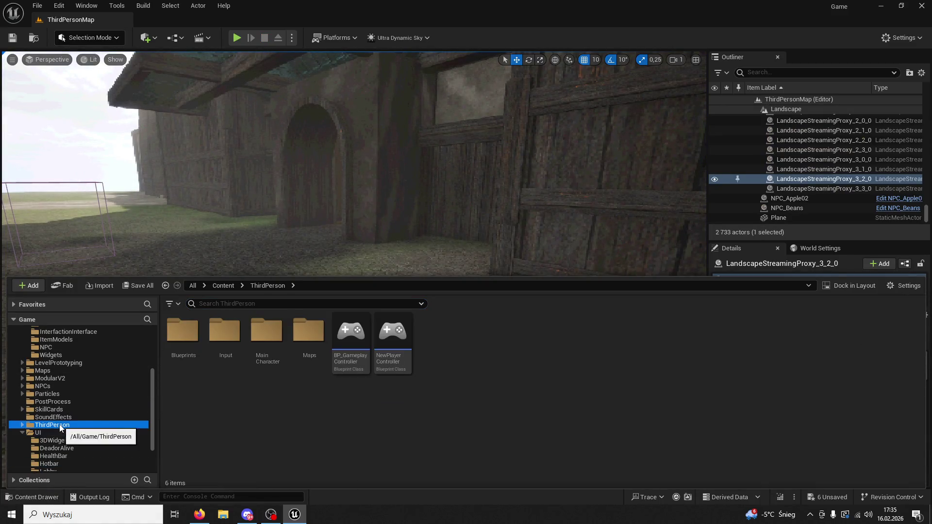
double_click(182, 335)
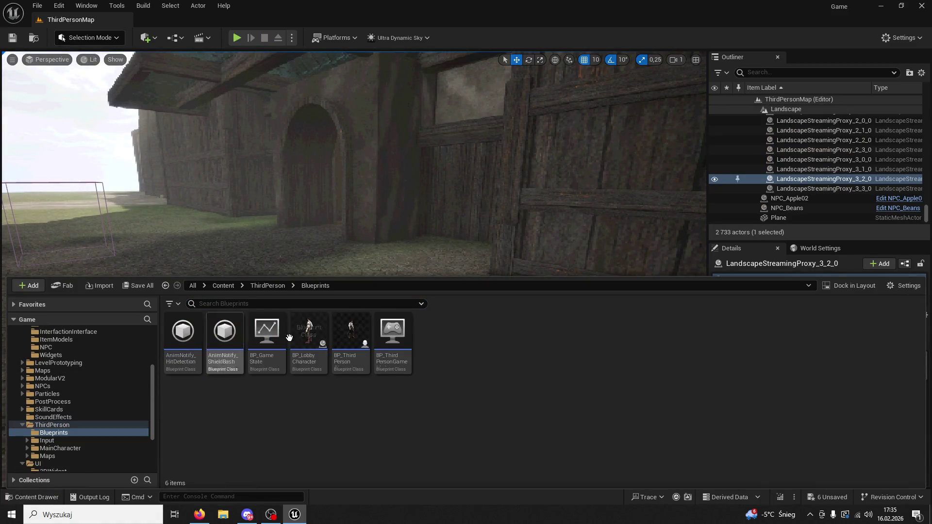
double_click(350, 339)
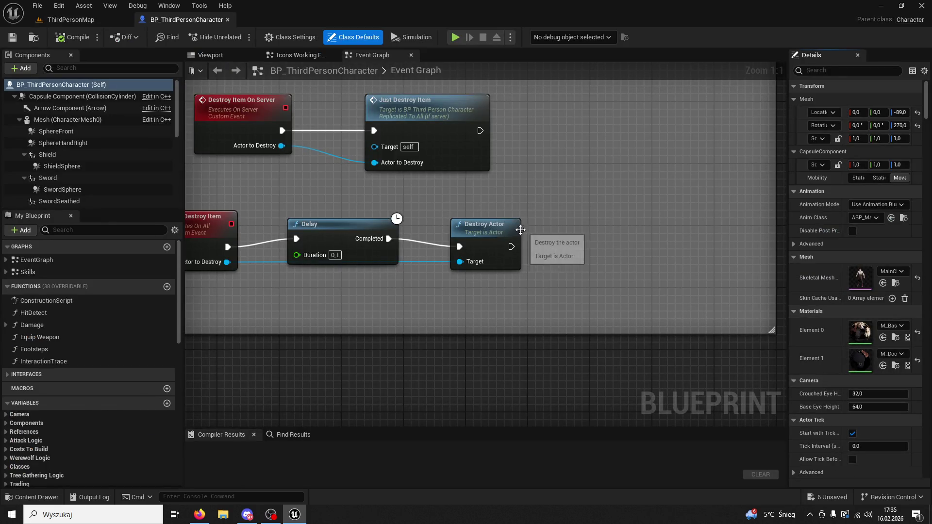
scroll(467, 199, "down", 3)
scroll(573, 183, "down", 4)
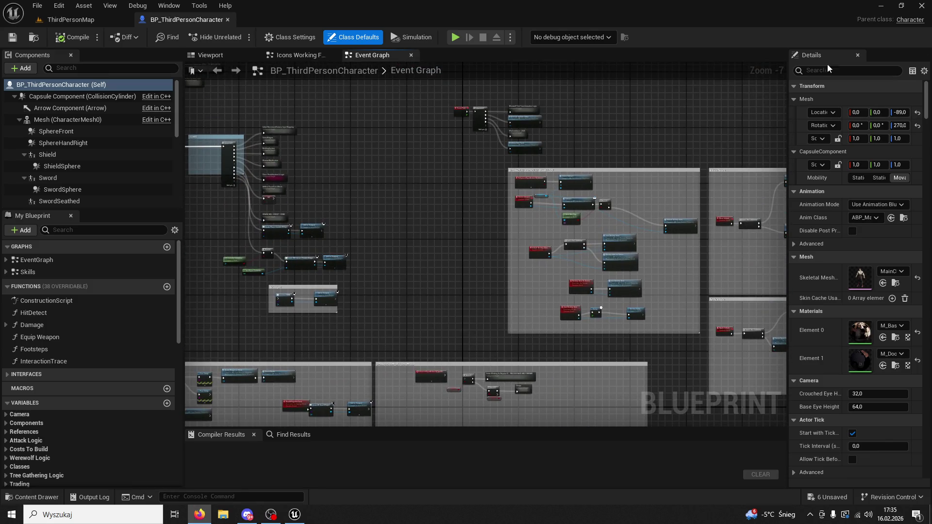
left_click_drag(416, 204, 507, 242)
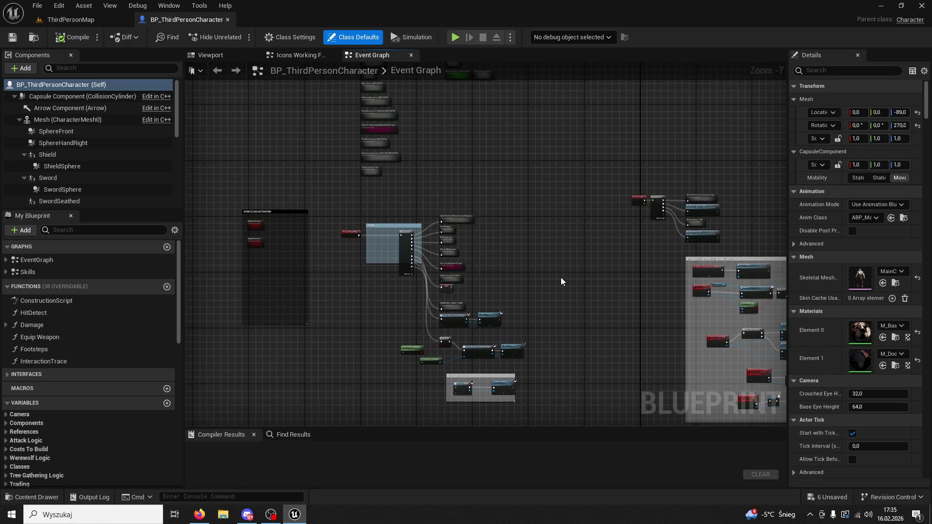
scroll(561, 278, "up", 5)
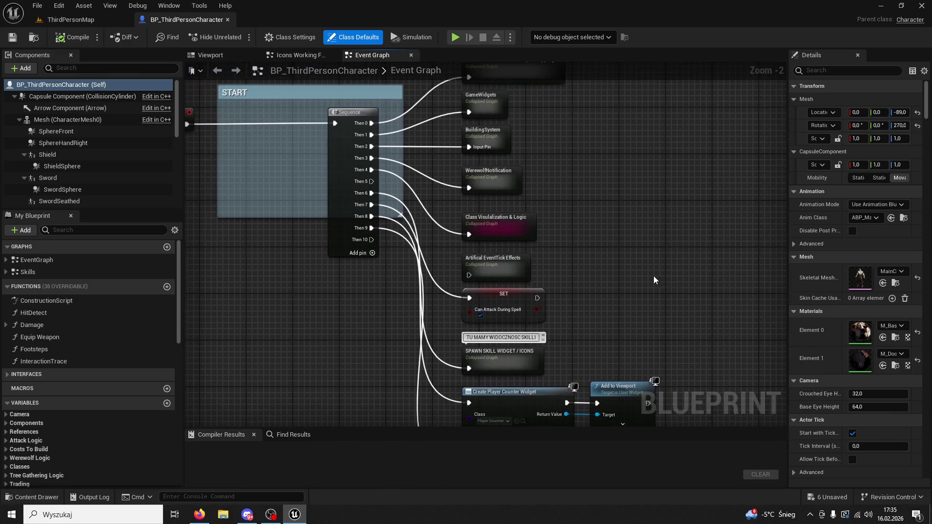
scroll(614, 257, "up", 2)
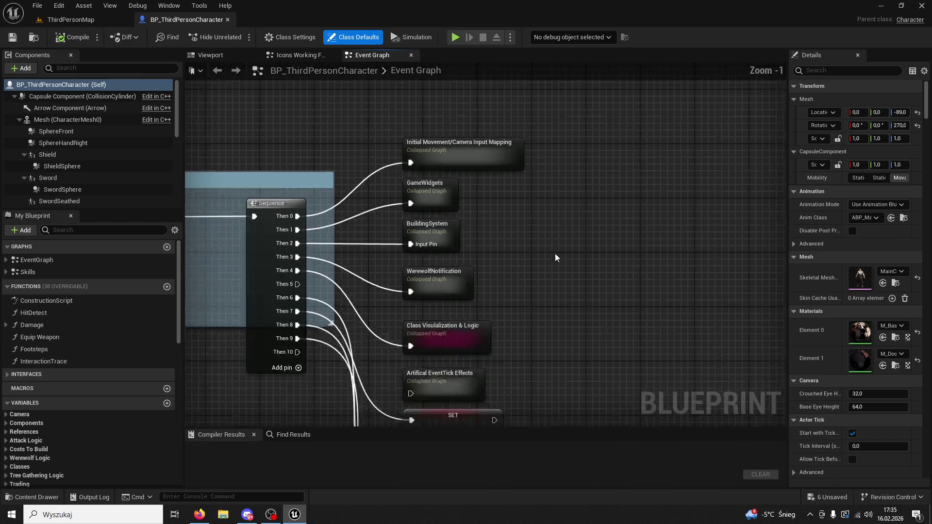
scroll(555, 253, "down", 5)
scroll(478, 287, "up", 4)
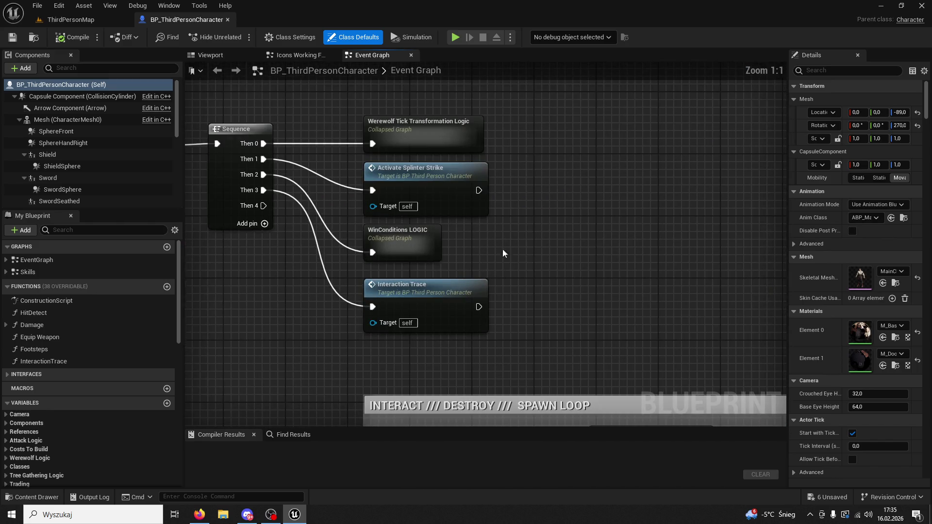
Step: Open the Werewolf Tick Transformation Logic graph and pan to the UI Icons Swap and Print String nodes
double_click(442, 139)
scroll(480, 246, "up", 5)
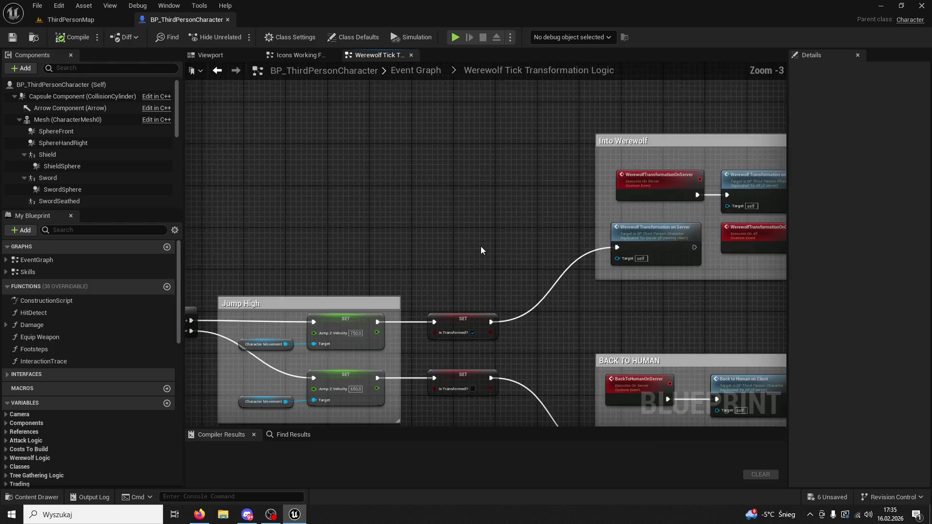
left_click_drag(522, 195, 510, 241)
scroll(509, 240, "down", 3)
scroll(567, 257, "up", 2)
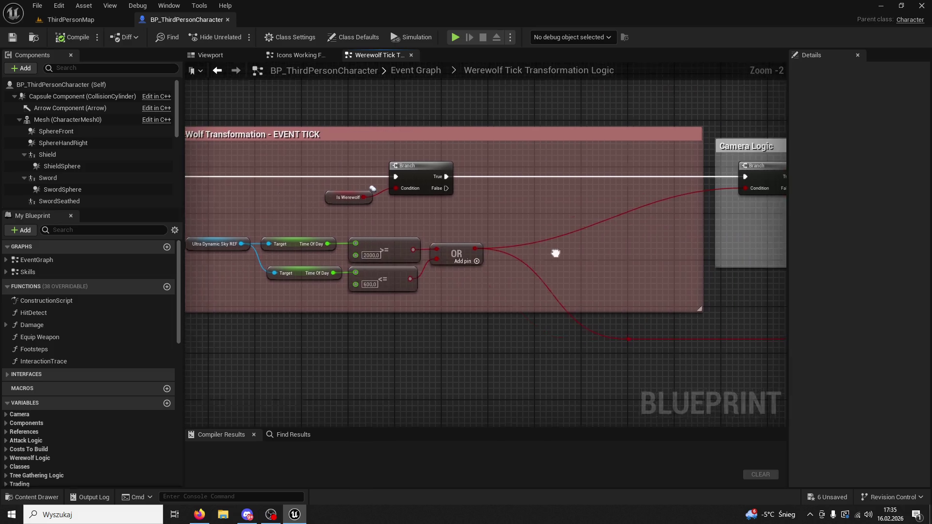
scroll(538, 249, "down", 4)
scroll(534, 250, "down", 2)
mouse_move(534, 249)
left_mouse_down()
mouse_move(358, 215)
mouse_move(426, 212)
left_mouse_up()
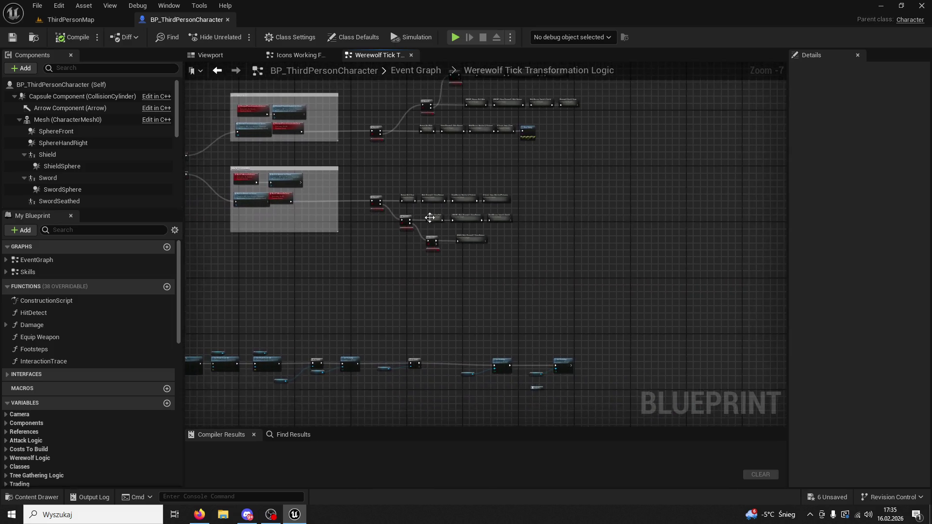
scroll(426, 211, "up", 7)
mouse_move(481, 248)
left_mouse_down()
mouse_move(331, 285)
mouse_move(423, 345)
mouse_move(441, 303)
left_mouse_up()
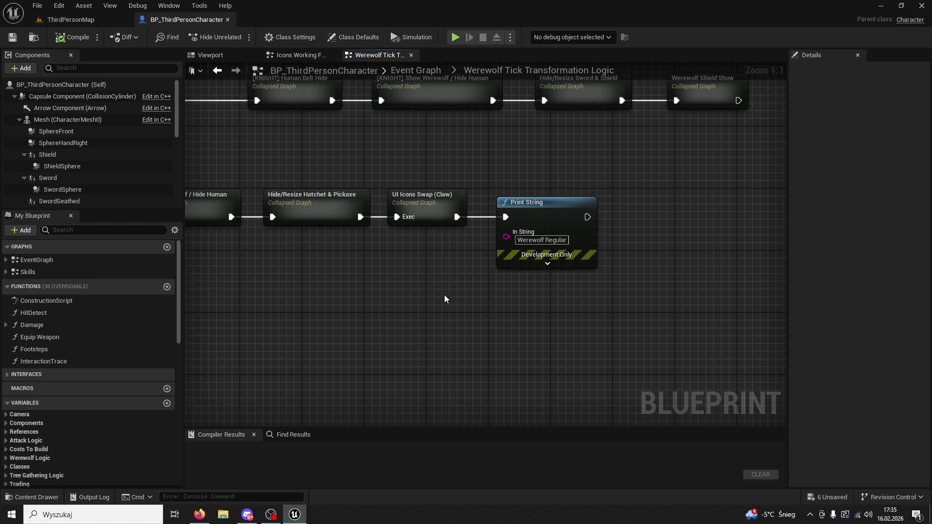
scroll(452, 293, "down", 2)
Step: Delete the Print String node, undo to restore it, then play ThirdPersonMap with Alt+P
left_click(507, 233)
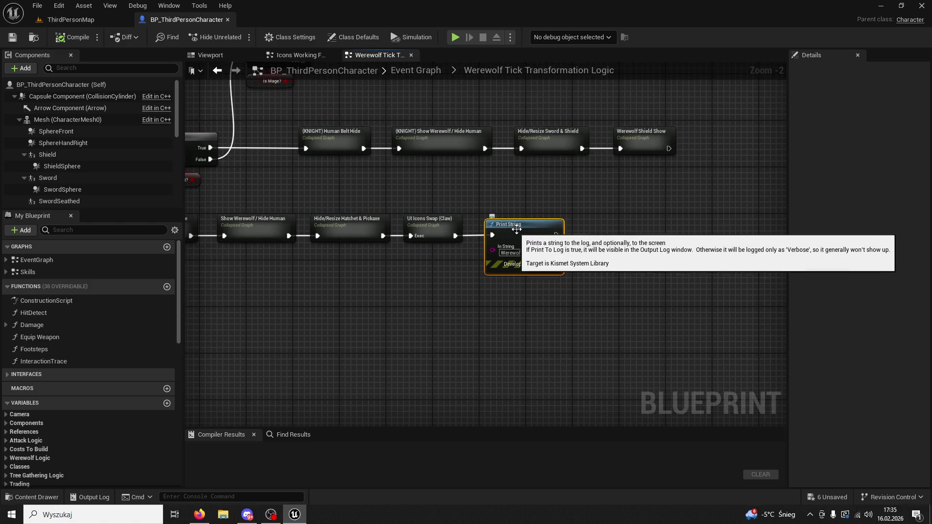
key("Delete")
scroll(468, 299, "up", 1)
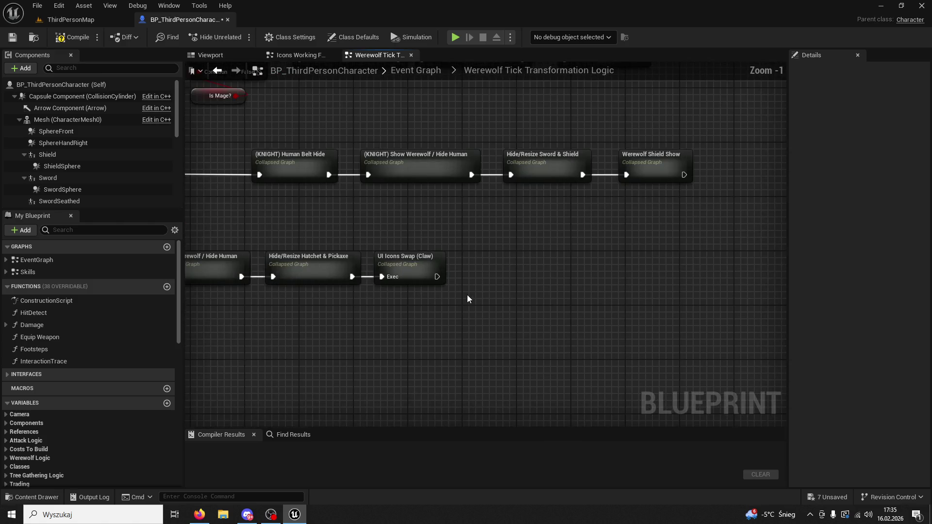
key("ctrl+z")
right_click(440, 279)
left_click(272, 191)
left_click(76, 25)
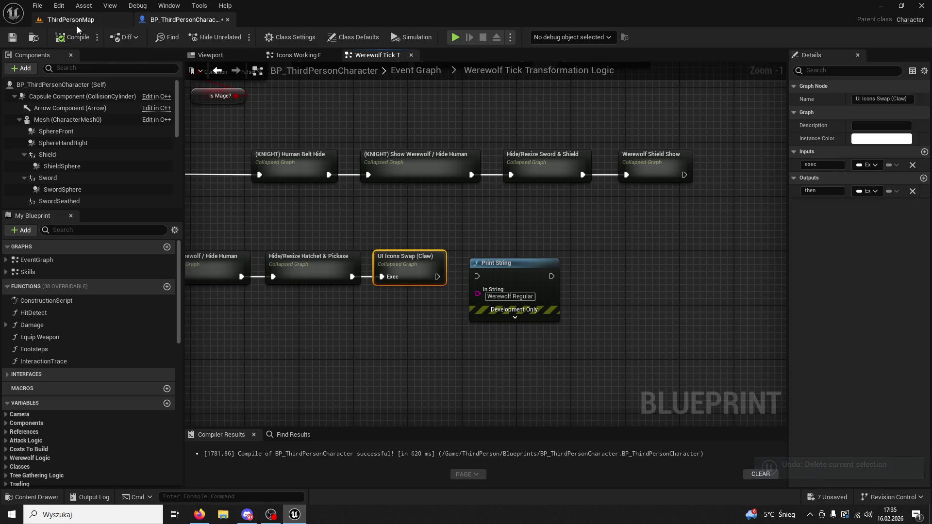
key("alt+p")
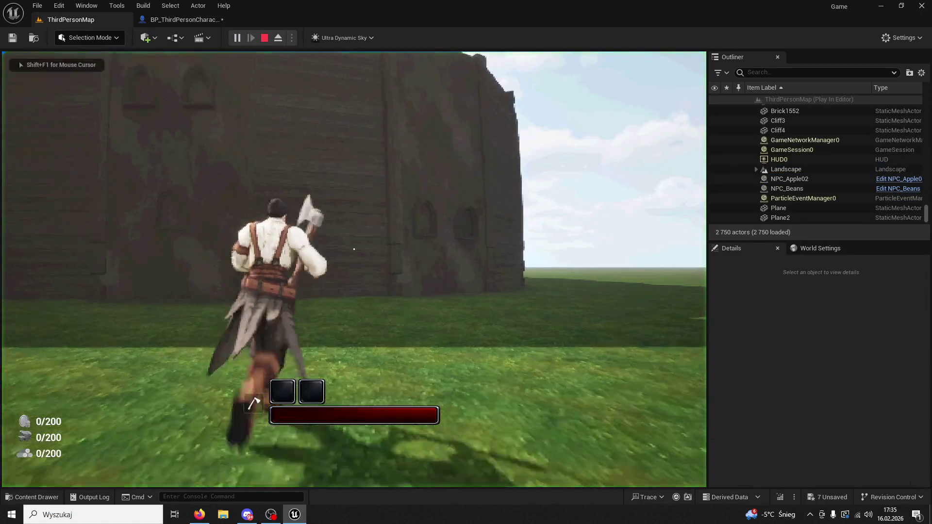
Step: Alternate Skill 1 and Skill 2 rapidly at the start of play
key("1")
key("1")
key("2")
key("1")
key("2")
key("1")
key("2")
key("1")
key("2")
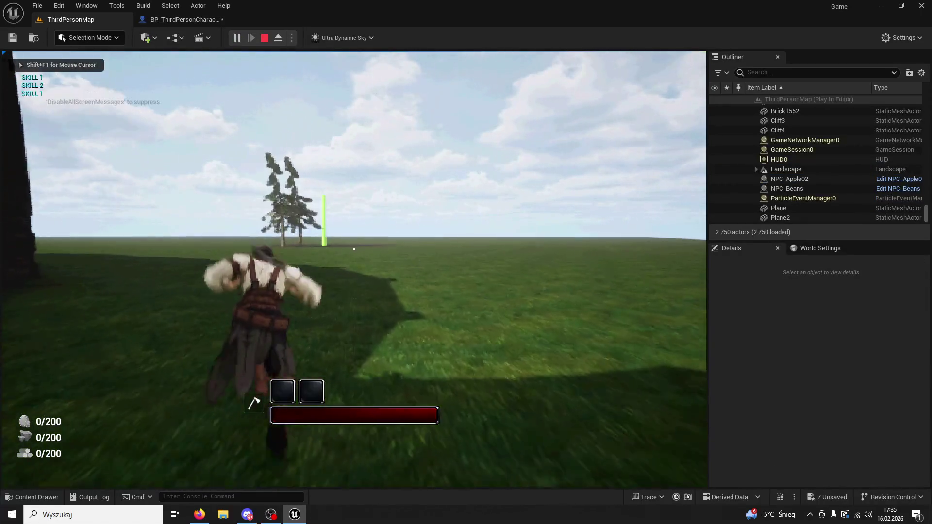
key("1")
key("2")
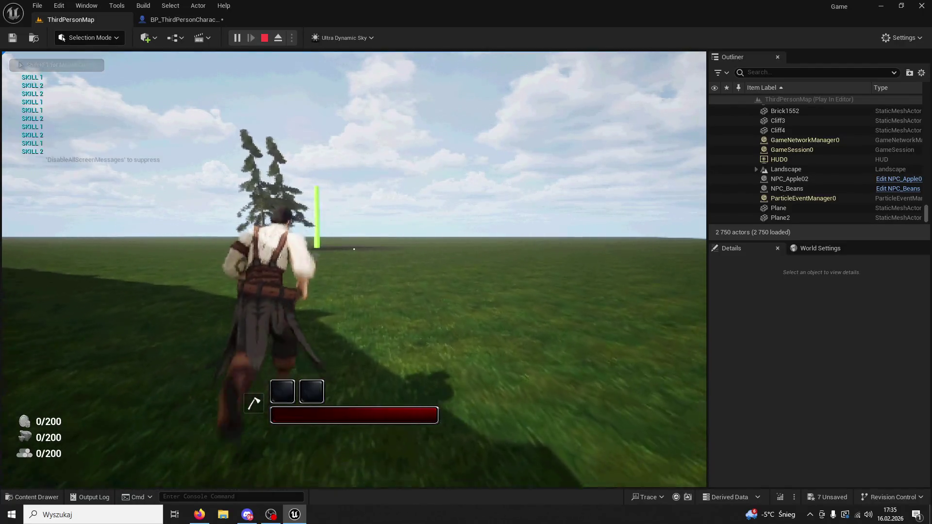
key("1")
key("1")
key("2")
key("1")
key("1")
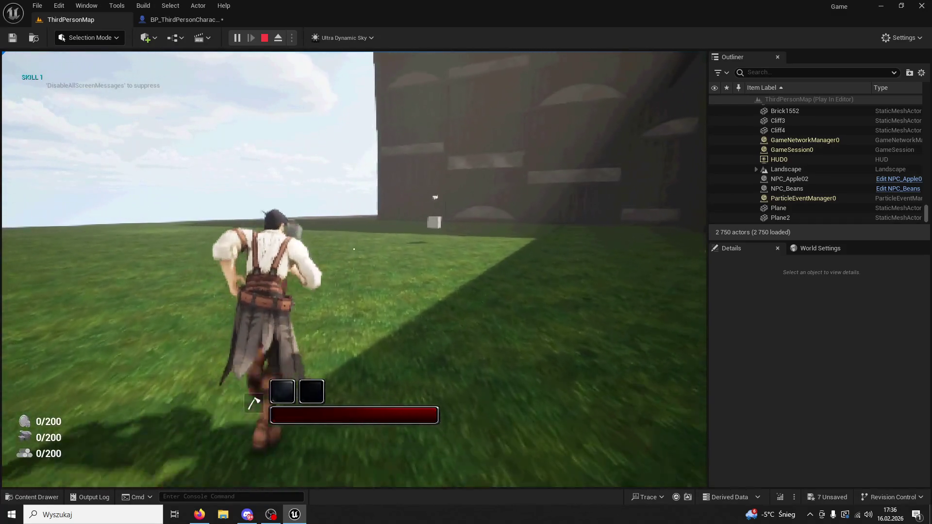
Step: Keep firing Skill 1 and Skill 2 while running
key("2")
key("1")
key("1")
key("1")
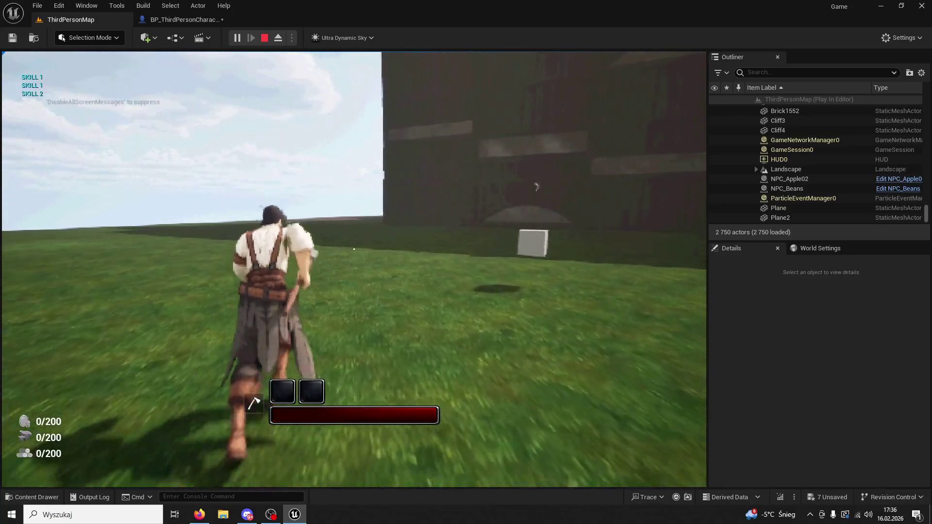
key("1")
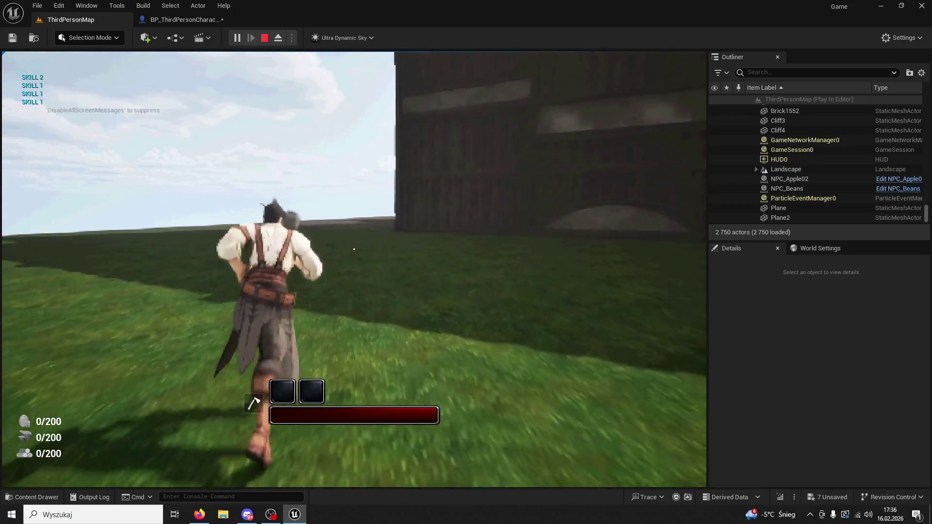
key("2")
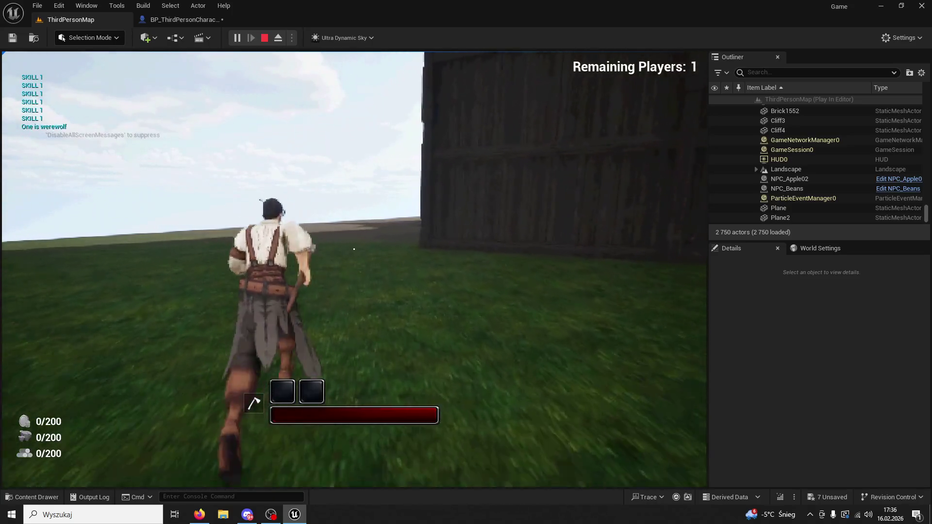
key("1")
key("2")
key("1")
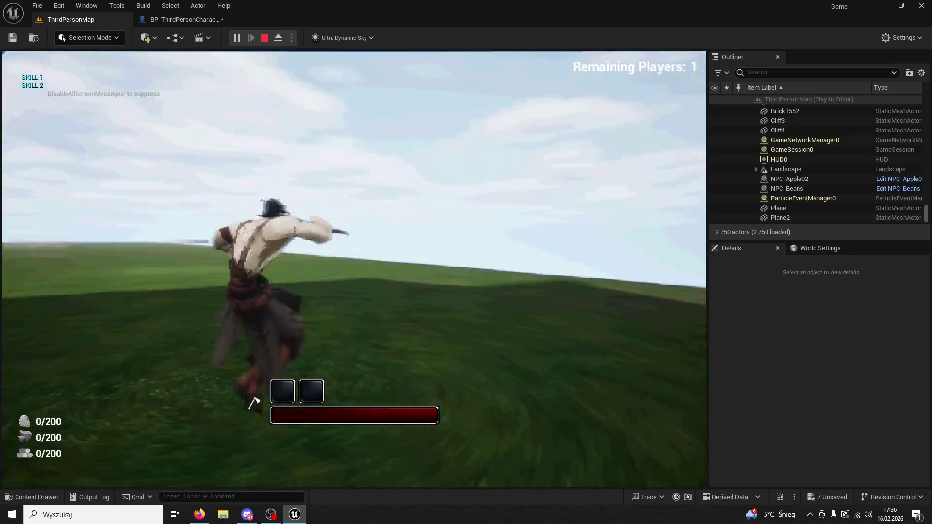
key("1")
key("1")
key("2")
Step: Refocus the game, fire more skills while running toward the NPCs, then stop the session
key("super")
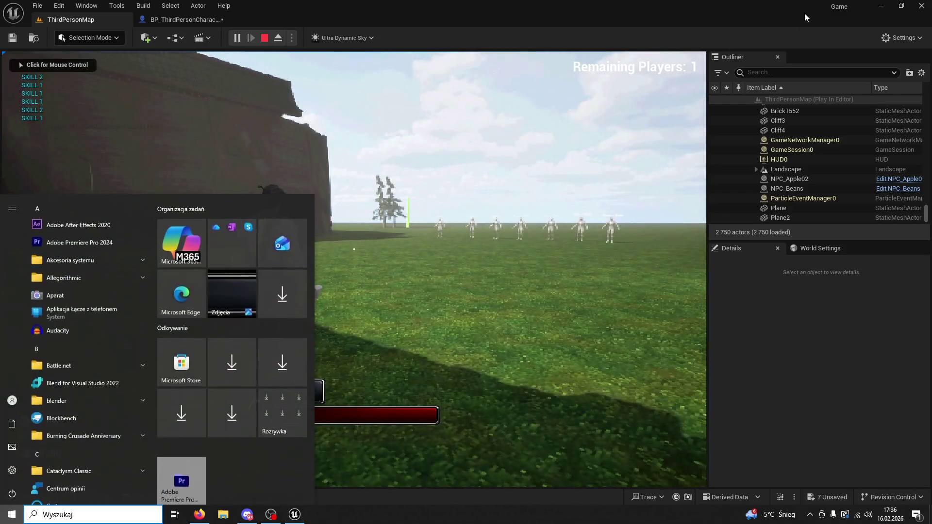
key("Escape")
left_click(354, 249)
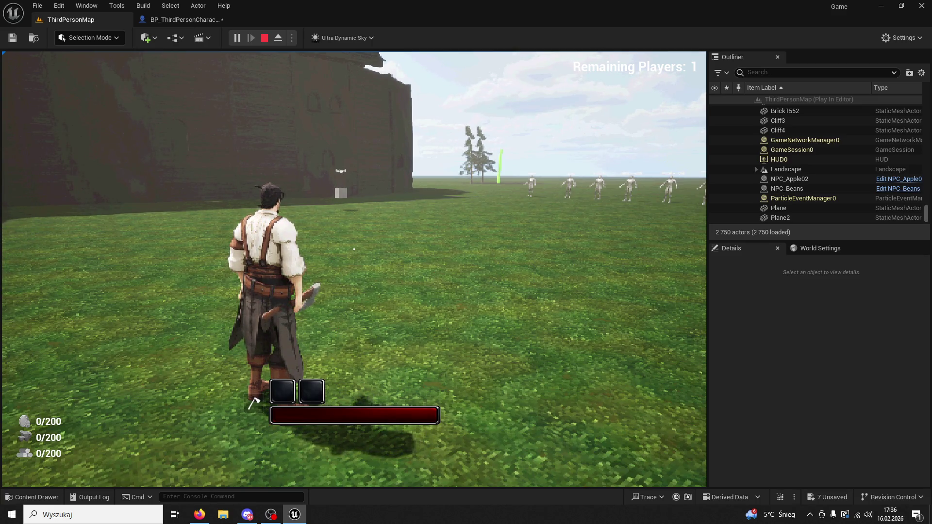
key("1")
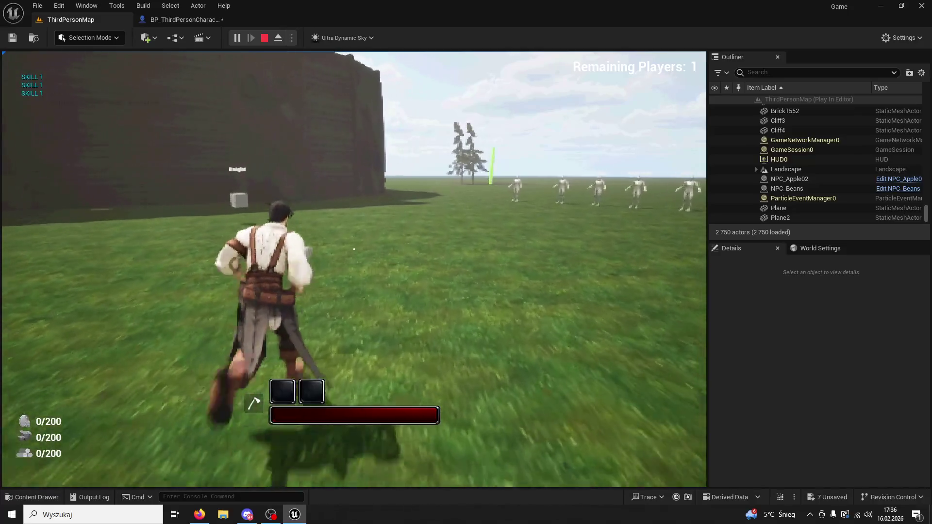
key("2")
key("2")
key("2")
key("1")
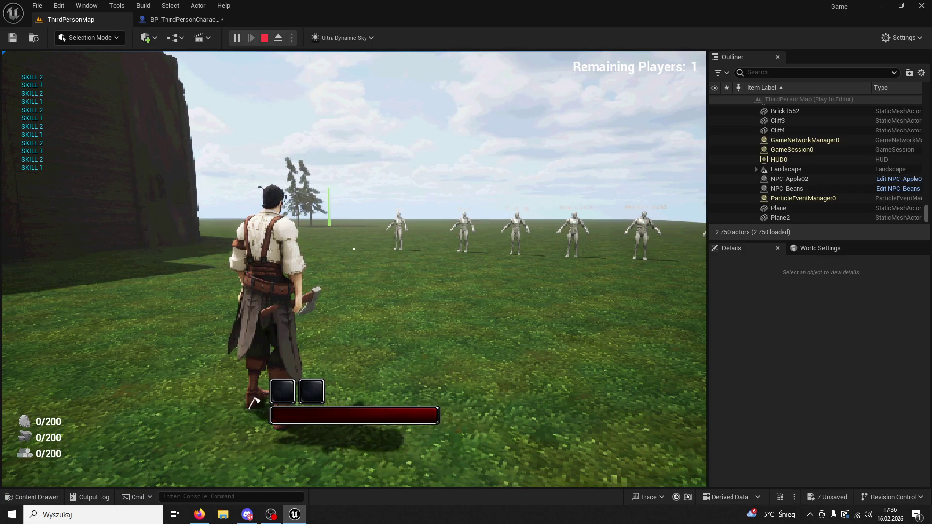
key("w")
key("1")
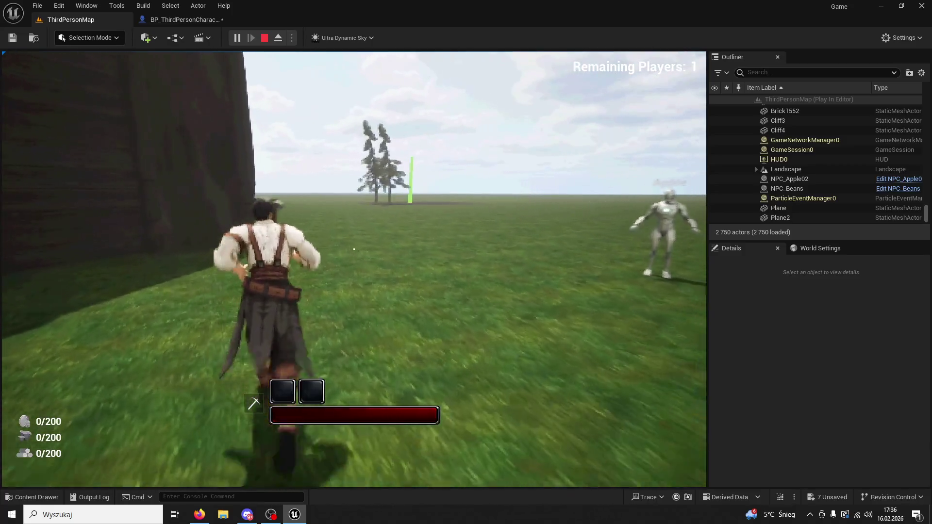
key("Escape")
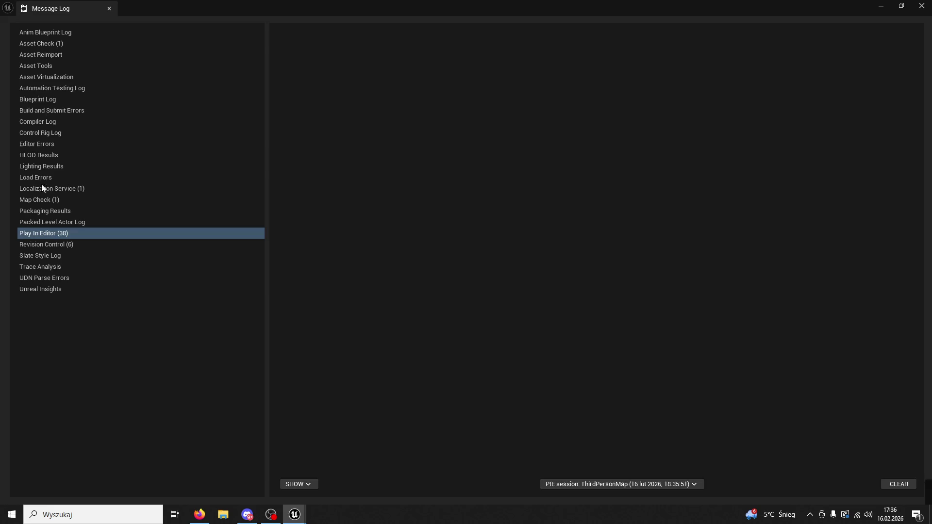
Step: Close the Message Log and the play-errors notification, then browse UI > Hotbar in the Content Drawer
left_click(109, 9)
left_click(31, 497)
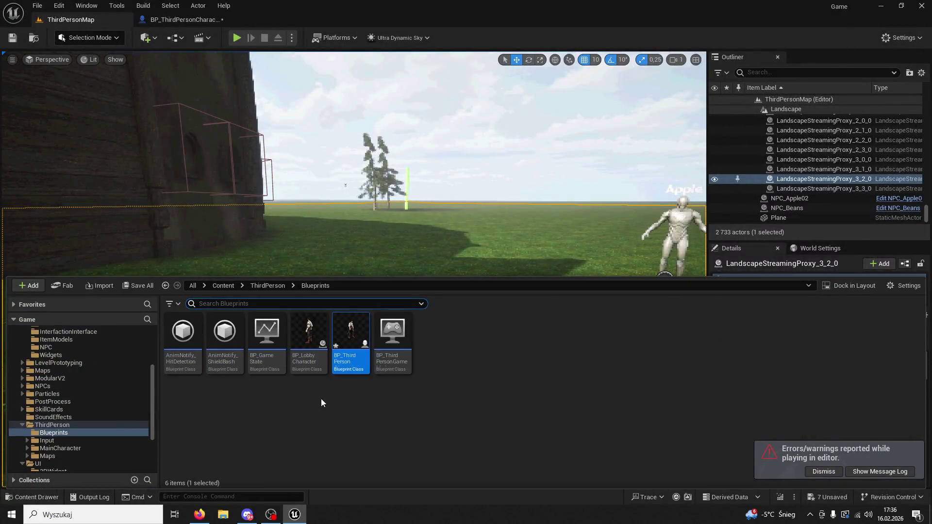
left_click(823, 471)
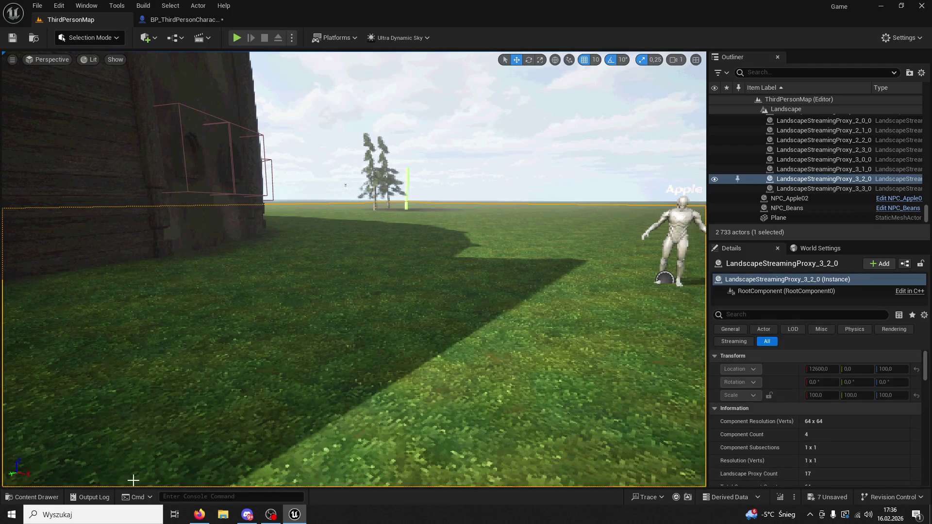
left_click(32, 497)
left_click(21, 156)
left_click(33, 494)
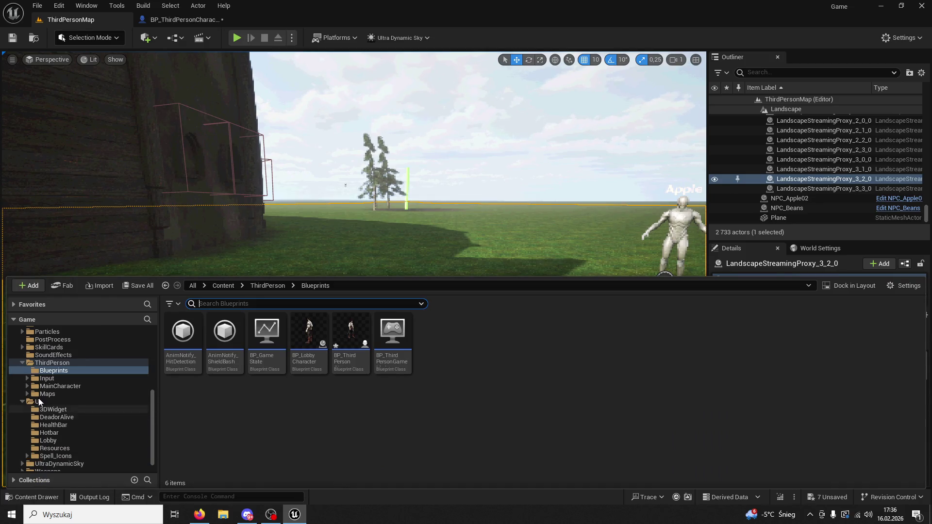
left_click(38, 402)
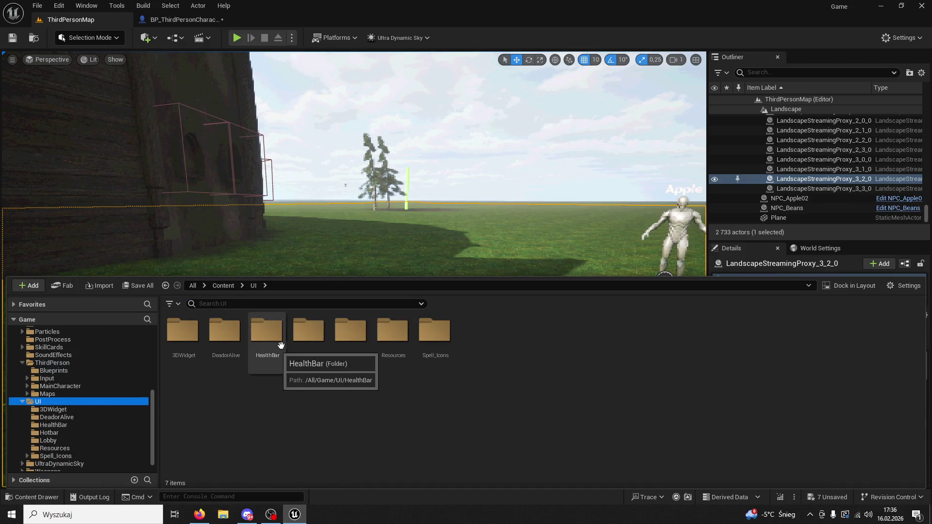
double_click(314, 341)
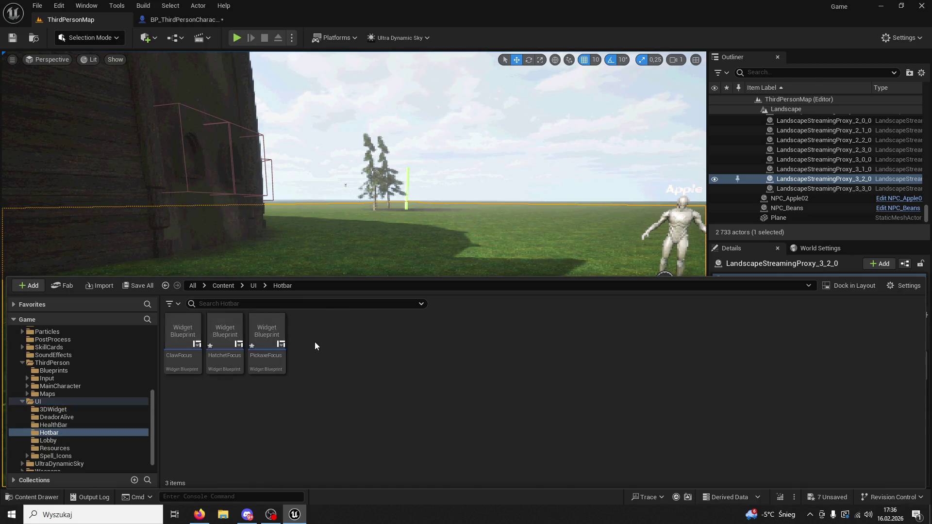
left_click(250, 285)
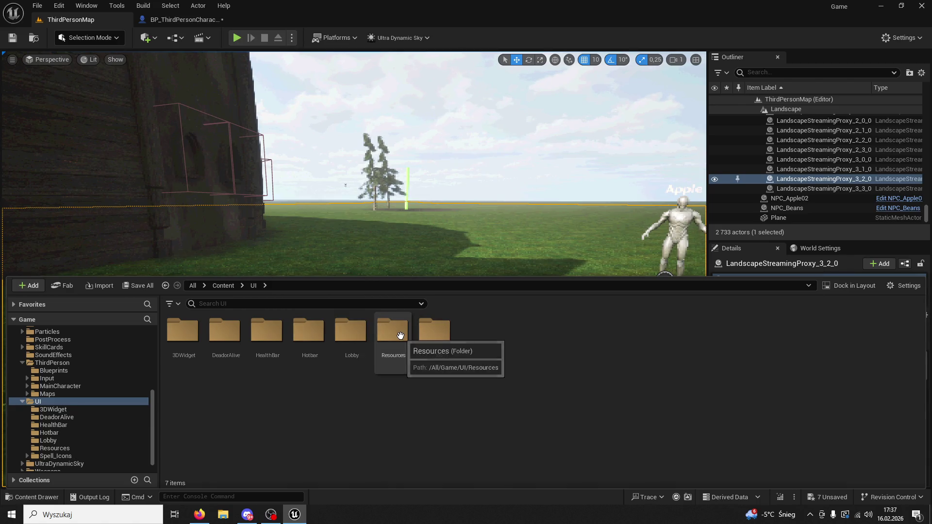
Step: Collapse the UI and ThirdPerson folders and open InventorySystem > Widgets
left_click(23, 401)
left_click(21, 407)
scroll(22, 400, "up", 5)
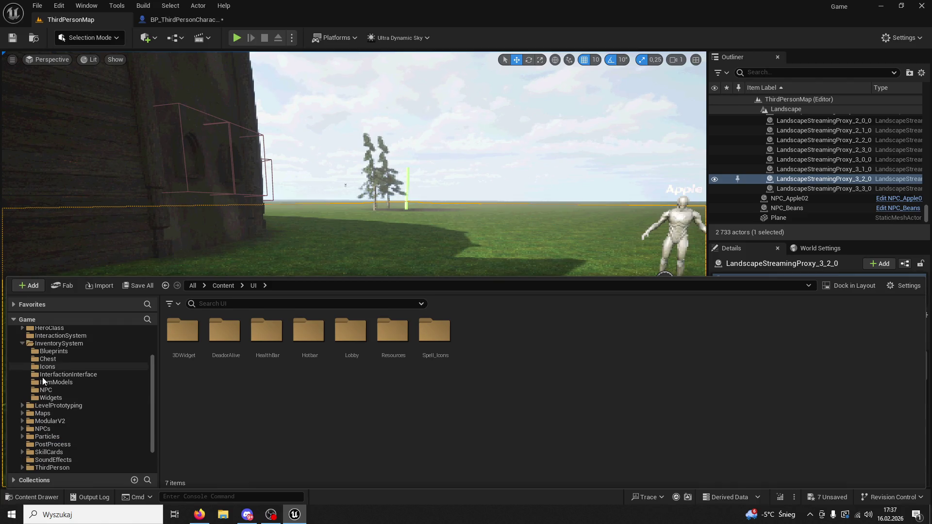
left_click(58, 393)
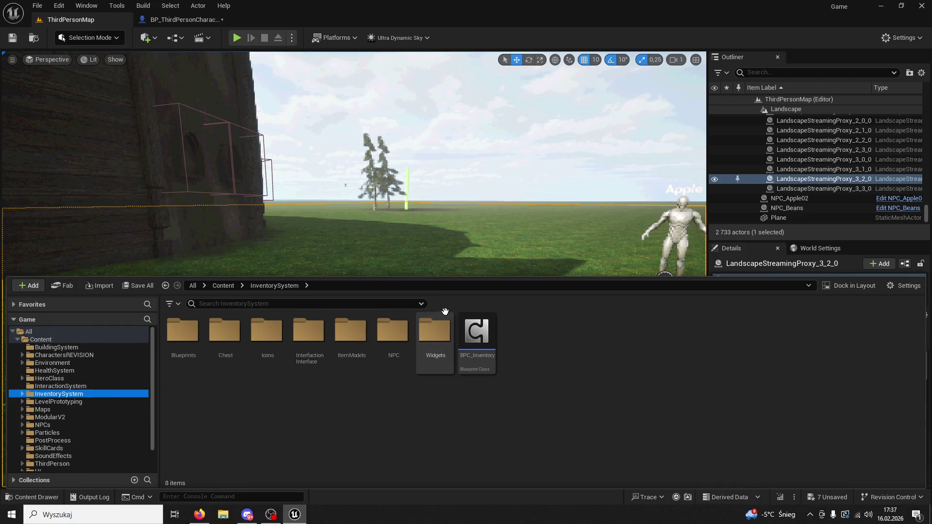
double_click(435, 332)
Step: Duplicate WB_ItemHotbar as WB_ItemHotbar1, open the copy, and switch to its Graph view
left_click(277, 334)
right_click(277, 333)
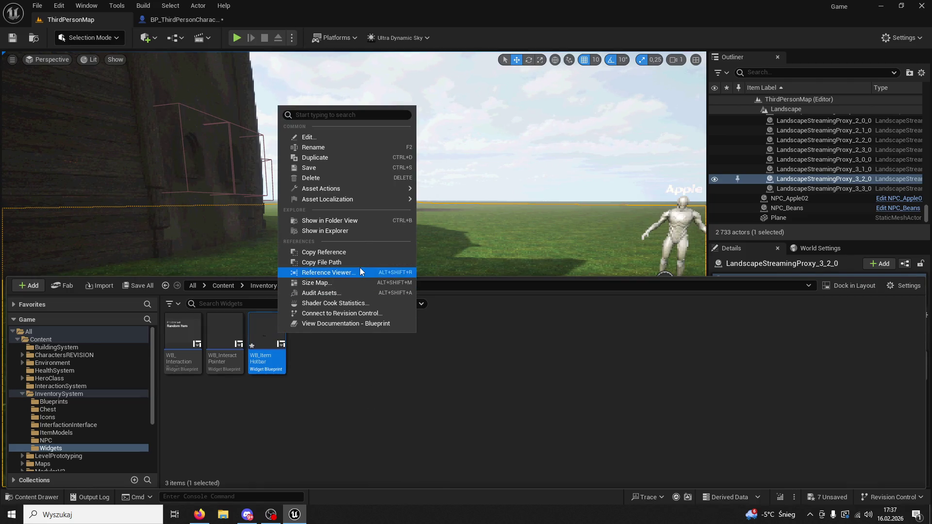
left_click(328, 161)
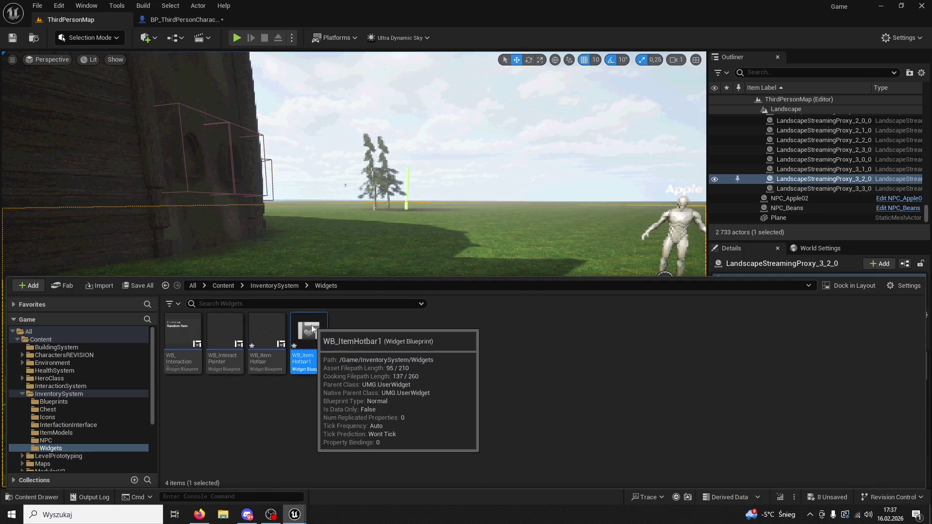
double_click(305, 353)
scroll(315, 179, "up", 8)
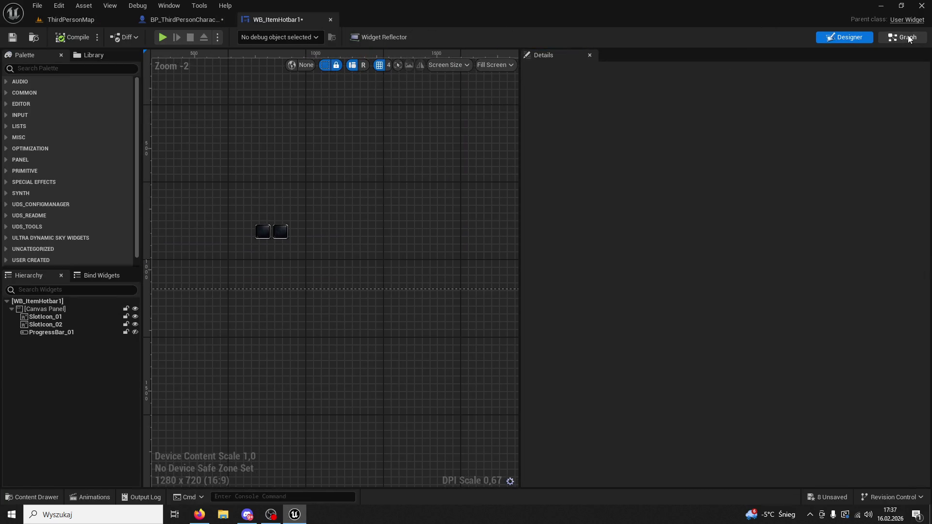
left_click(905, 38)
scroll(509, 250, "down", 5)
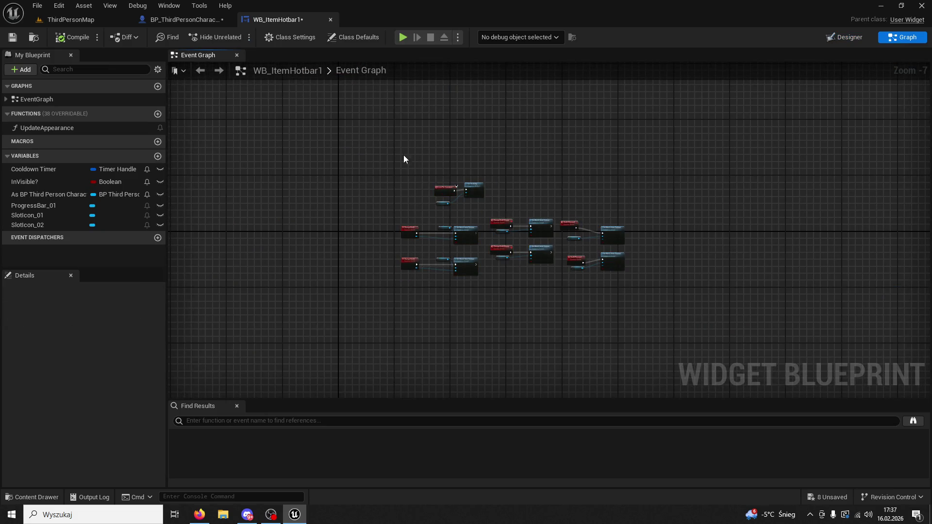
Step: Strip WB_ItemHotbar1's graph down to Event Pre Construct by deleting the Set Visibility, Progress Bar and lower nodes
scroll(380, 176, "up", 4)
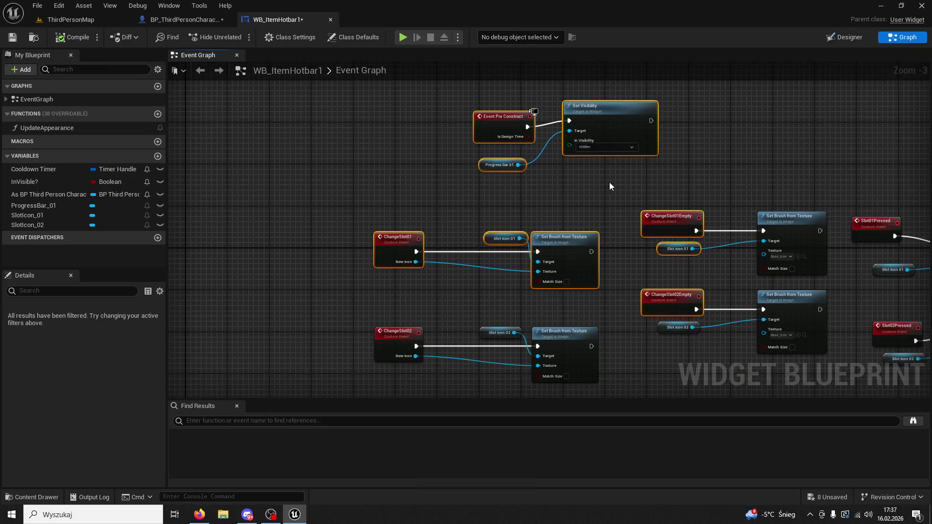
key("Delete")
left_click(492, 164)
key("Delete")
scroll(427, 131, "down", 3)
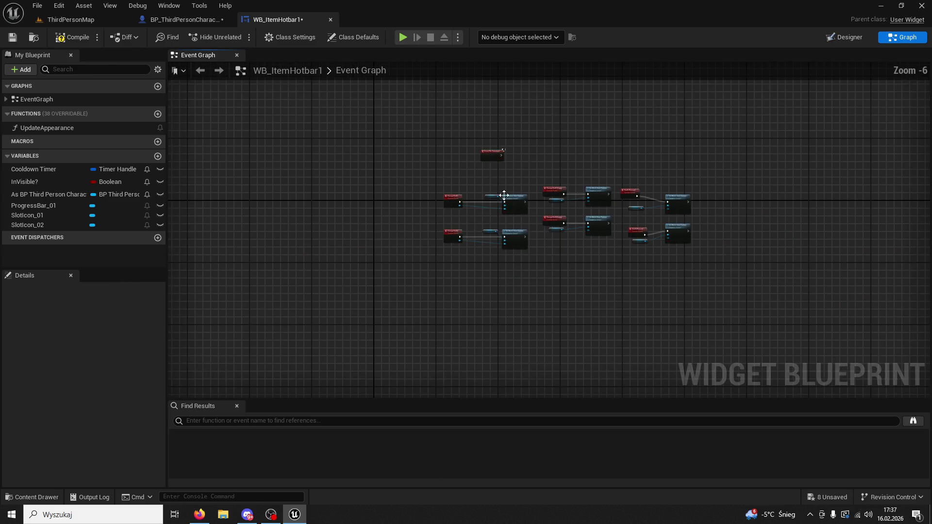
left_click_drag(663, 252, 372, 171)
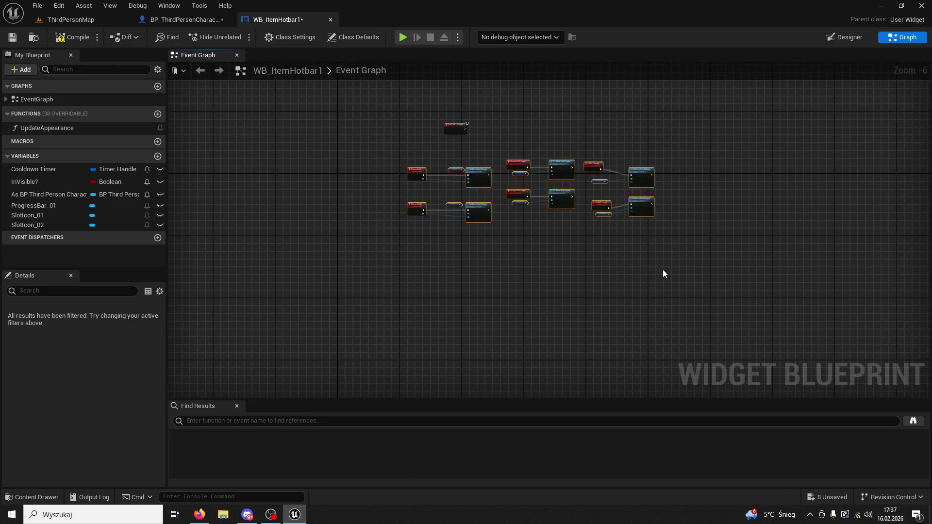
key("Delete")
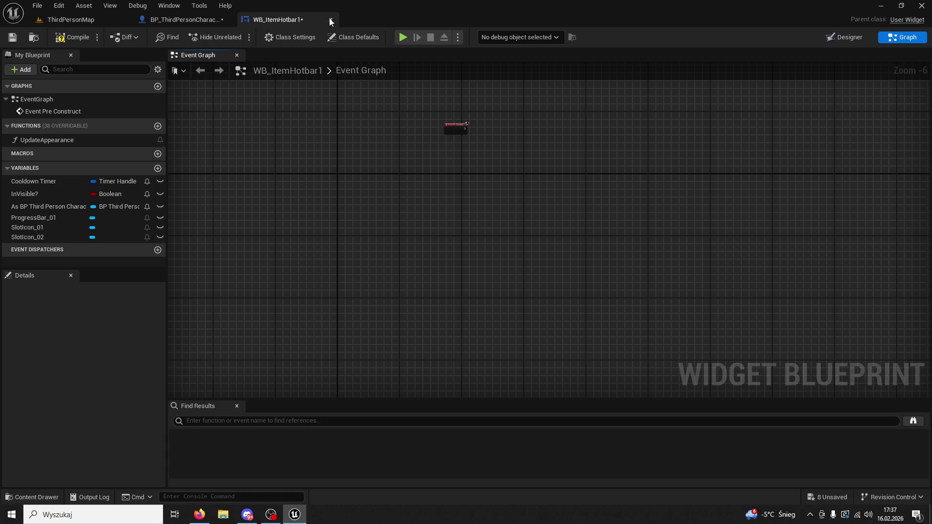
Step: Close and force delete the WB_ItemHotbar1 asset, then open the WB_ItemHotbar widget blueprint
left_click(330, 20)
left_click(71, 19)
left_click(32, 497)
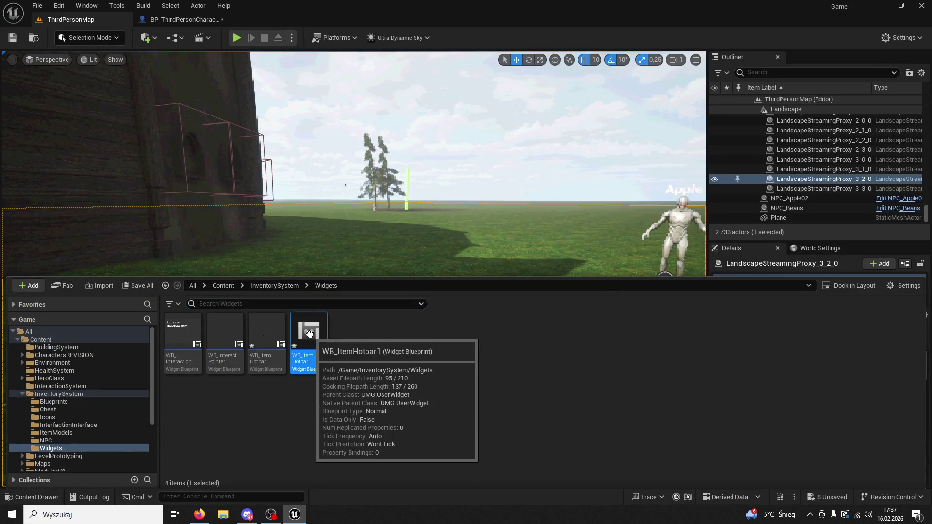
key("Delete")
left_click(427, 415)
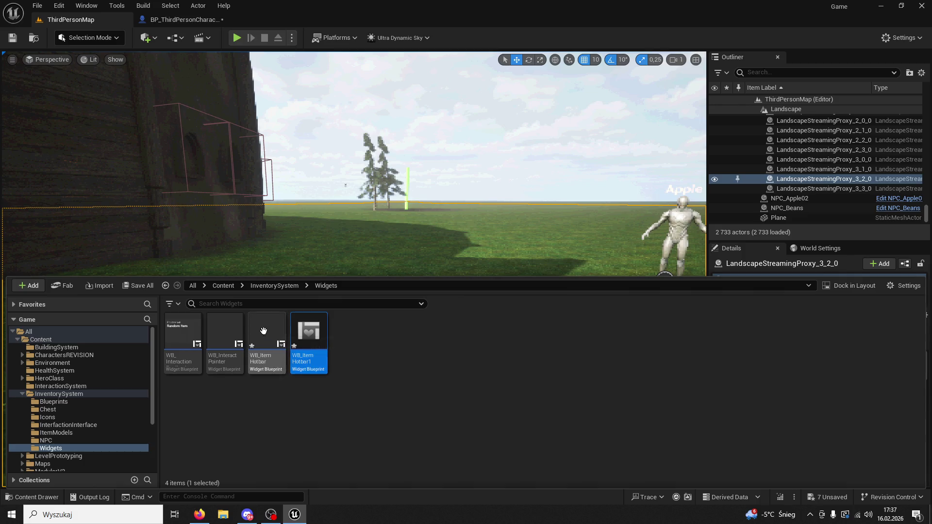
double_click(264, 335)
scroll(311, 326, "up", 6)
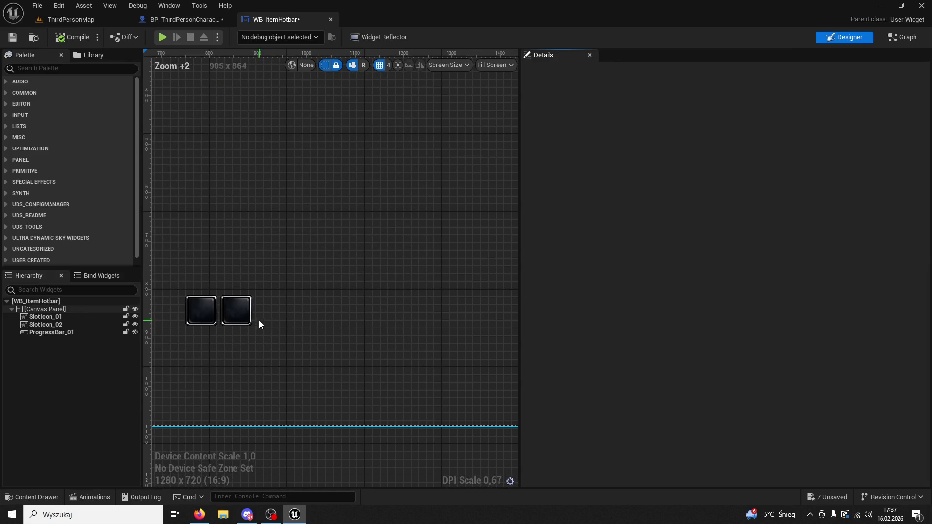
Step: Duplicate SlotIcon_02, size the copy 80×80 and place it beside SlotIcon_02
left_click(243, 318)
key("ctrl+d")
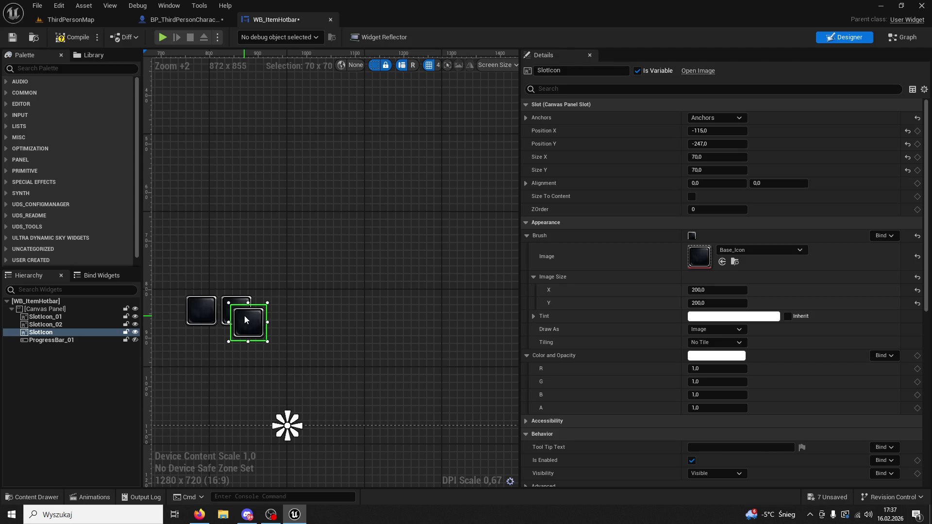
left_click_drag(244, 316, 313, 315)
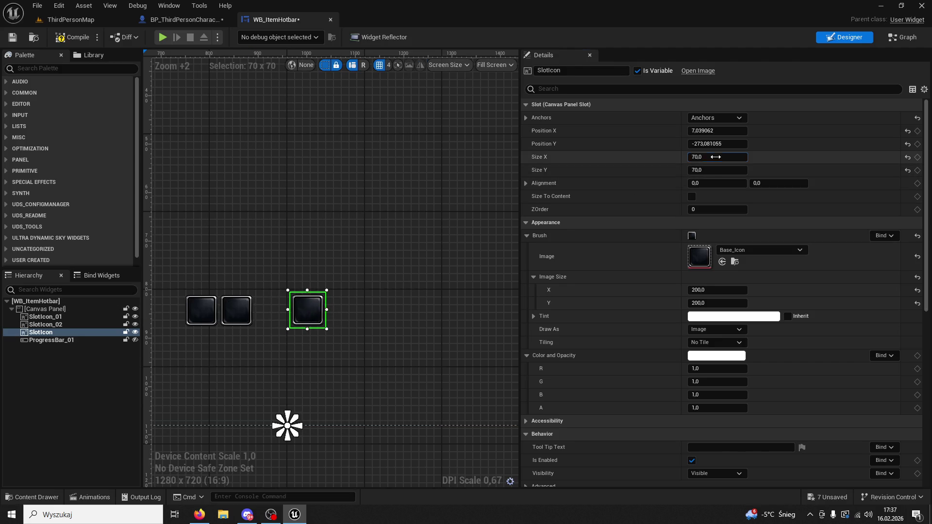
type("80")
key("Return")
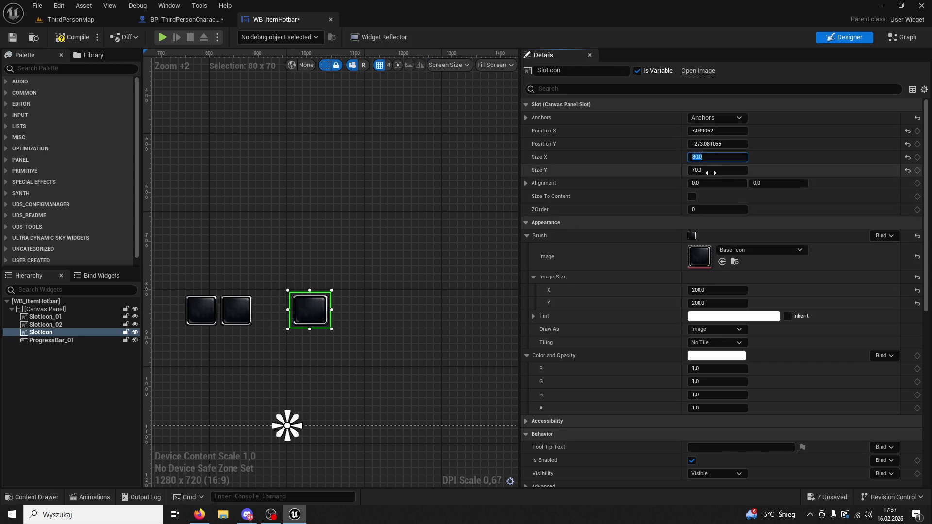
type("0")
key("Return")
left_click_drag(321, 311, 312, 311)
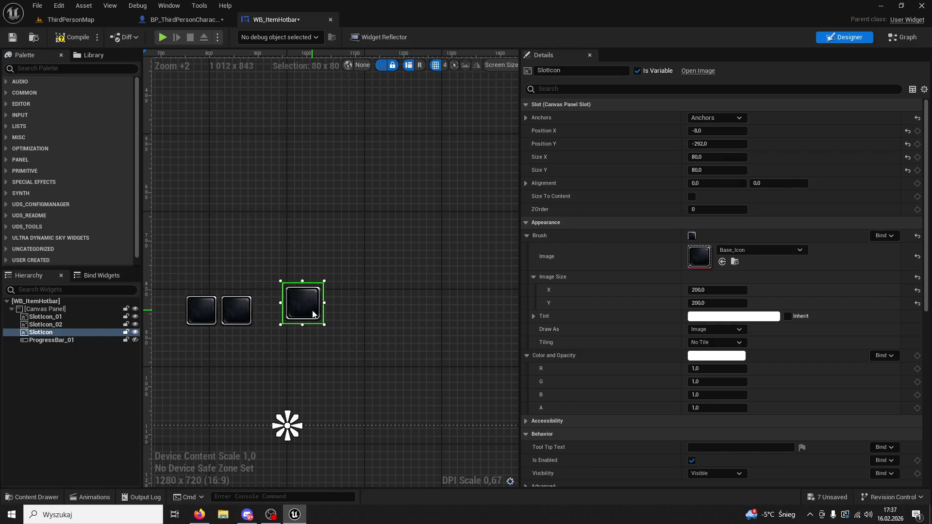
scroll(392, 305, "up", 4)
key("Left")
key("Left")
key("Left")
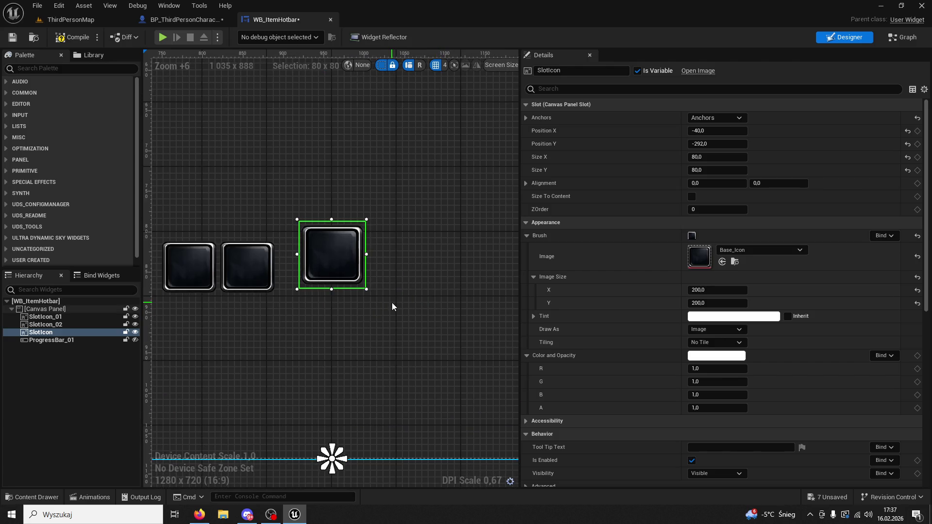
left_click_drag(335, 260, 289, 267)
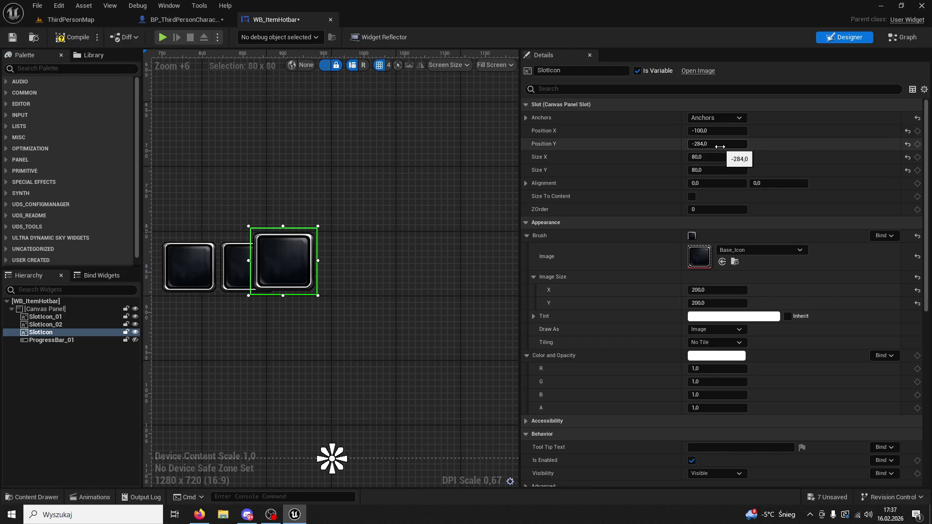
Step: Position the new slot icon at Y -282 and X 68, then duplicate it
left_click_drag(714, 144, 715, 144)
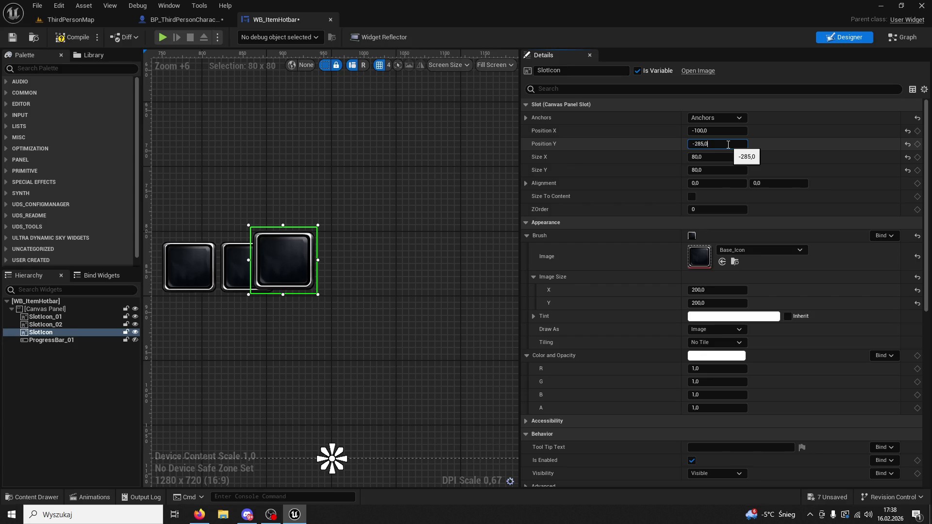
type("2")
key("Return")
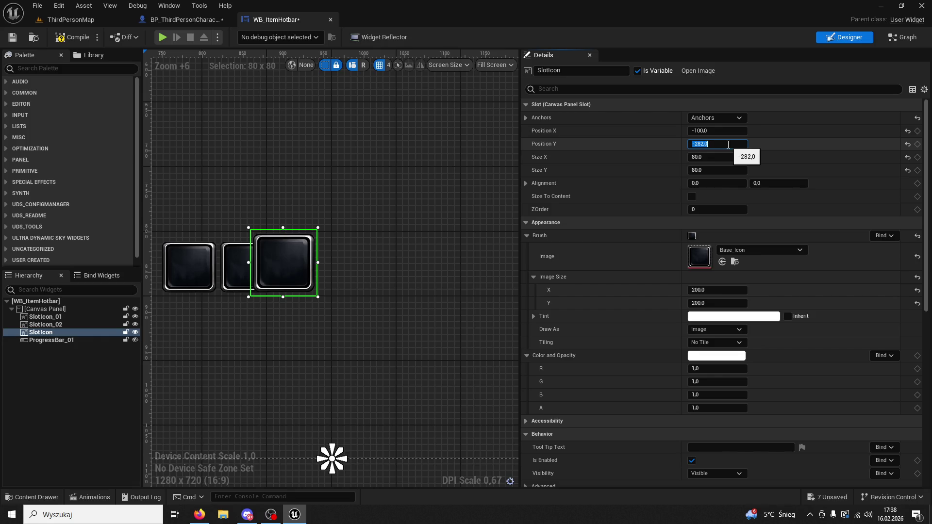
left_click(283, 274)
key("Right")
key("Right")
key("Right")
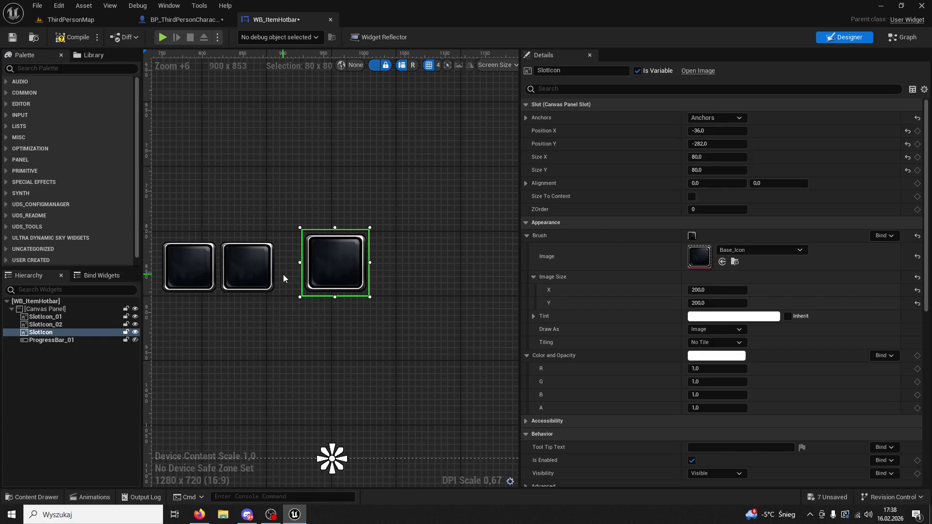
key("Right")
key("Right")
key("Right")
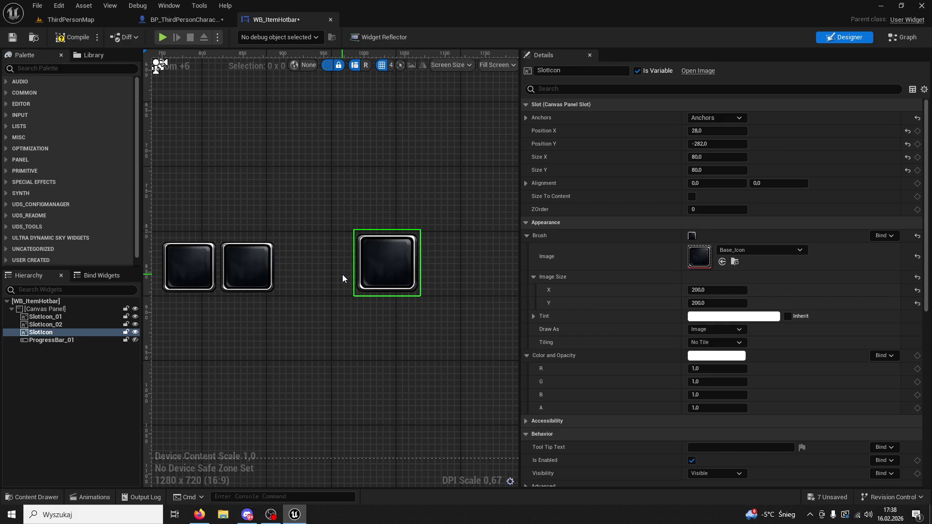
key("Right")
key("Right")
key("Right")
mouse_move(444, 301)
left_mouse_down()
mouse_move(329, 308)
mouse_move(307, 286)
left_mouse_up()
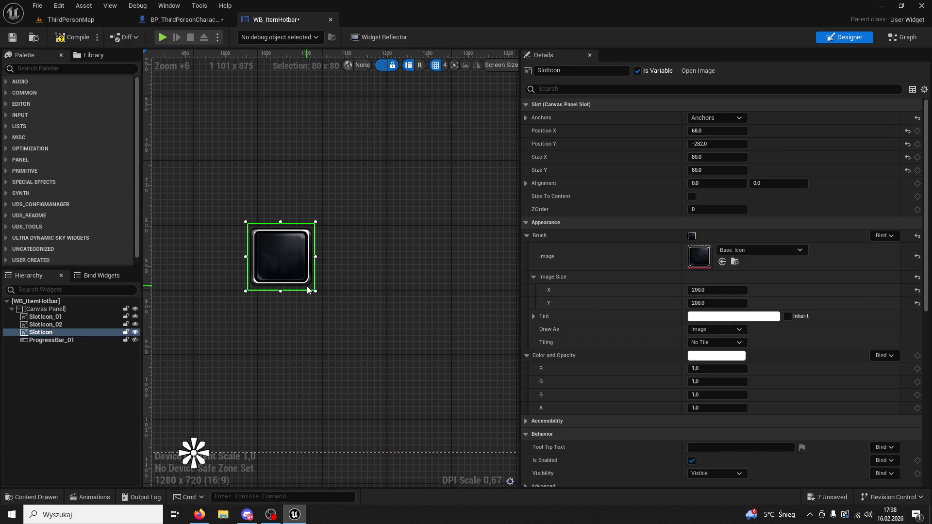
key("ctrl+d")
left_click(51, 332)
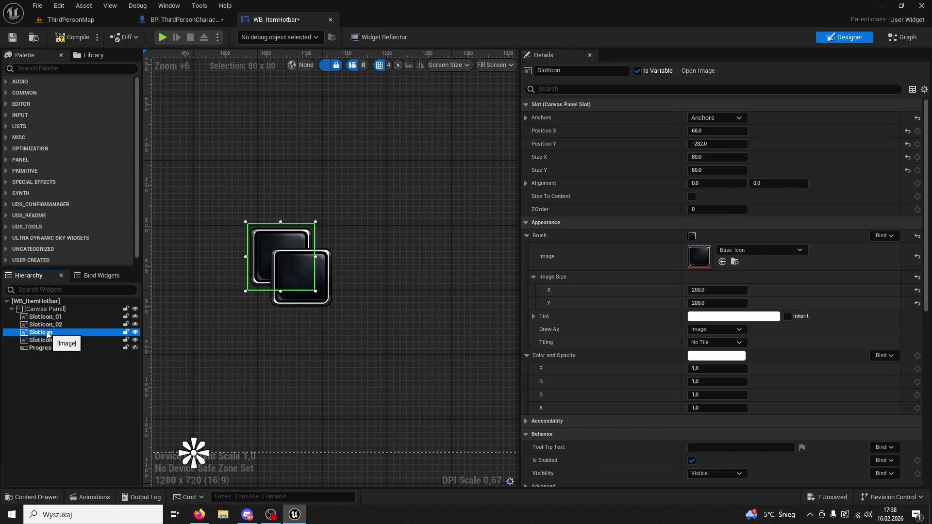
Step: Rename SlotIcon to Skill01 and SlotIcon_1 to Skill02 in the Hierarchy
left_click(57, 333)
type("Skill01")
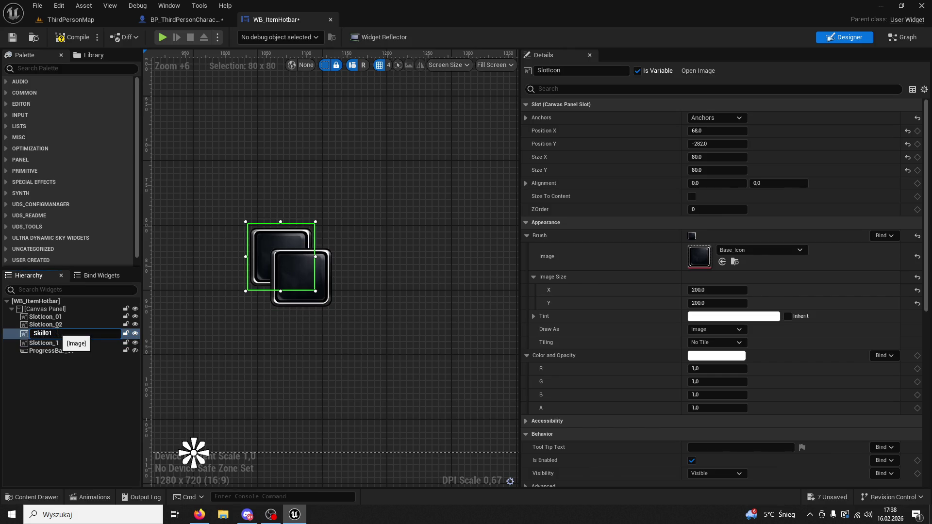
key("Return")
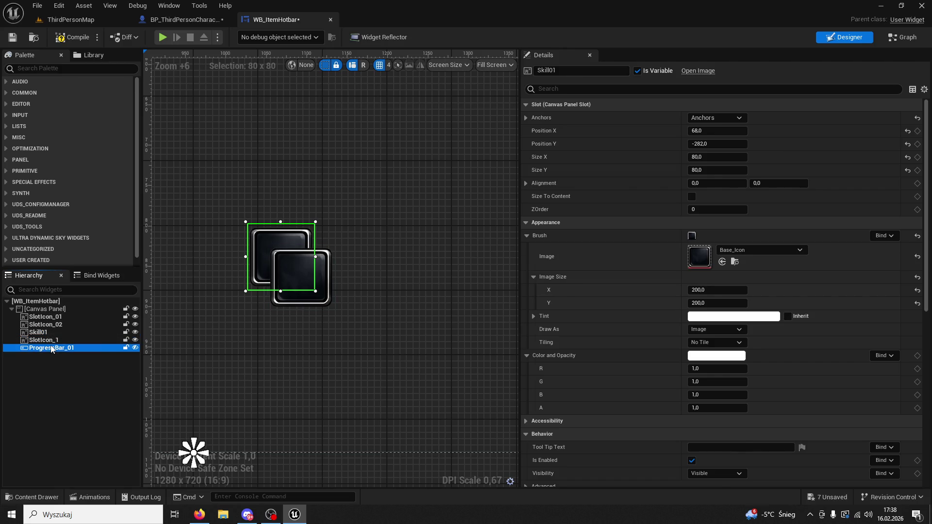
left_click(56, 341)
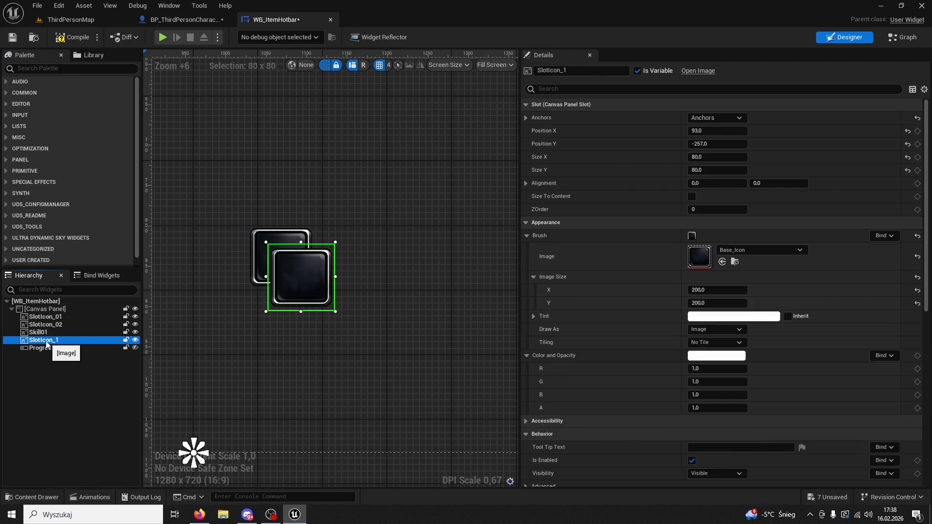
left_click(47, 341)
type("Skill02")
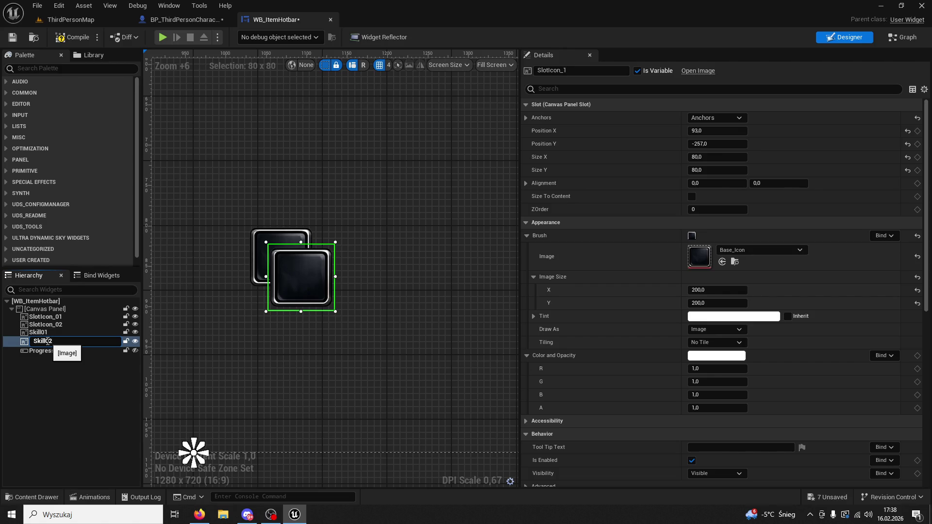
key("Return")
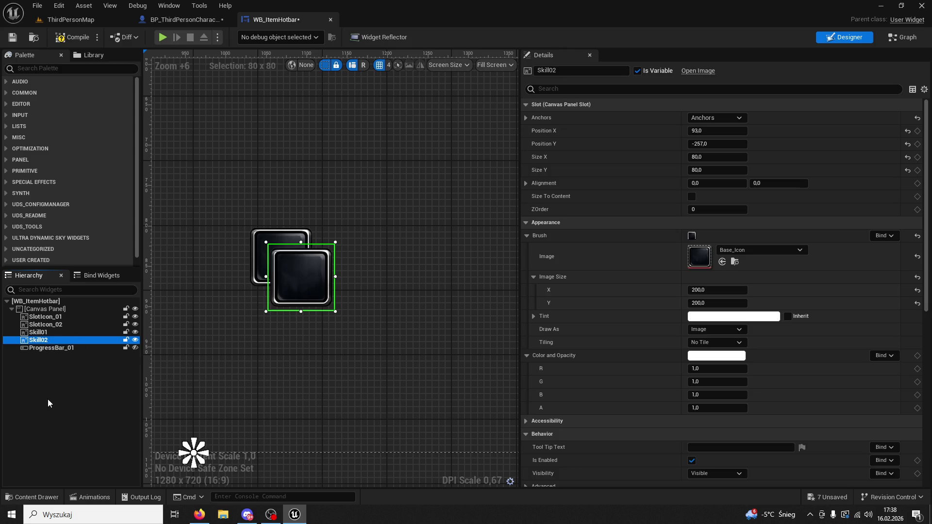
Step: Remove Skill02 and its duplicate from the hotbar
left_click(43, 340)
key("ctrl+d")
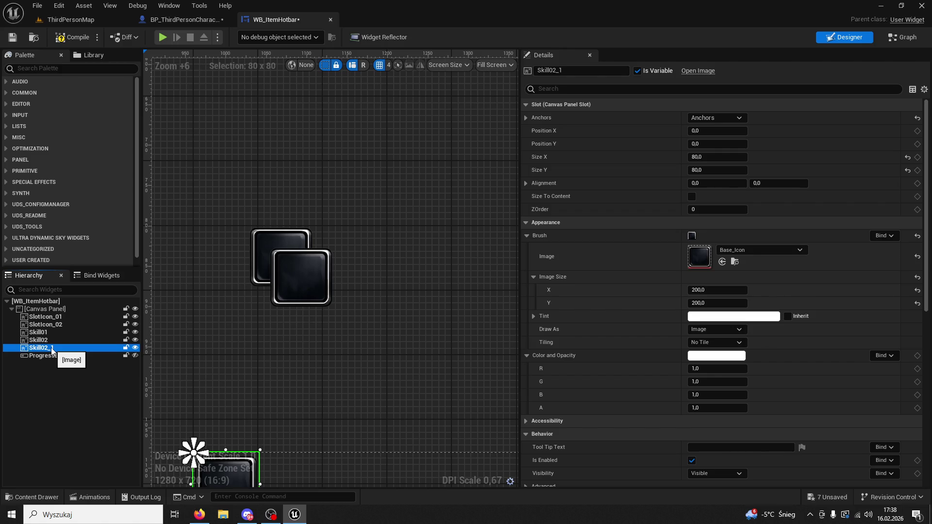
left_click(301, 276, "ctrl")
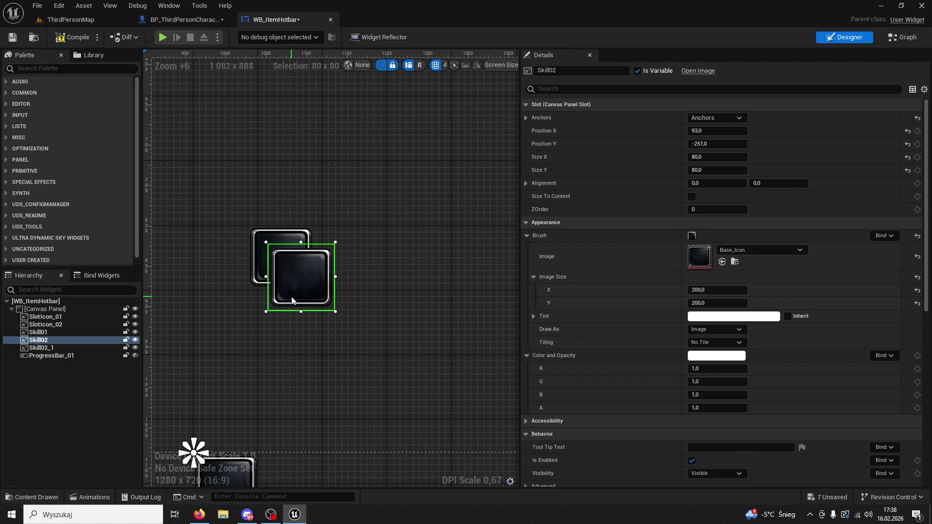
key("Delete")
Step: Duplicate Skill01 and place the Skill01_1 copy to its right, copying it to the clipboard
left_click(269, 270)
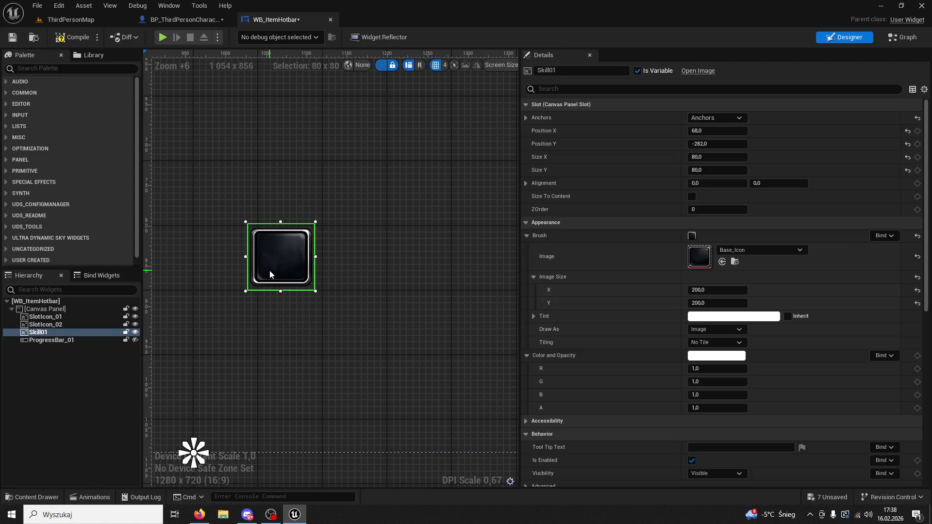
key("ctrl+d")
mouse_move(302, 291)
left_mouse_down()
mouse_move(342, 260)
mouse_move(364, 260)
left_mouse_up()
key("ctrl+c")
left_click(419, 261)
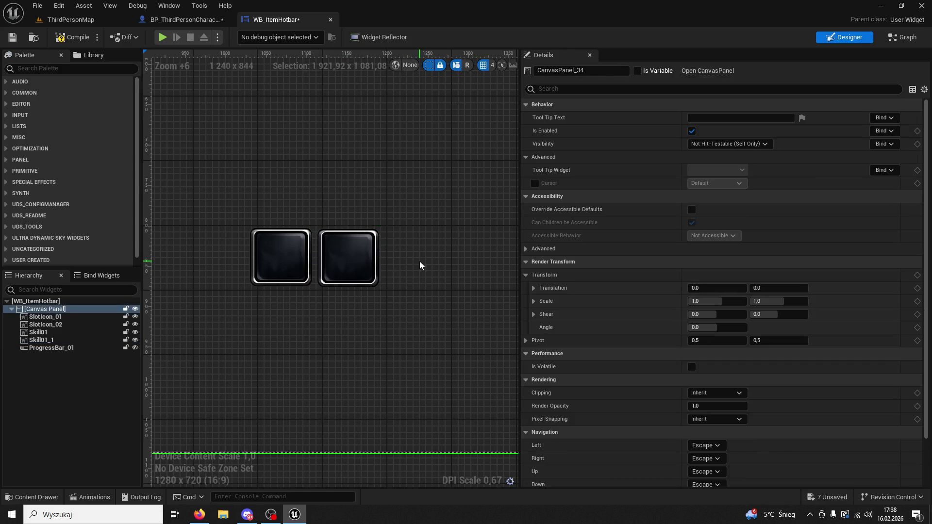
Step: Paste a third skill slot, Skill01_2, and select it
key("ctrl+v")
left_click_drag(723, 128, 729, 127)
left_click(476, 165)
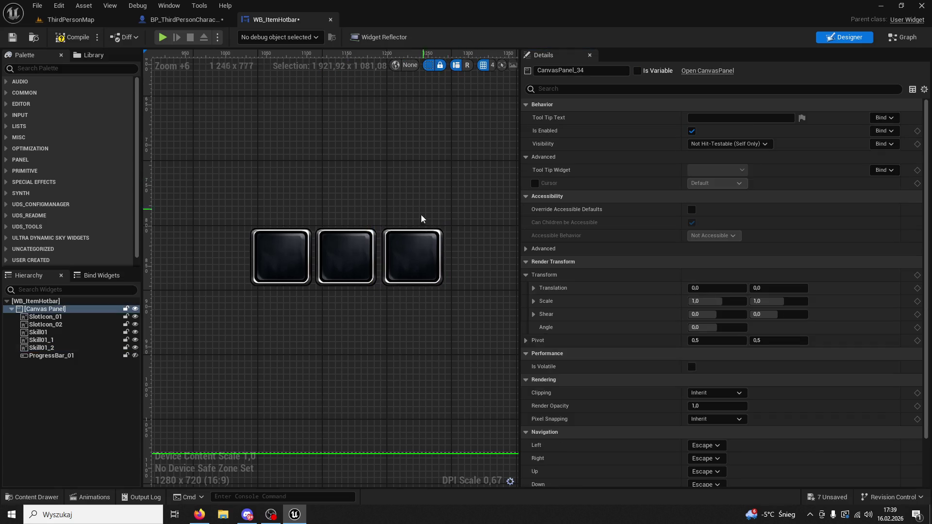
left_click(409, 257)
Step: Try Skill01_2 Position X values 298, 300, 200, 250 and 230
left_click(713, 132)
type("298")
key("Return")
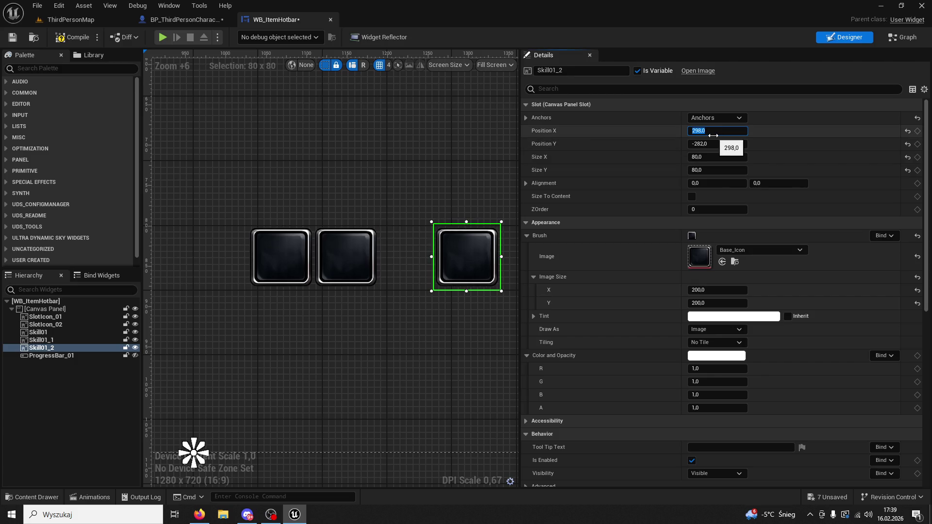
type("300")
key("Return")
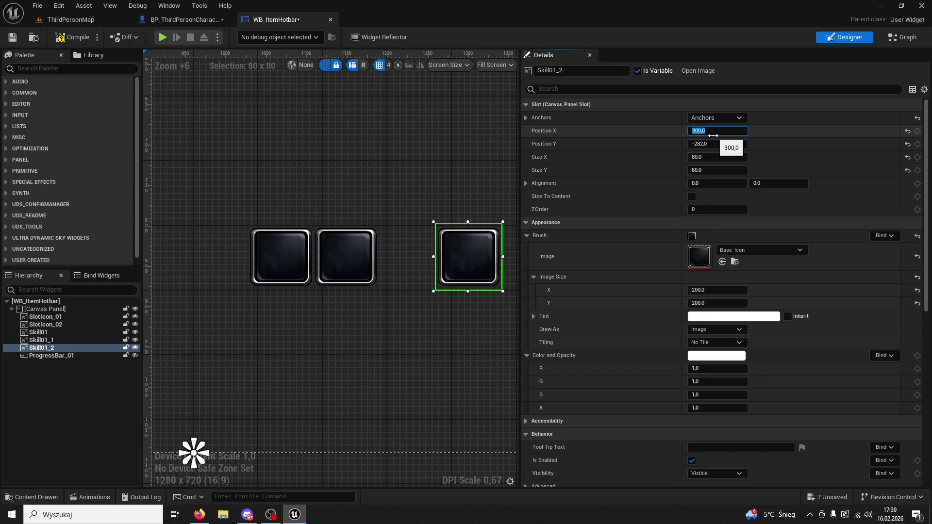
type("200")
key("Return")
type("250")
key("Return")
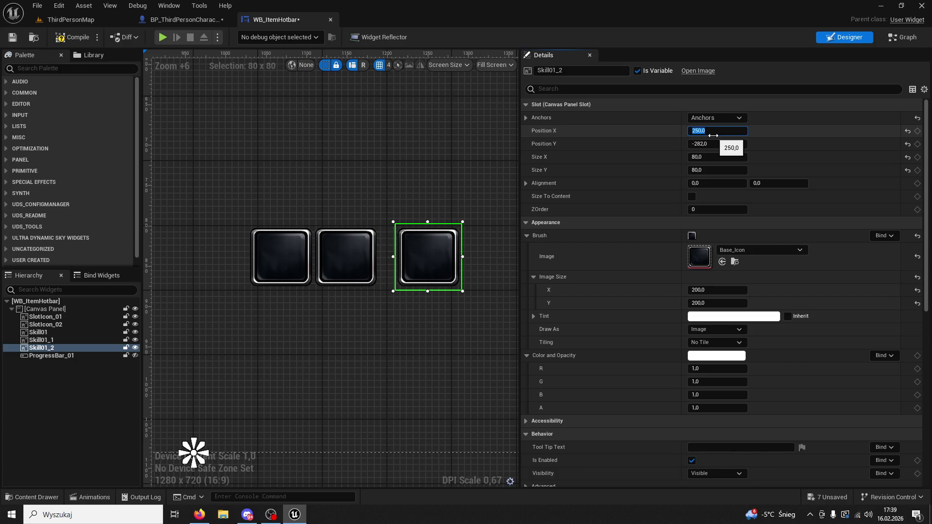
type("230")
key("Return")
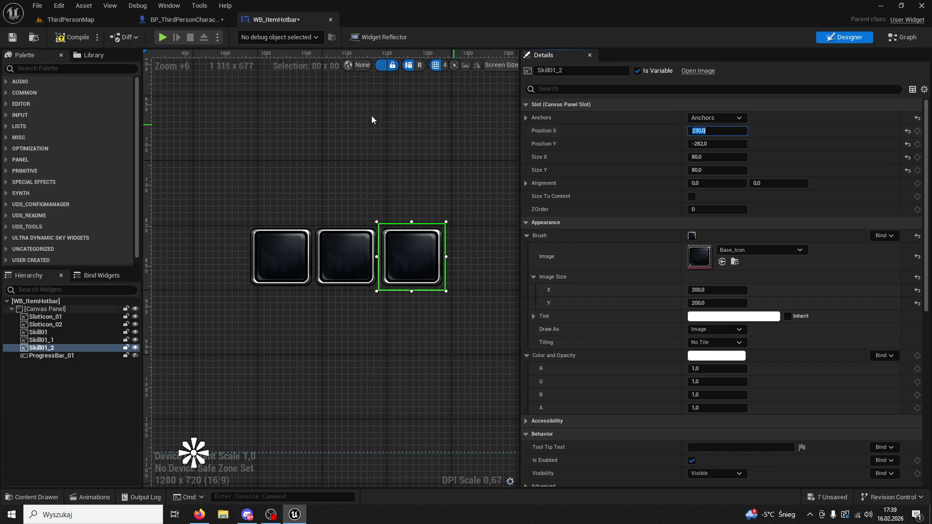
Step: Settle Skill01_2 at Position X 228, checking its alignment with the other slots
left_click(281, 140)
left_click(402, 235)
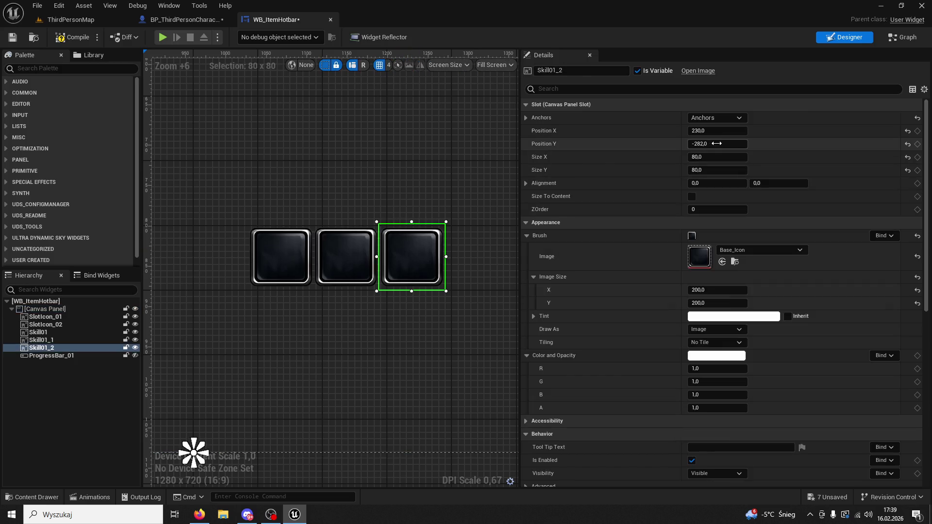
left_click(728, 136)
type("2")
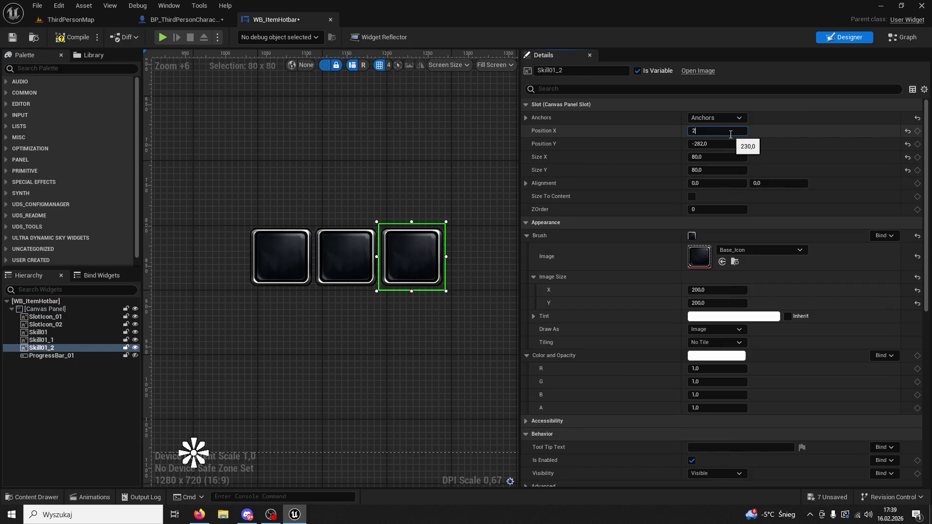
type("28")
key("Return")
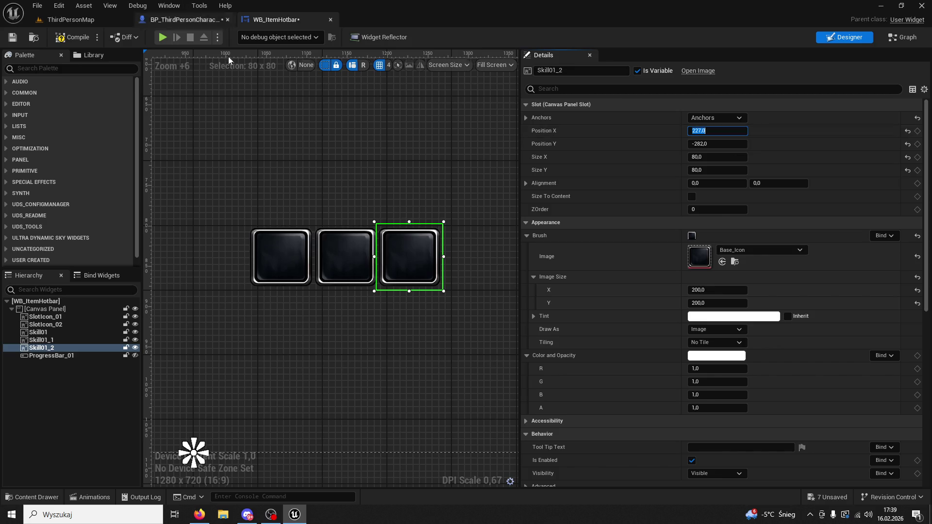
left_click(164, 156)
left_click(413, 243)
left_click(738, 131)
left_click(740, 131)
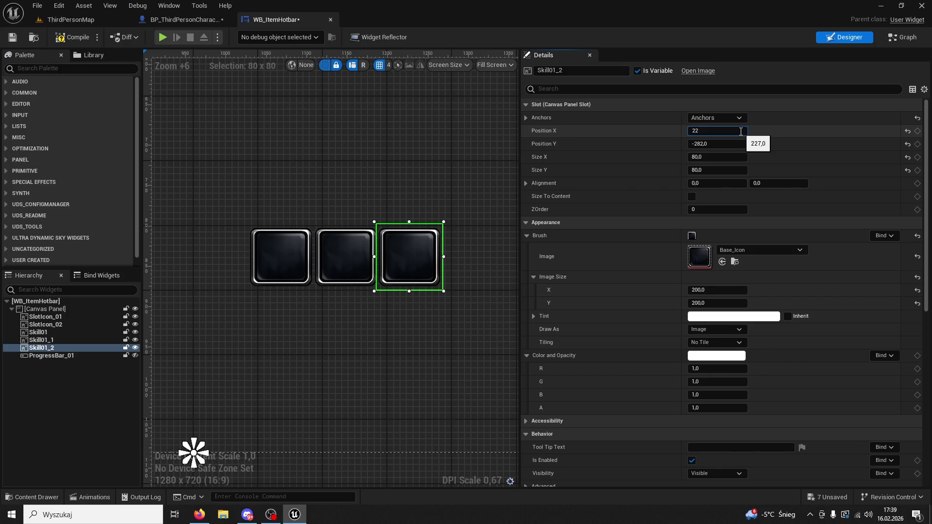
key("Return")
left_click(436, 147)
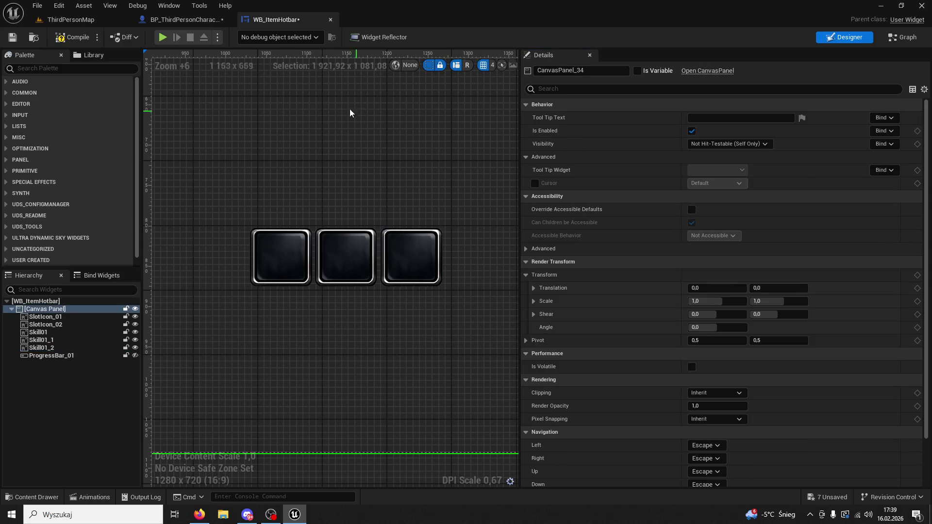
left_click(429, 254)
left_click(739, 131)
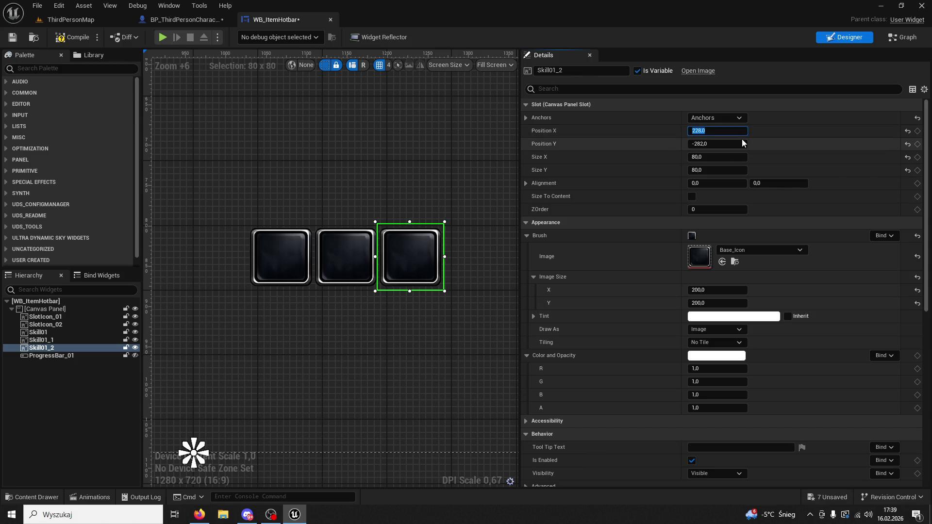
left_click(345, 99)
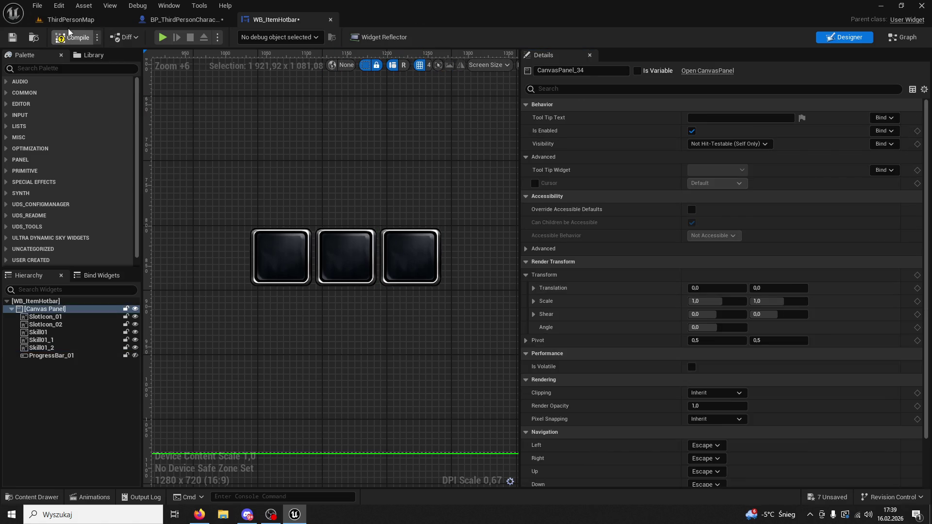
Step: Play-test the ThirdPersonMap level, then return to the WB_ItemHotbar designer
left_click(35, 19)
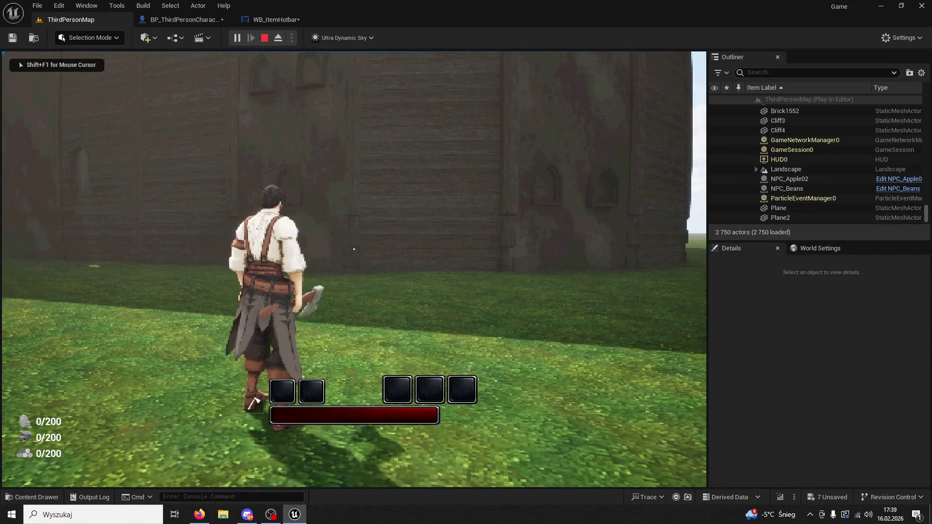
key("Escape")
left_click(280, 19)
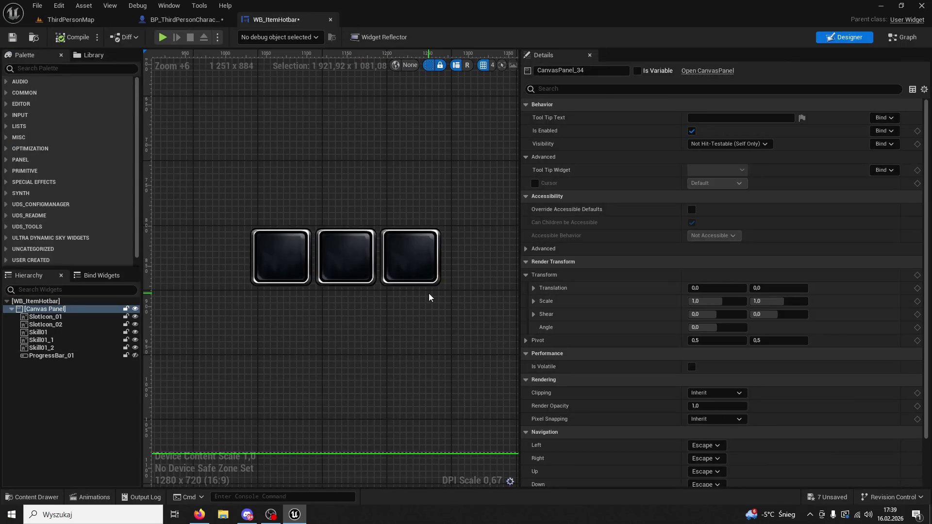
Step: Nudge Skill01, Skill01_1 and Skill01_2 left three times together, then play-test ThirdPersonMap
left_click(422, 279)
left_click(333, 269, "ctrl")
left_click(299, 264, "ctrl")
key("Left")
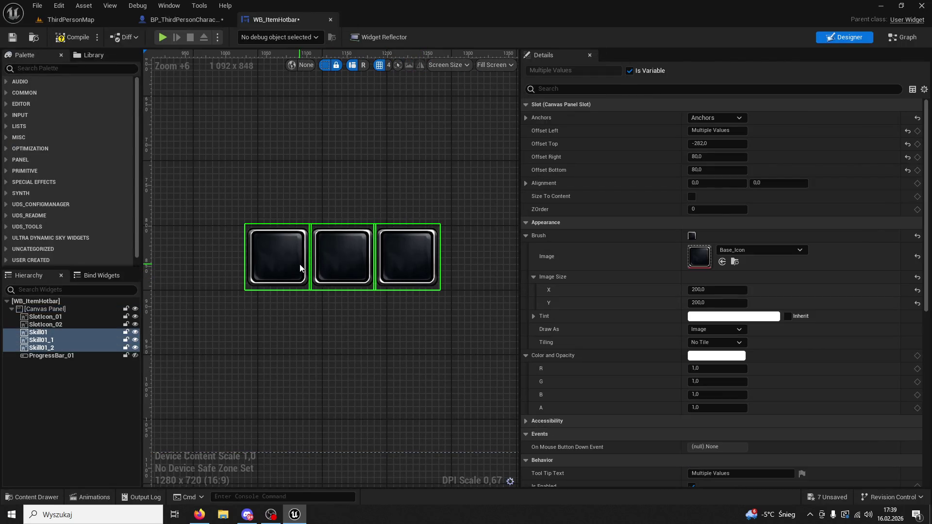
key("Left")
key("Left")
key("Left")
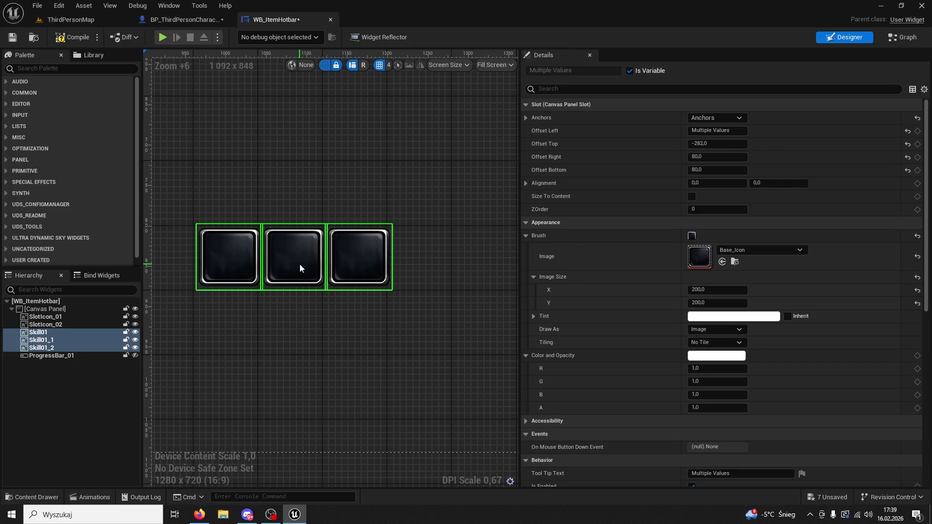
key("Left")
key("Left")
key("Left")
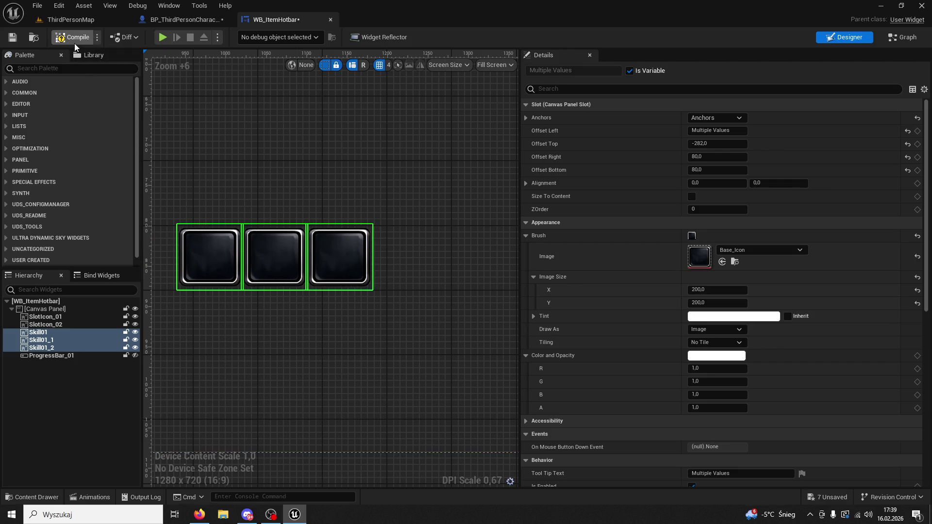
left_click(74, 21)
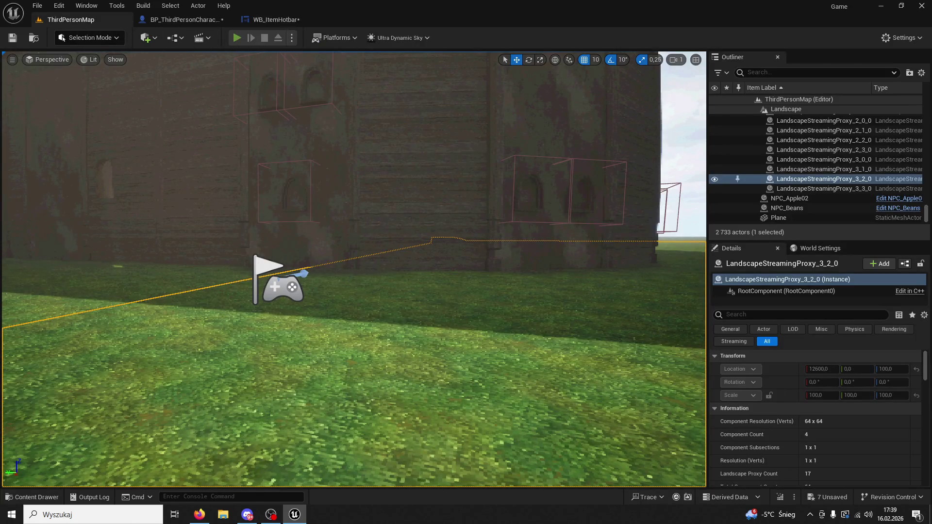
key("alt+p")
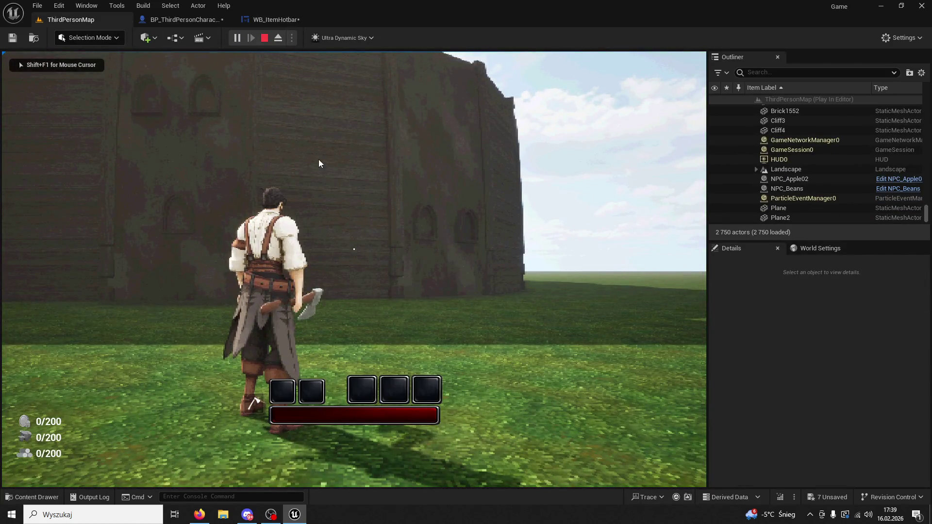
Step: Stop the test, nudge all three skill slots left once more, and play again
key("Escape")
left_click(268, 23)
left_click(343, 249)
left_click(281, 254, "ctrl")
left_click(219, 248, "ctrl")
key("Left")
key("Left")
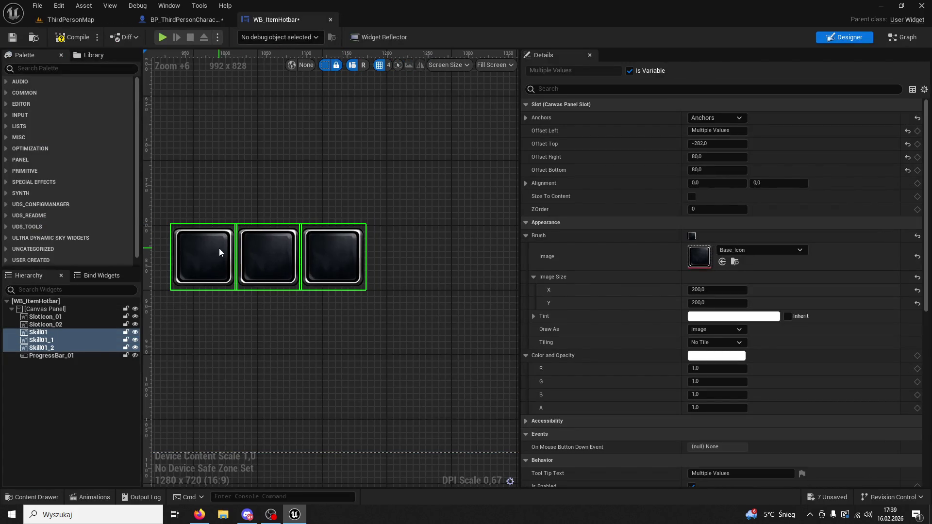
left_click(78, 20)
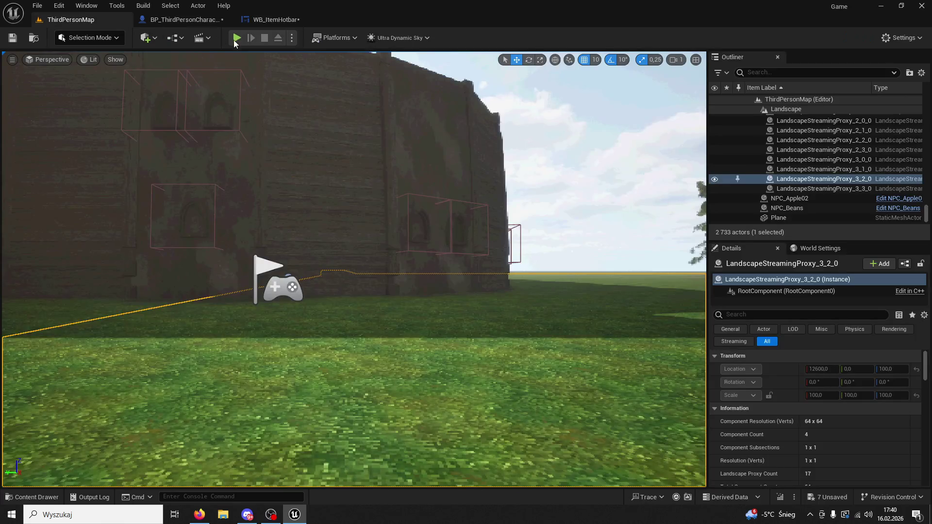
key("alt+p")
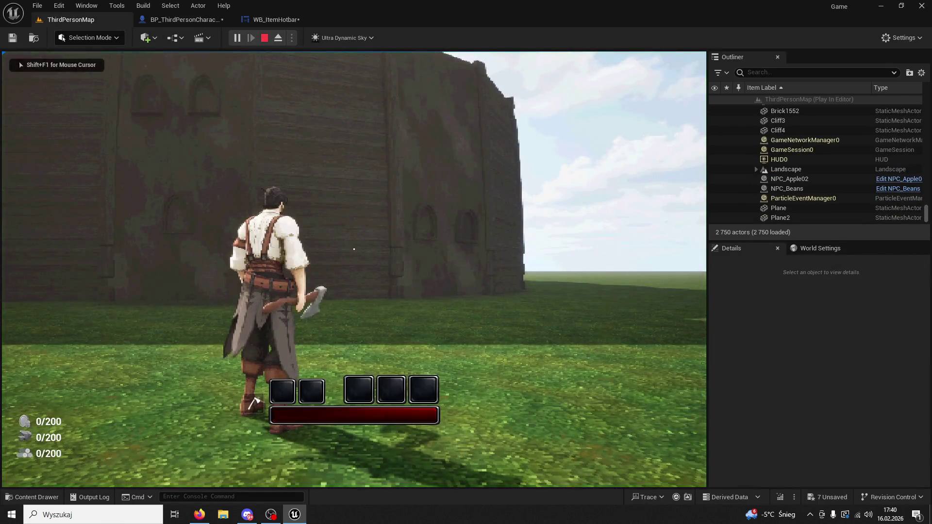
Step: Run another ThirdPersonMap play test, moving the character forward, then return to the designer
key("Escape")
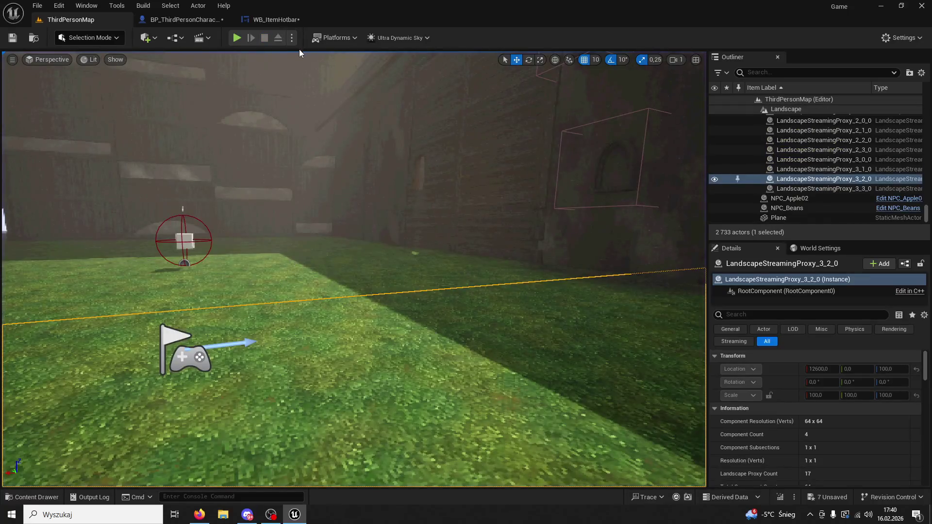
left_click(274, 20)
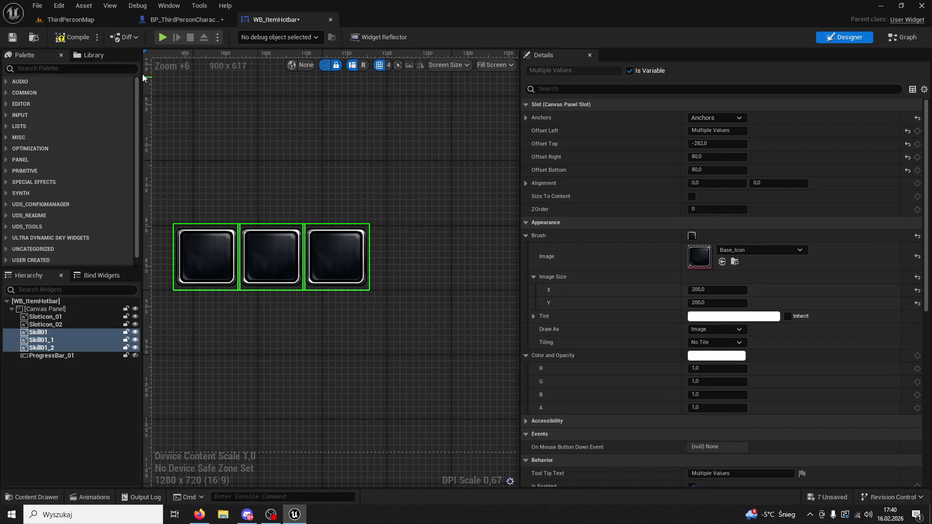
left_click(83, 20)
left_click(235, 39)
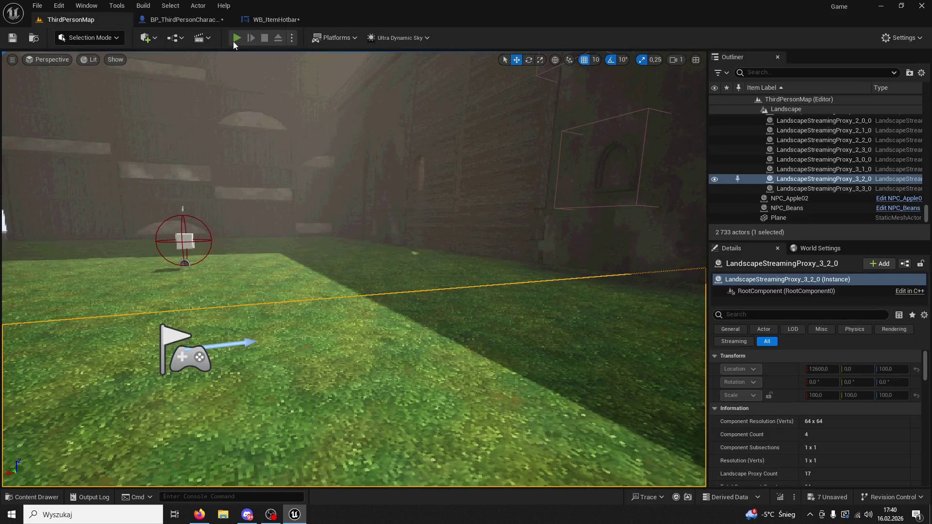
key("w")
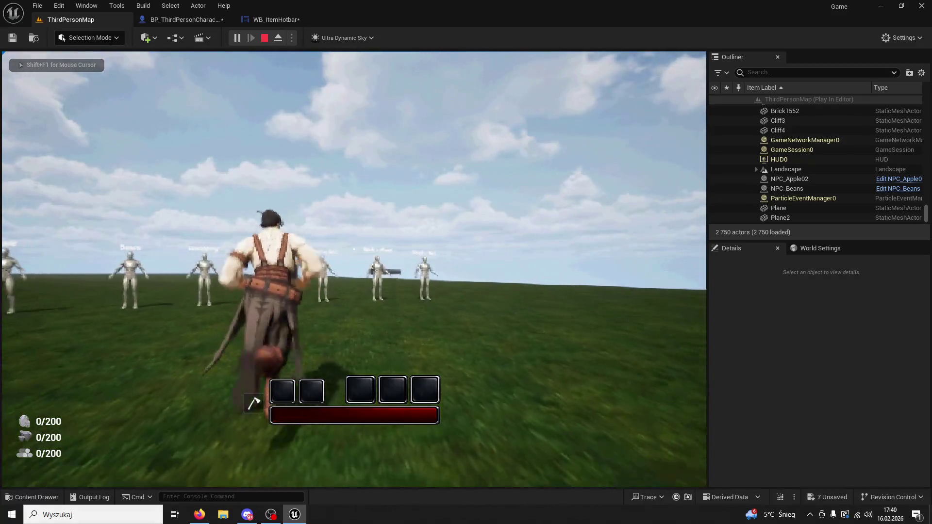
key("Escape")
left_click(260, 22)
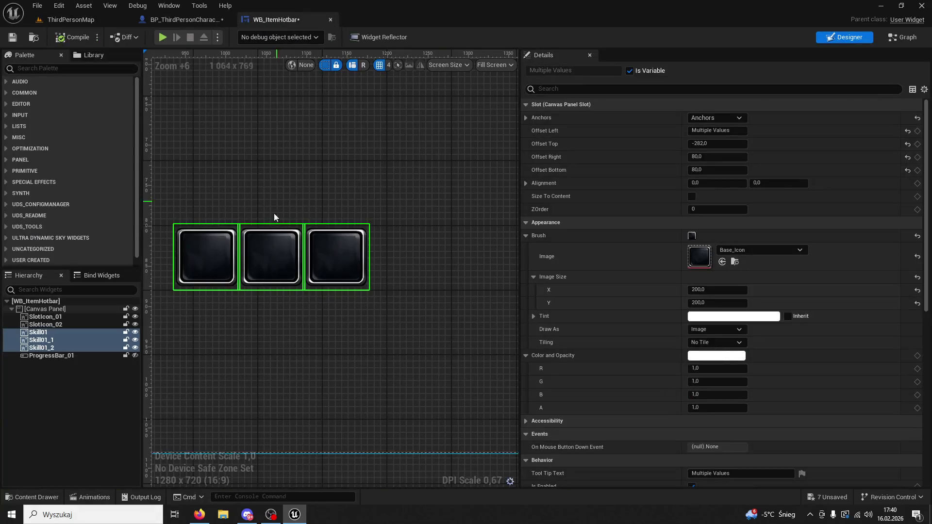
Step: Change Skill01's Position Y to -281, then undo that edit
left_click(196, 249)
left_click(728, 144)
key("BackSpace")
key("BackSpace")
key("BackSpace")
type("1")
key("Return")
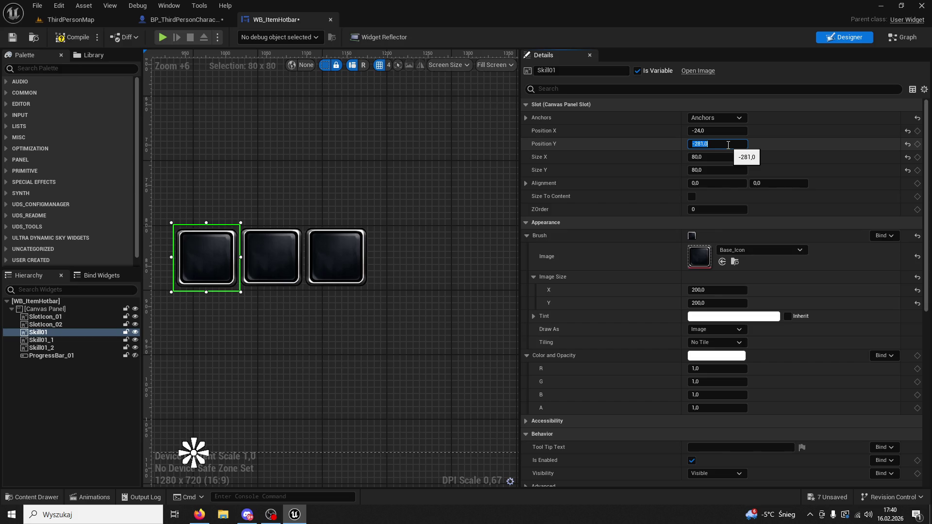
left_click(487, 202)
key("ctrl+z")
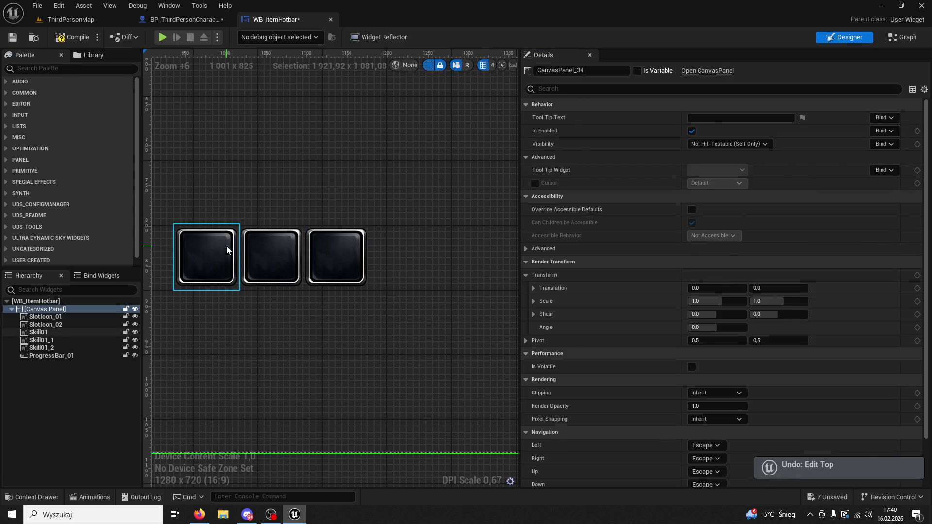
Step: Set Skill01's Position X to -25
left_click(226, 250)
left_click(719, 130)
left_click(718, 130)
key("BackSpace")
type("3")
key("Return")
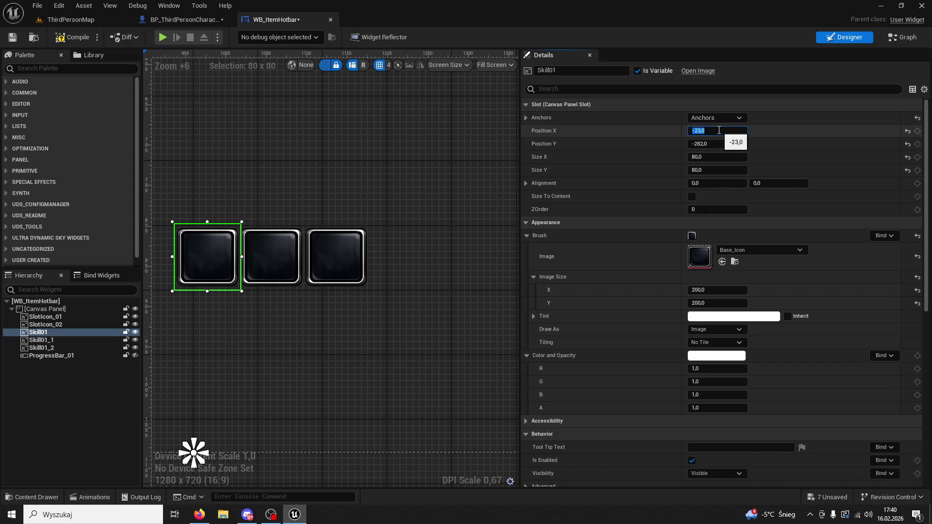
key("Tab")
left_click(718, 130)
key("Return")
Step: Set Skill01_1's Position X to 55
left_click(277, 258)
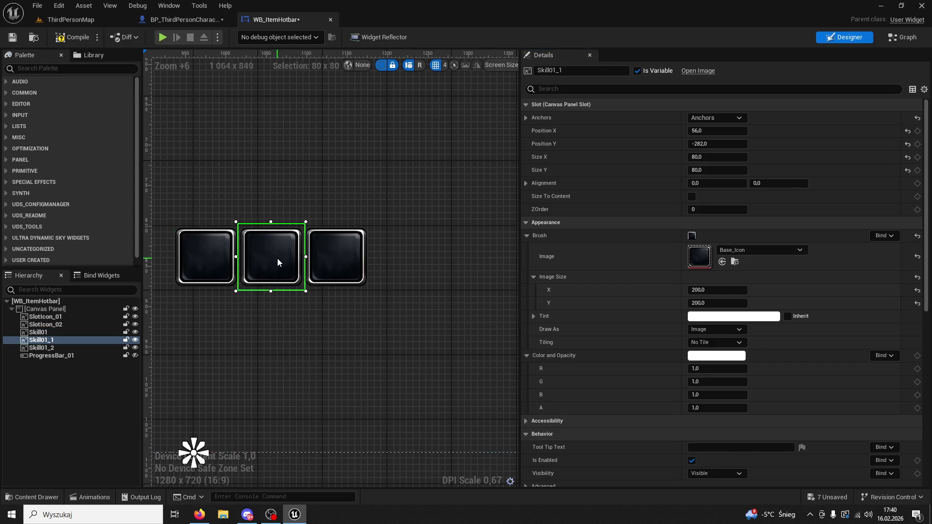
left_click(722, 131)
key("BackSpace")
key("BackSpace")
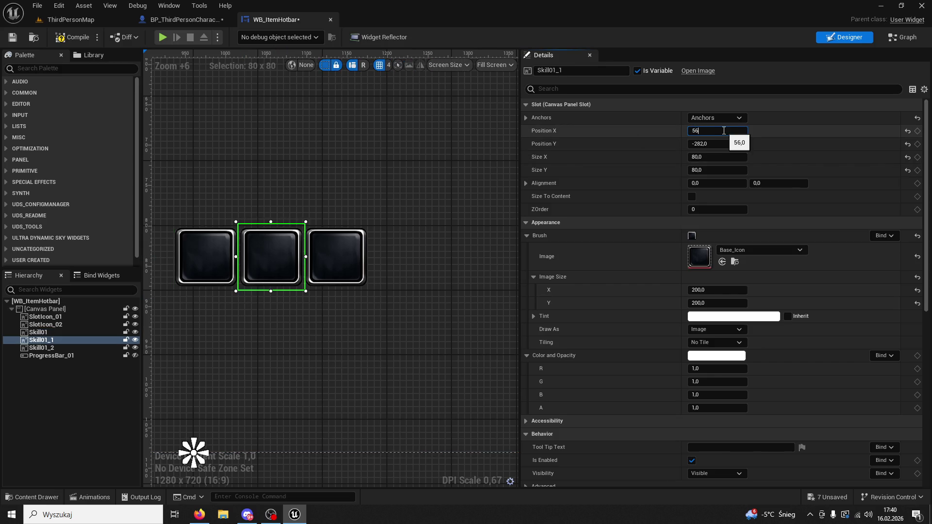
type("7")
key("Return")
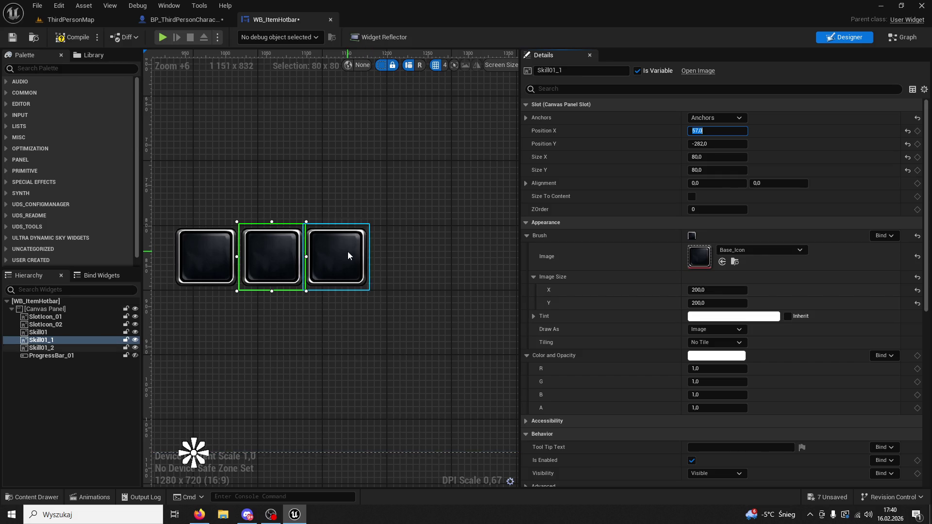
left_click(731, 130)
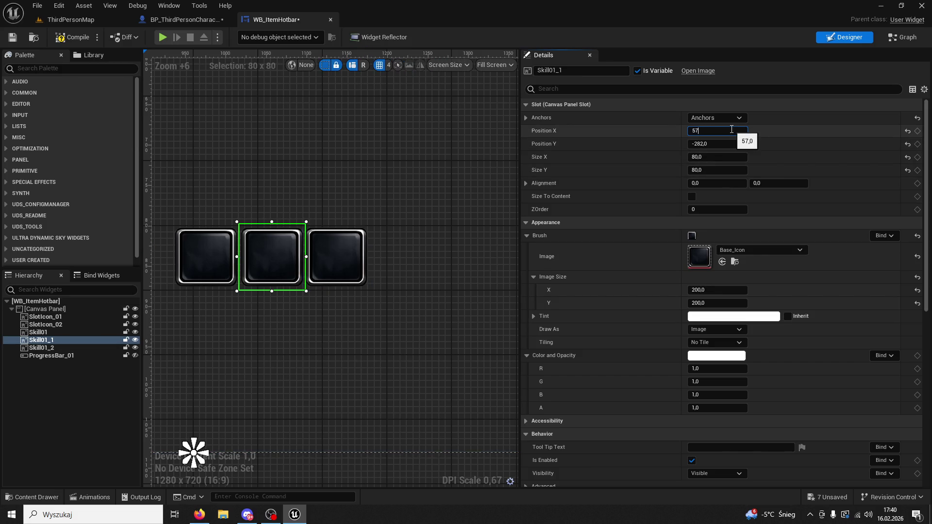
type("55")
key("Return")
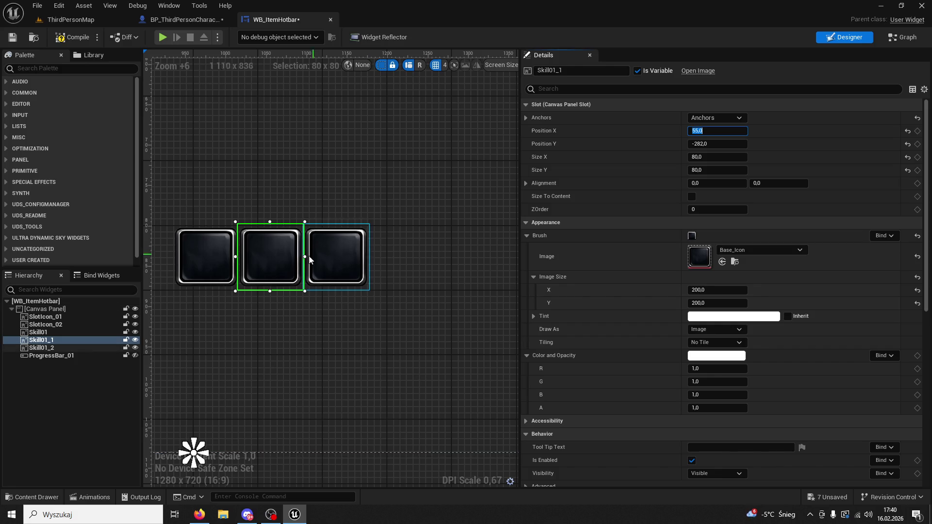
Step: Set Skill01_2's Position X to 135
left_click(342, 262)
left_click(737, 131)
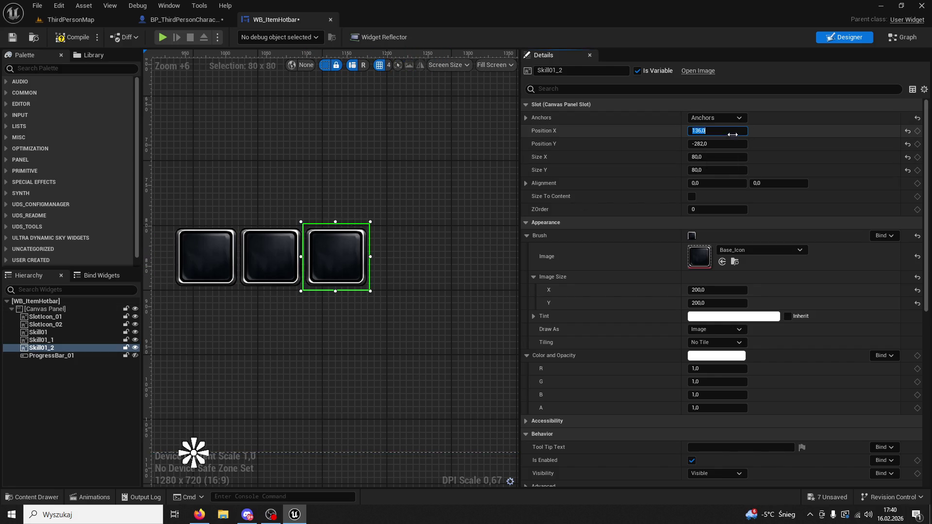
left_click(738, 131)
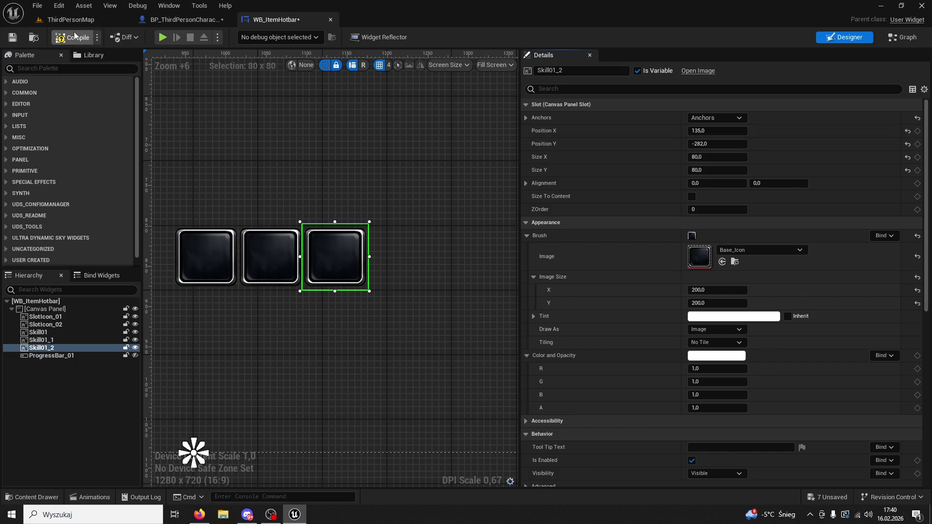
left_click(84, 19)
Step: Start a play-test, run forward, fire the first hotbar skill, then stop with Esc
left_click(237, 38)
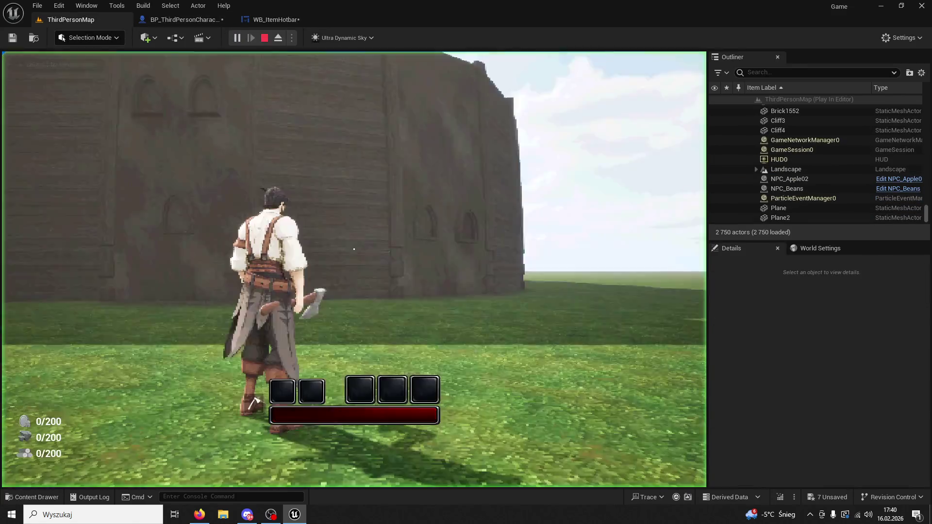
key("w")
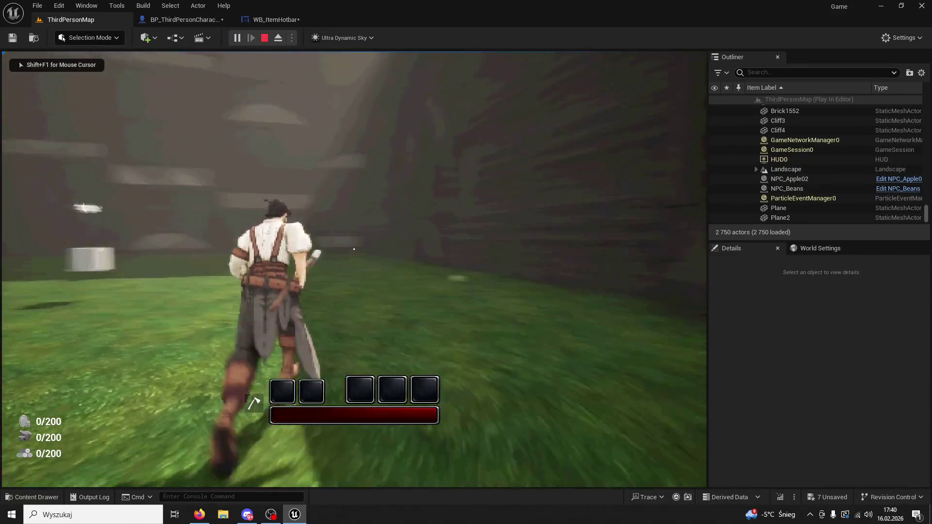
key("1")
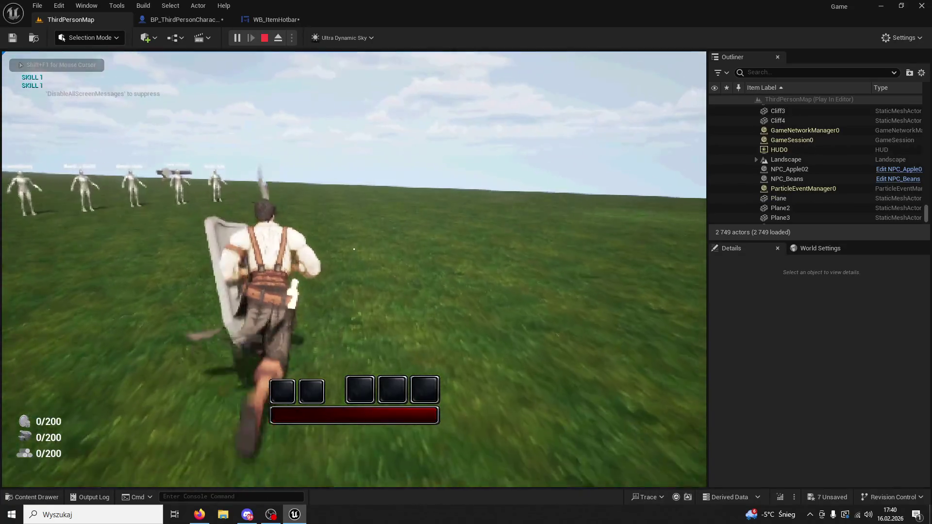
key("Escape")
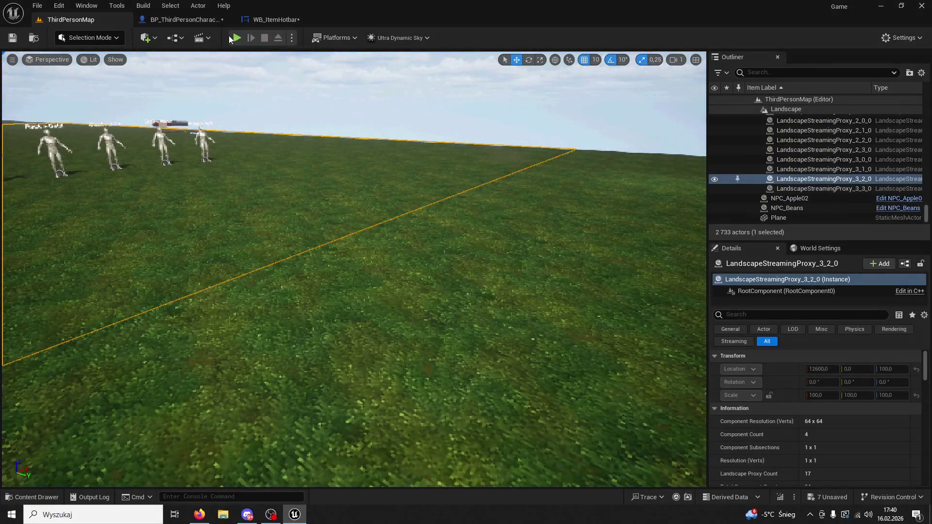
Step: Restart the play-test, run along the wall to the NPCs, and fire hotbar skills 1 and 2 repeatedly
left_click(235, 38)
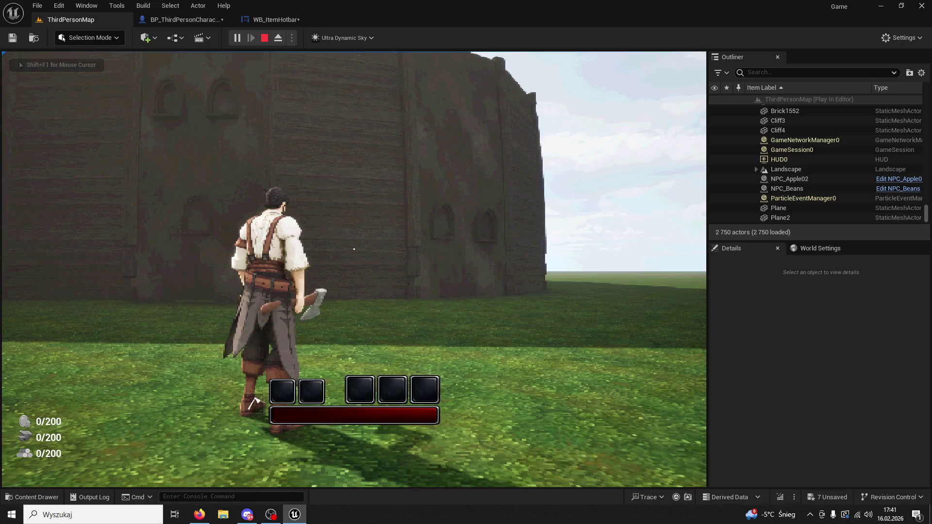
key("w")
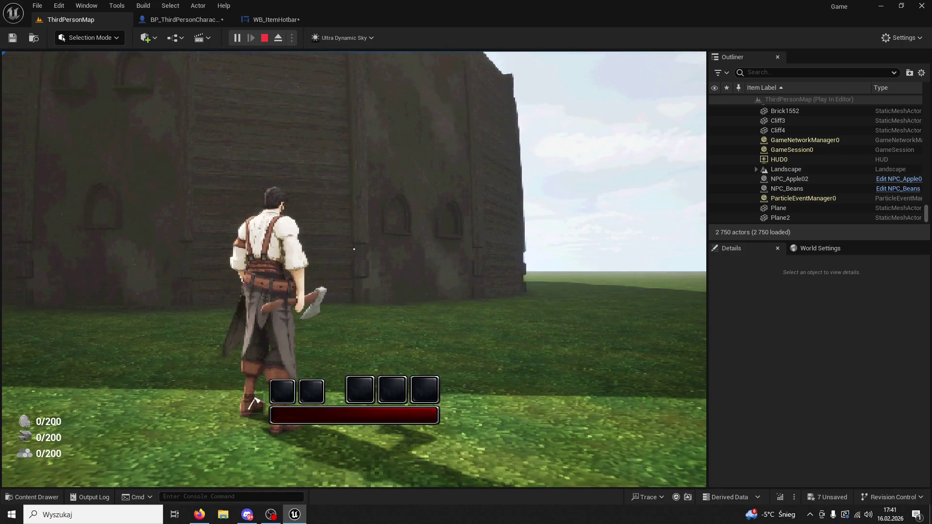
key("w")
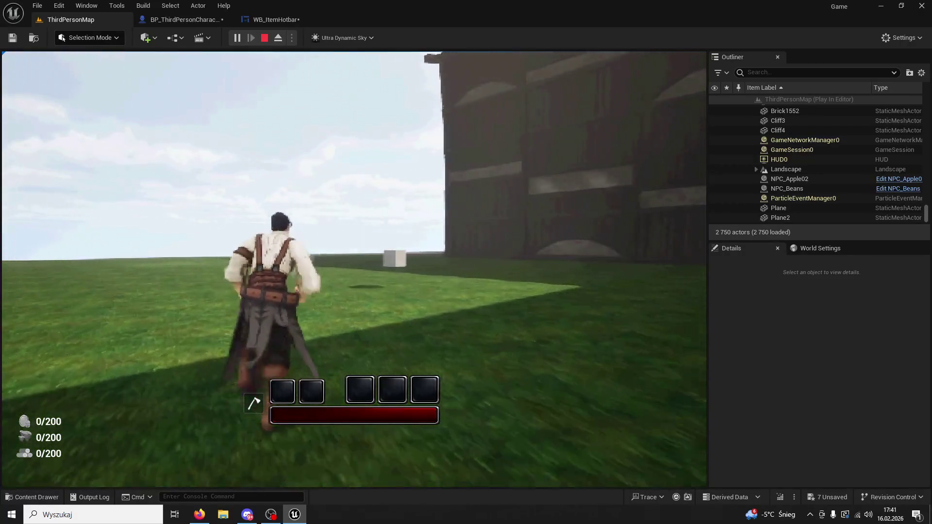
key("1")
key("2")
key("1")
key("2")
key("2")
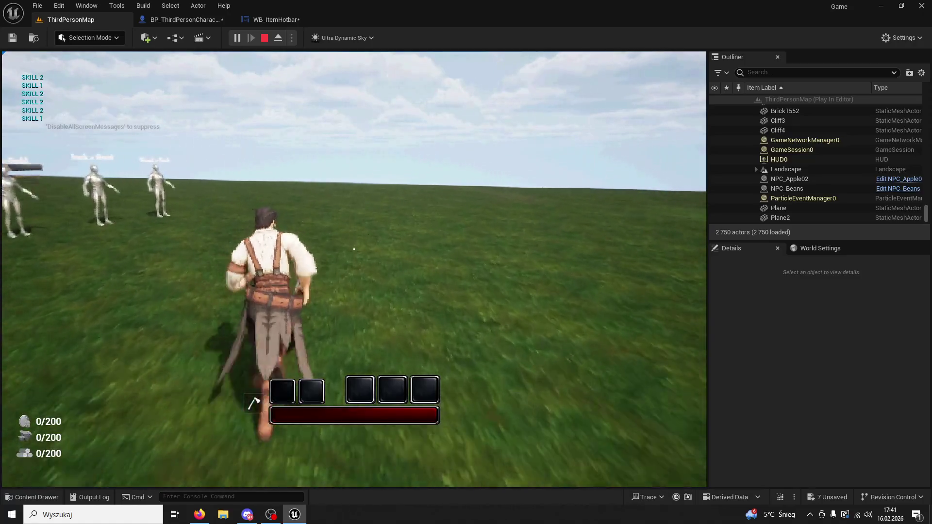
key("2")
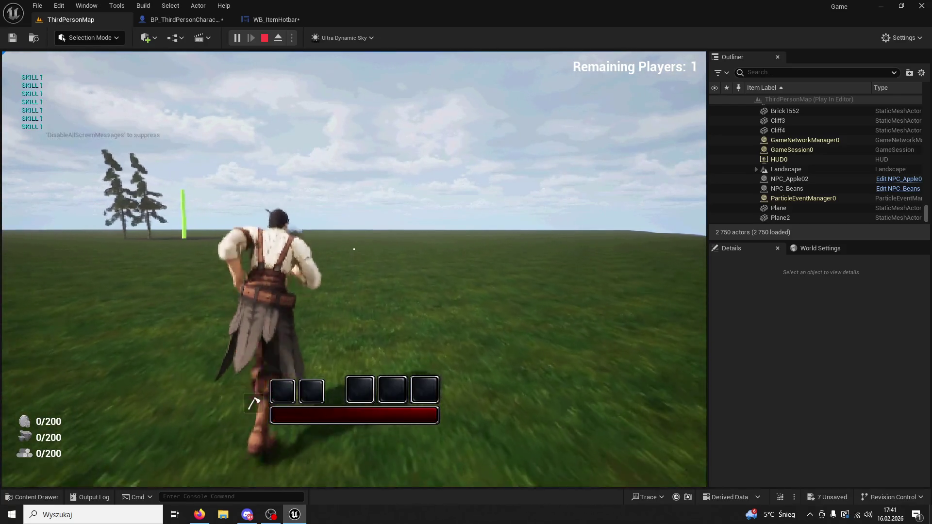
key("2")
key("2")
key("2")
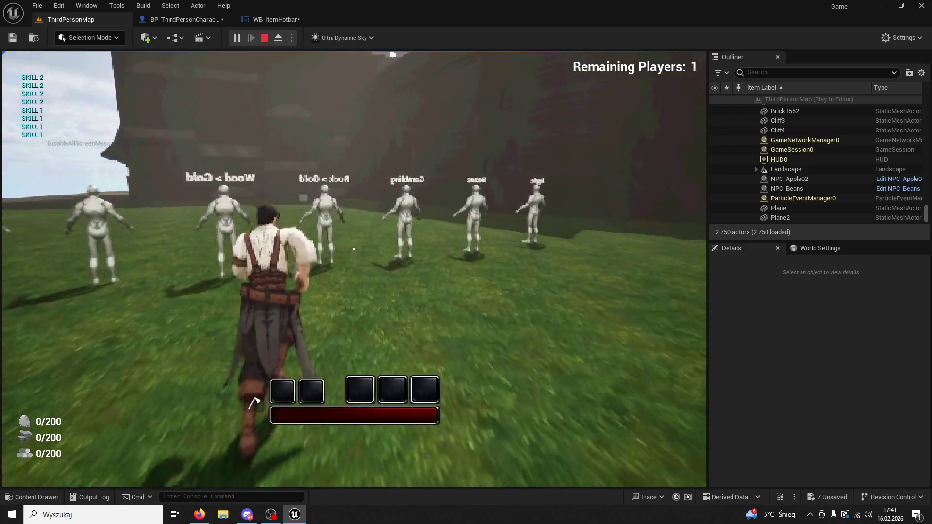
Step: Buy Beans from the Beans NPC and an Apple into hotbar slot 2
key("e")
key("e")
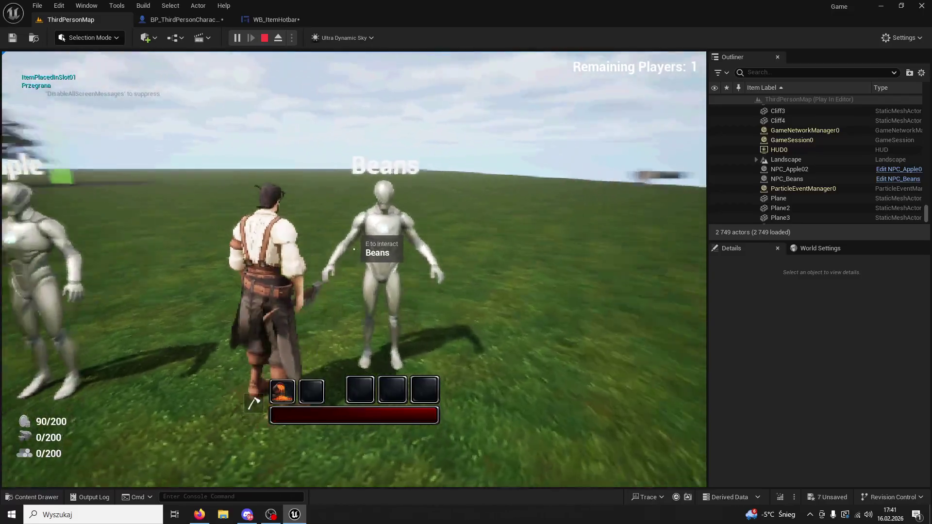
key("e")
key("2")
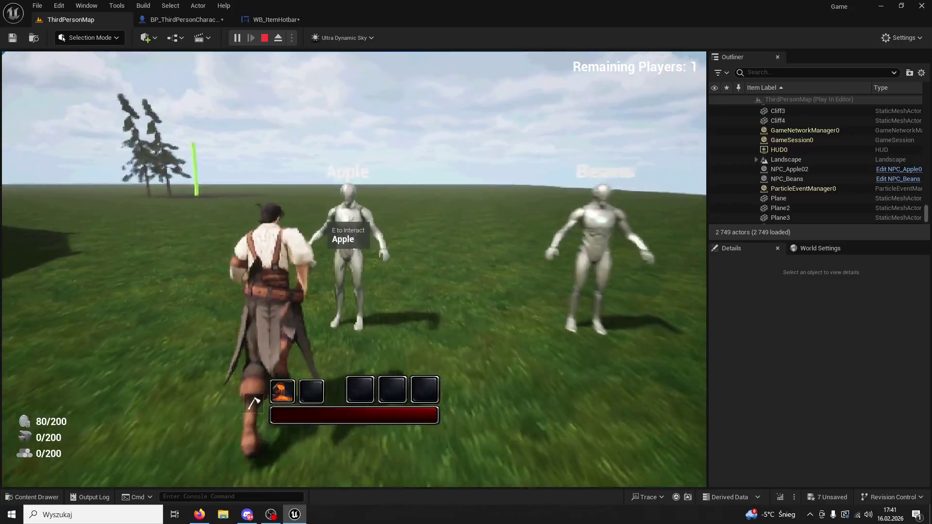
key("e")
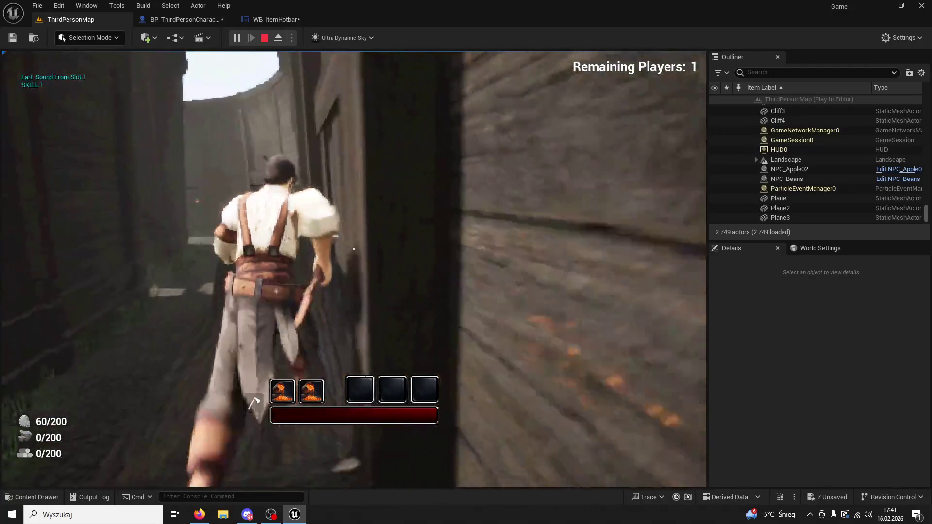
Step: Run through the alley, fire the slot 1 skill twice, then stop and close the message log
key("w")
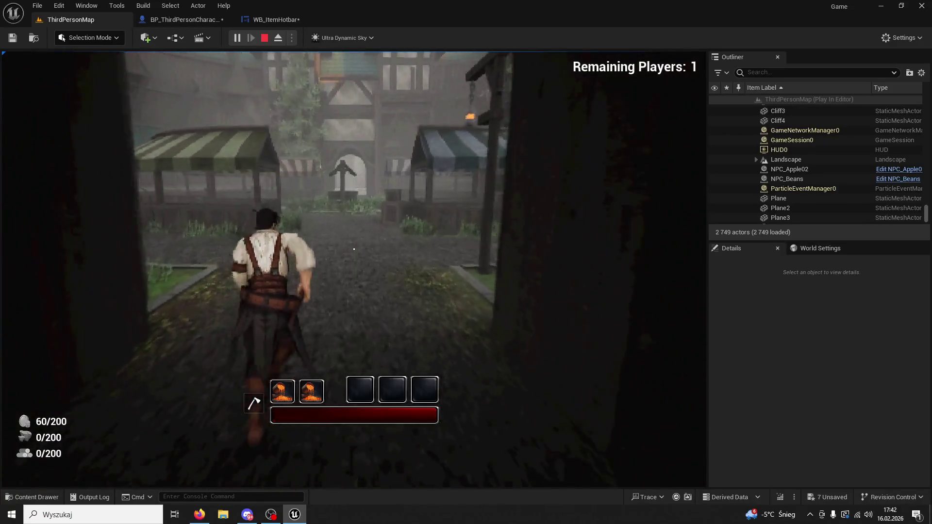
key("1")
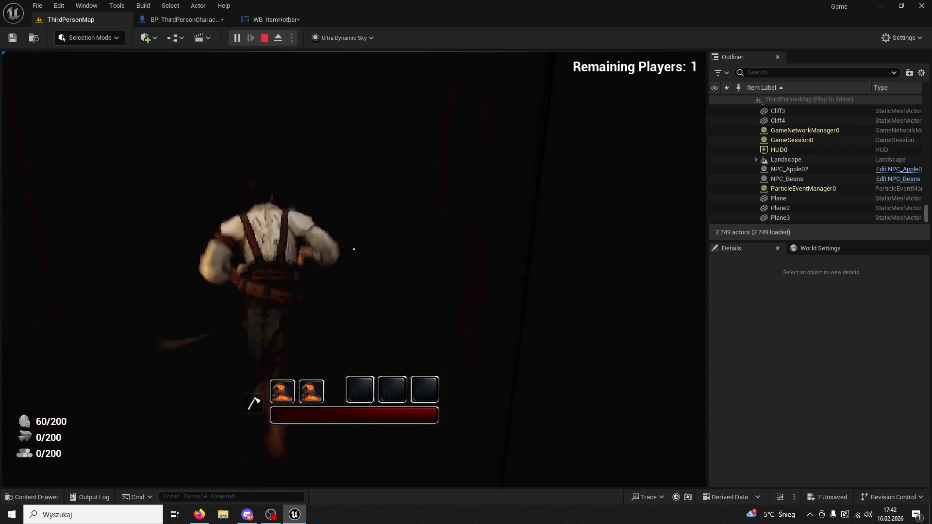
key("1")
key("1")
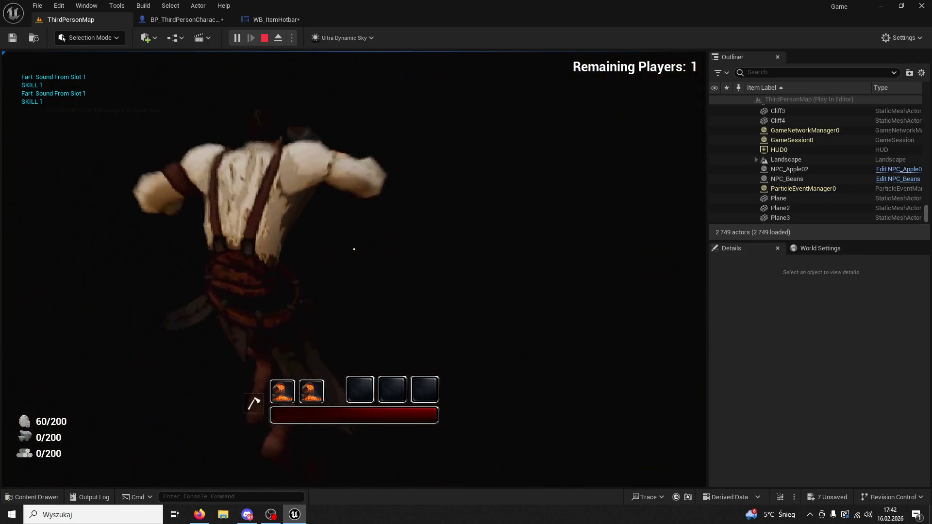
key("Escape")
left_click(94, 13)
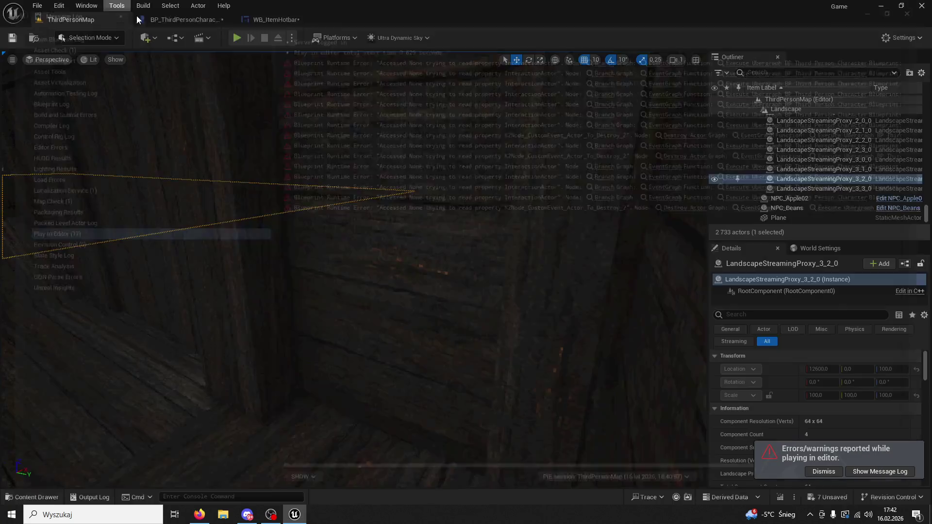
Step: Start another play-test and buy two items from the Beans NPC into the hotbar
left_click(231, 37)
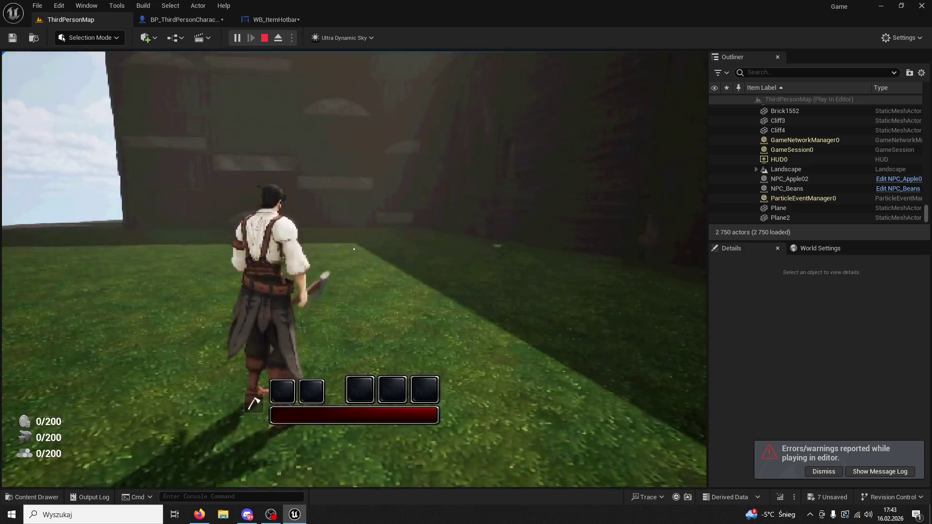
left_click(354, 249)
key("w")
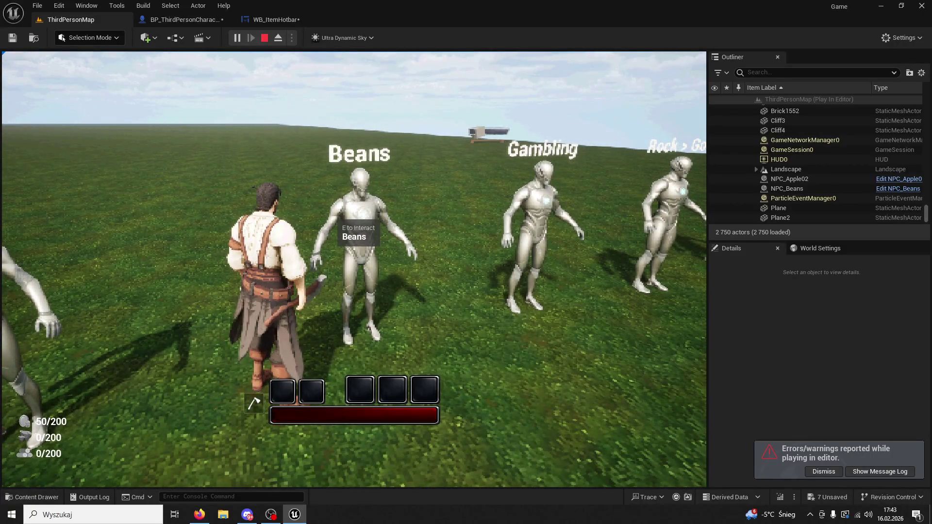
key("e")
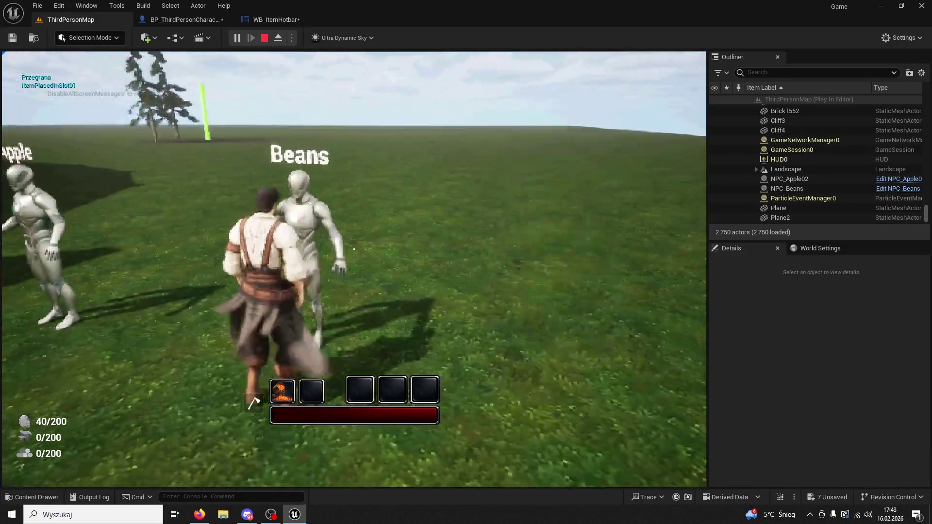
key("e")
key("1")
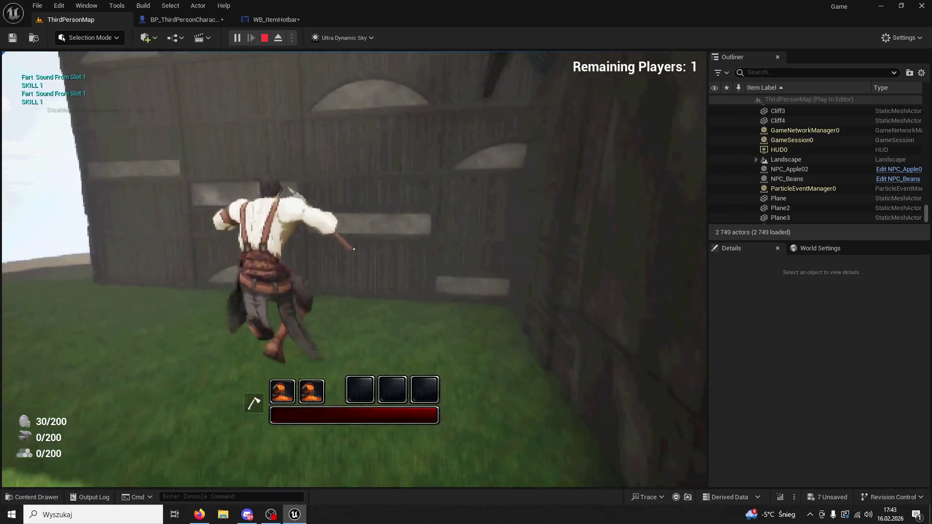
Step: Fire the slot 2 skill several times, then both hotbar skills together
key("2")
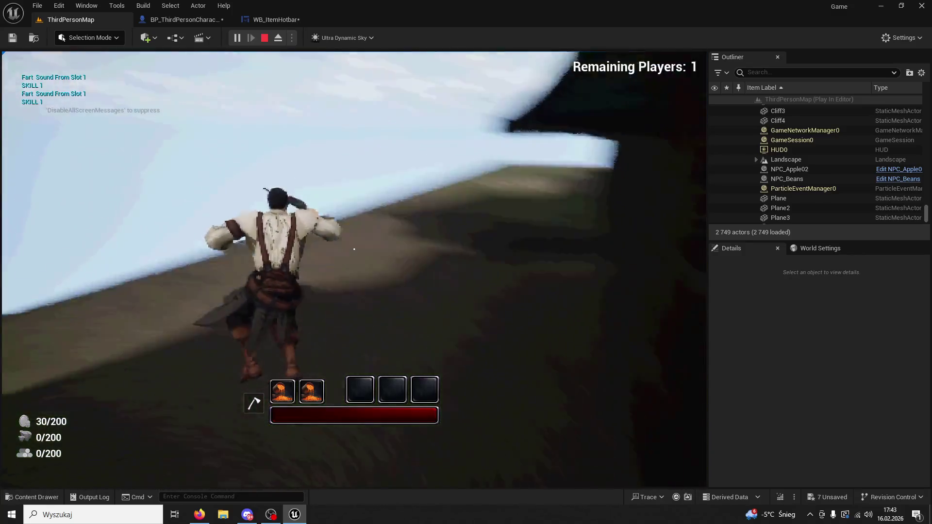
key("2")
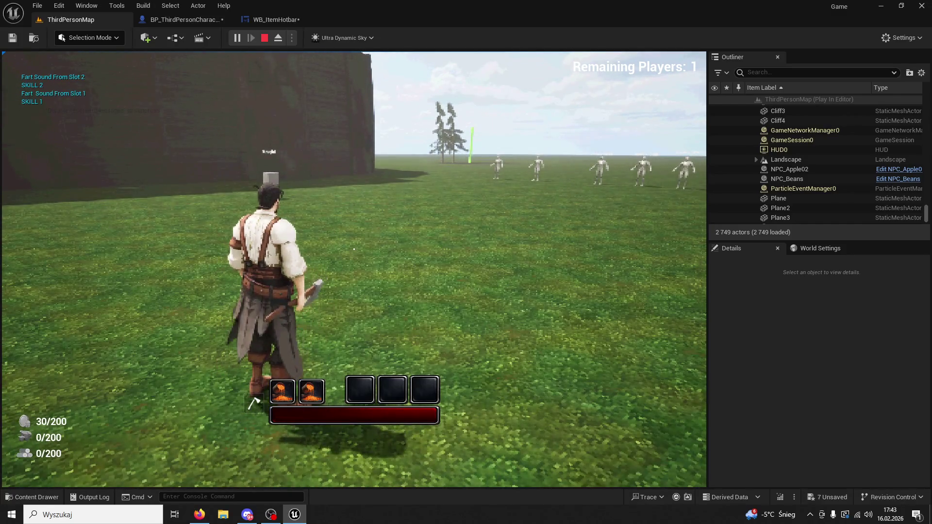
key("2")
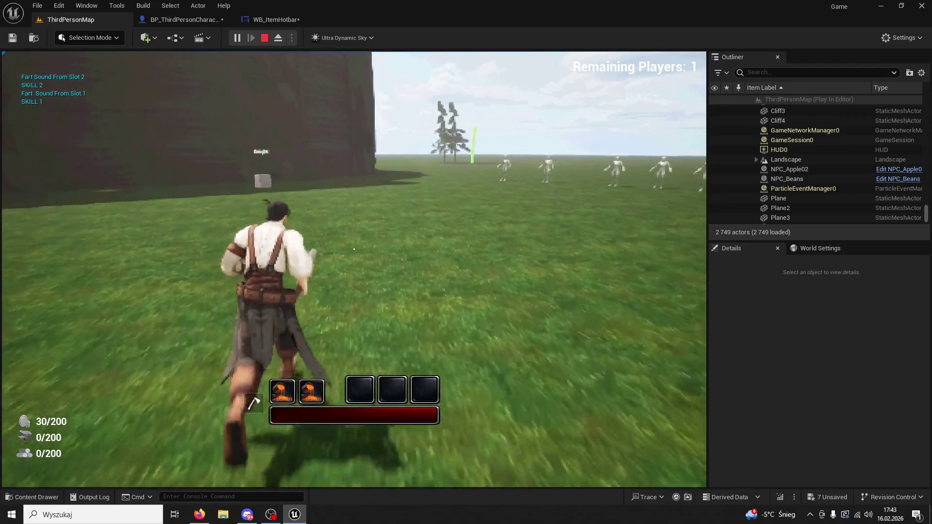
key("1")
key("2")
key("1")
key("1")
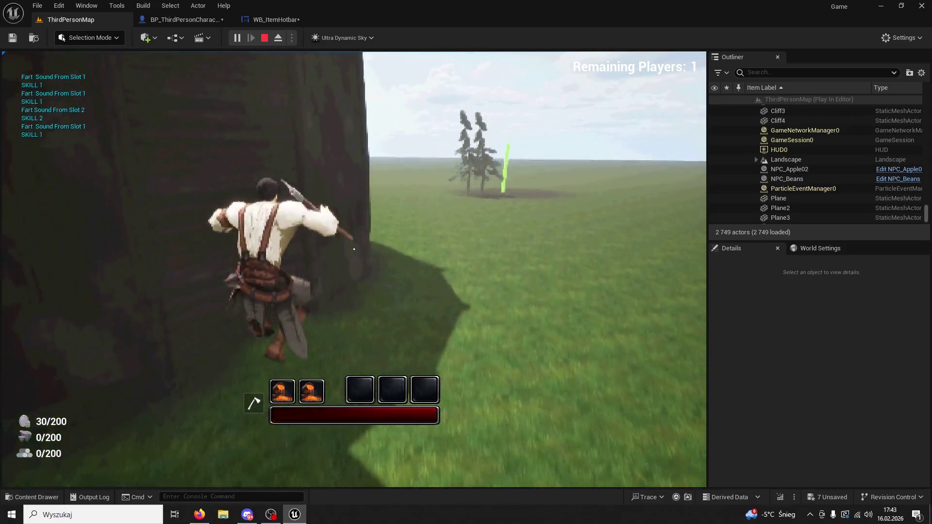
Step: Run onto open grass and use up the items in hotbar slots 1 and 2
key("w")
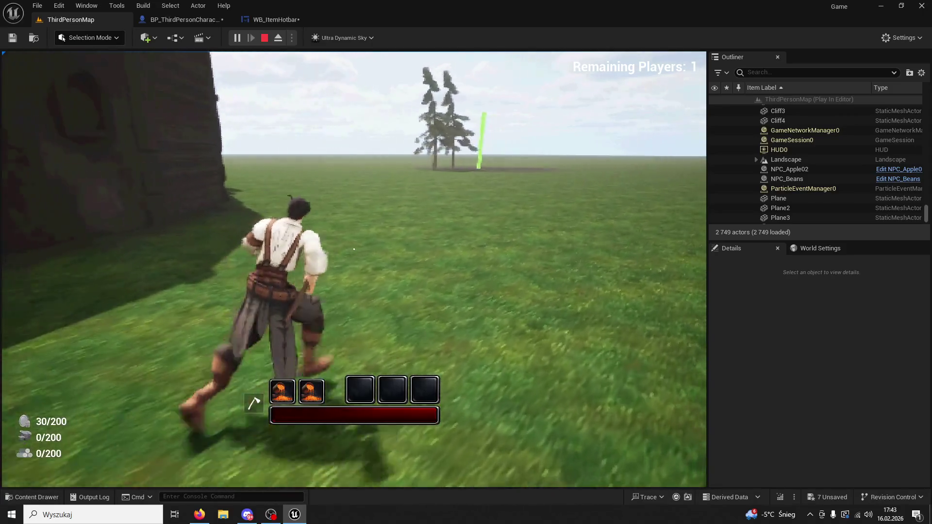
key("1")
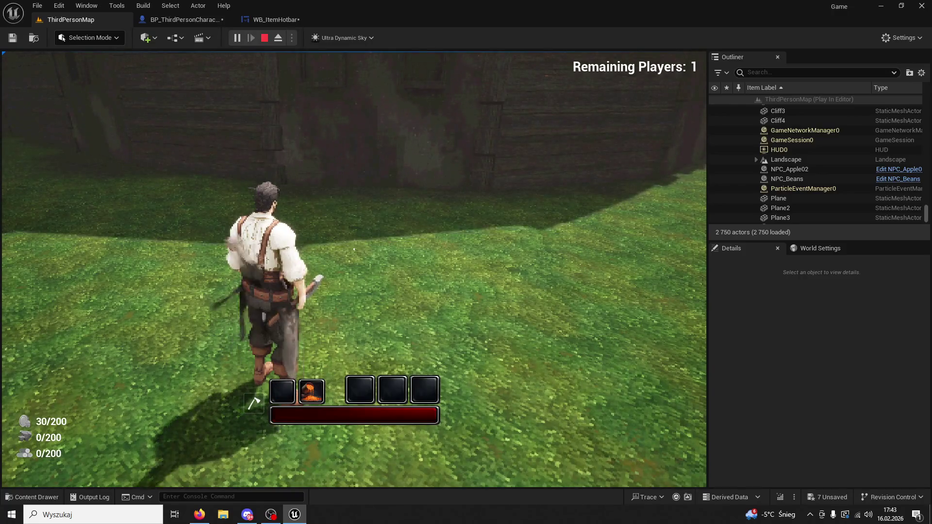
key("1")
key("w")
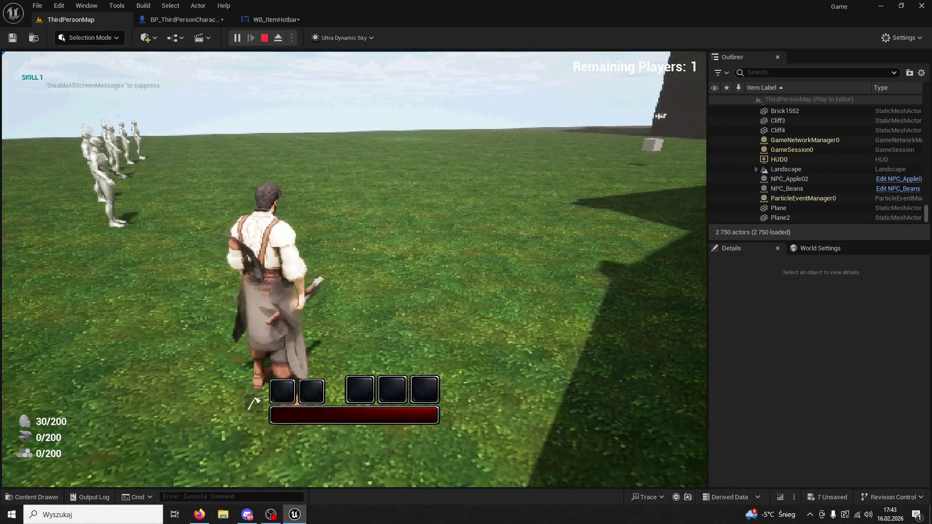
key("w")
key("2")
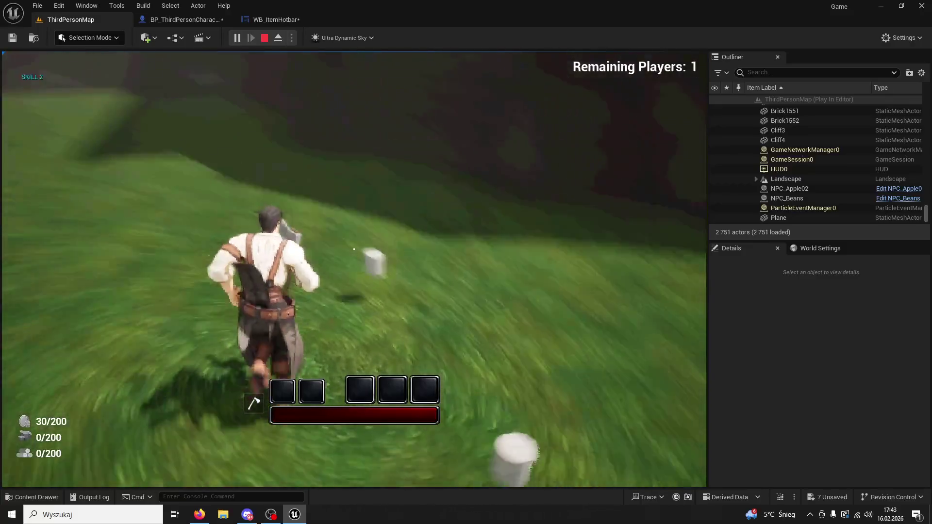
key("w")
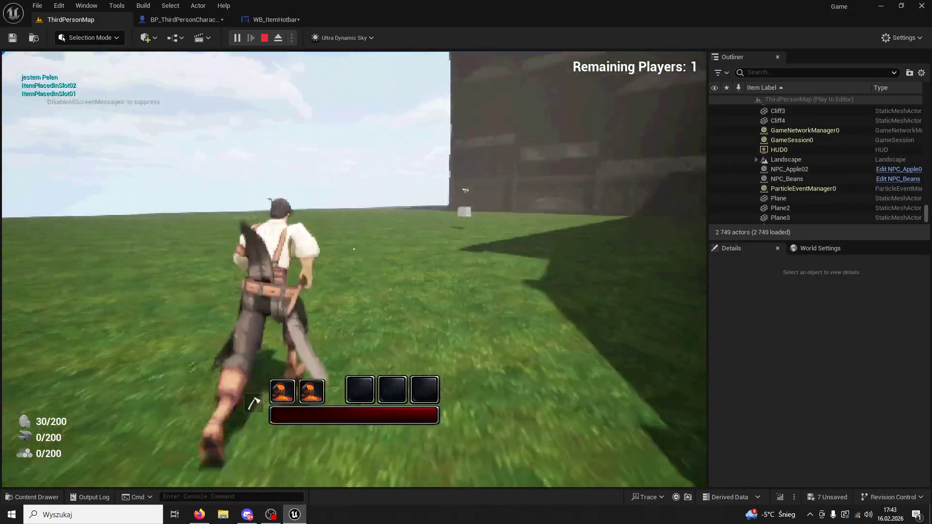
key("w")
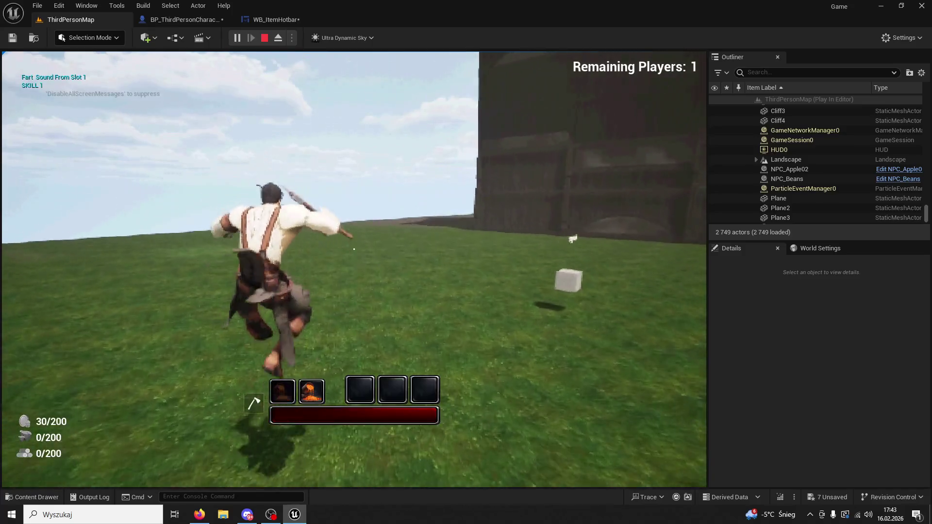
Step: Fire the slot 1 and slot 2 skills while running along the cliff
key("1")
key("1")
key("1")
key("w")
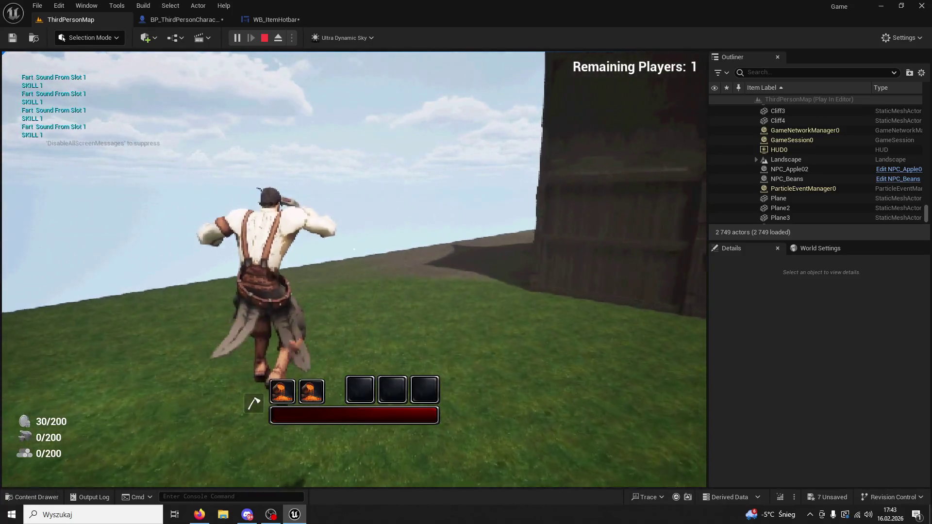
key("2")
key("2")
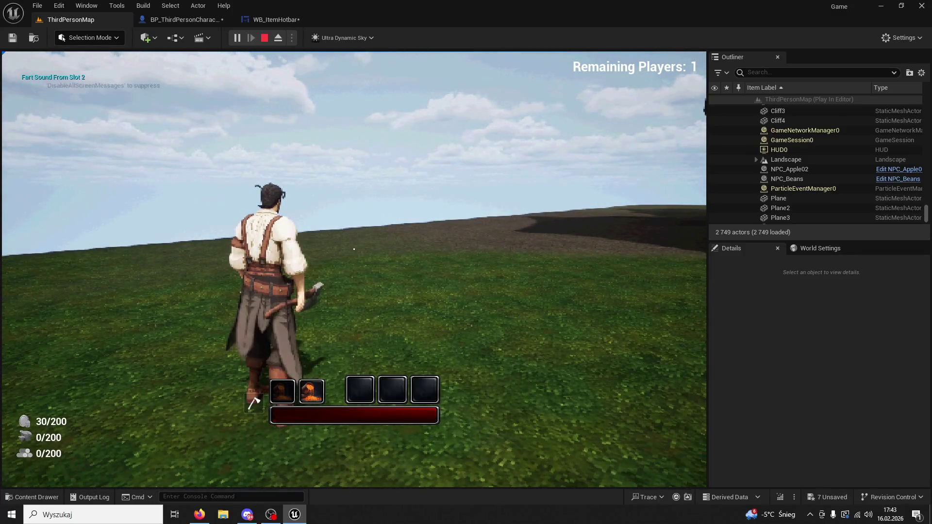
key("1")
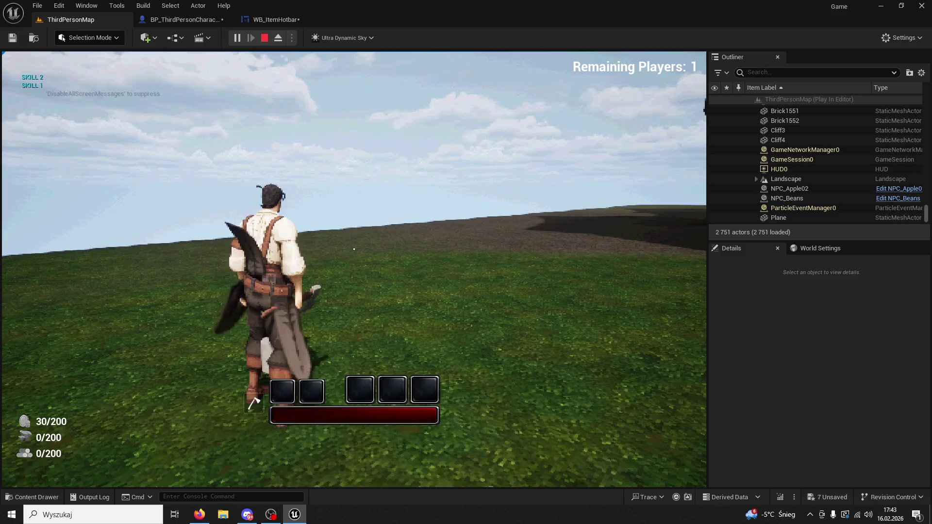
key("w")
key("2")
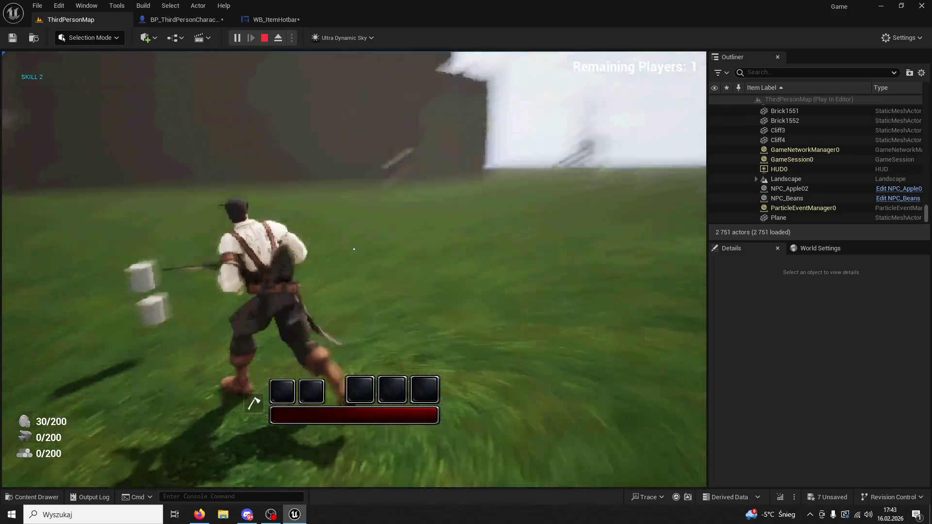
Step: Pick up beans into both hotbar slots, drop them, and collect them again
key("e")
key("e")
key("e")
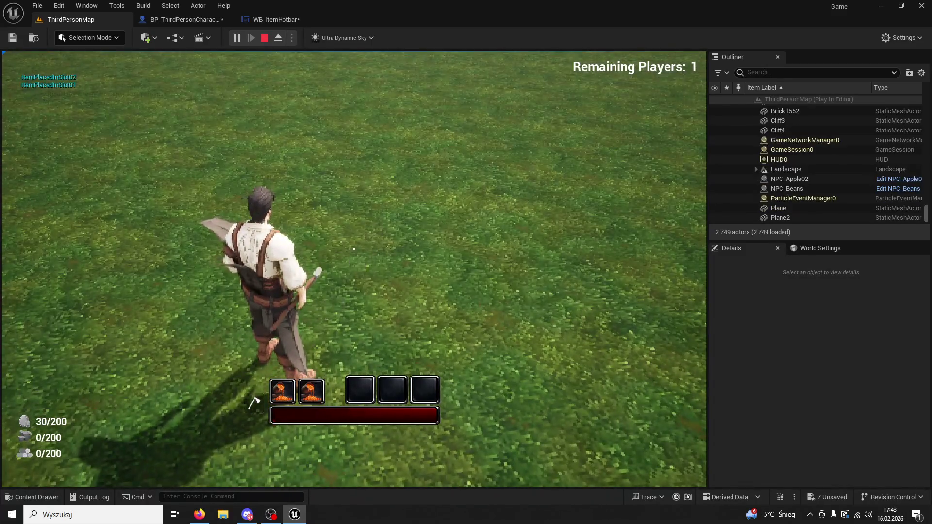
key("1")
key("2")
key("1")
key("1")
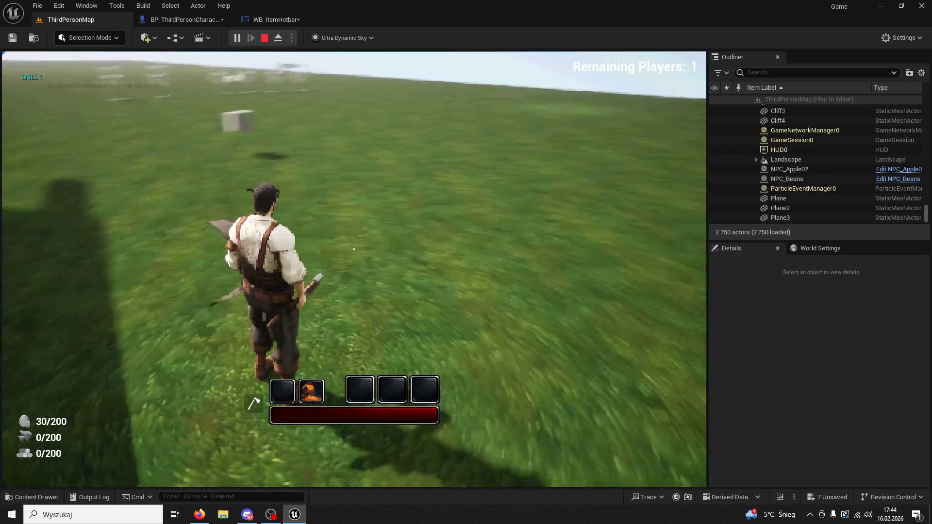
key("1")
key("2")
key("w")
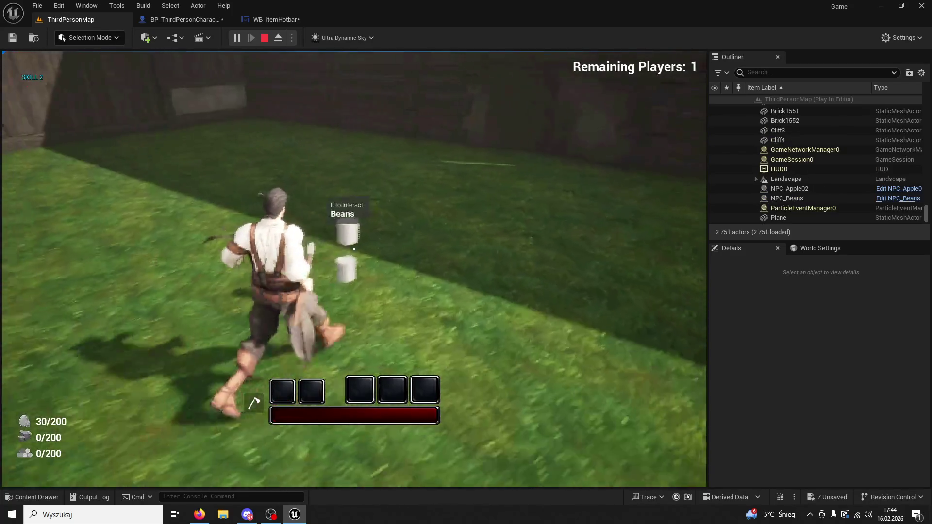
Step: Fire the slot 1 fart skill repeatedly while jumping toward the wooden wall, then stop the session
key("1")
key("1")
key("1")
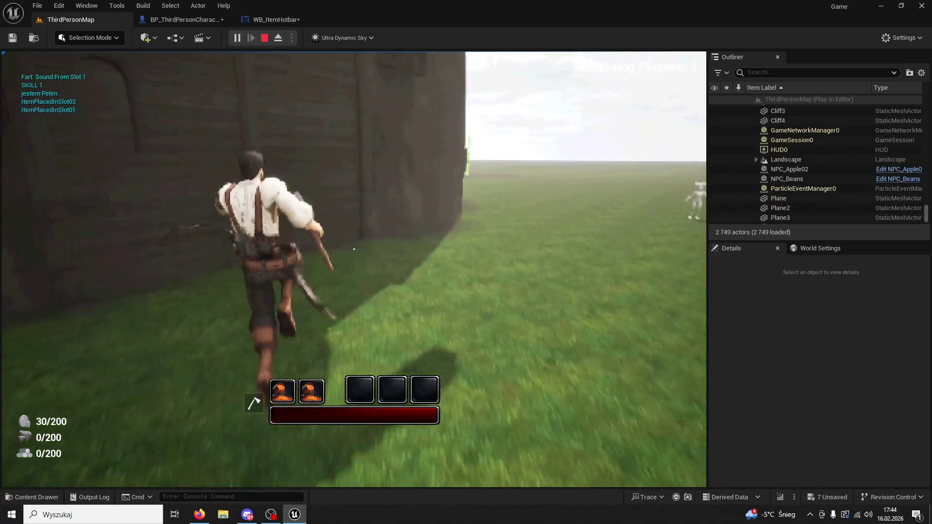
key("space")
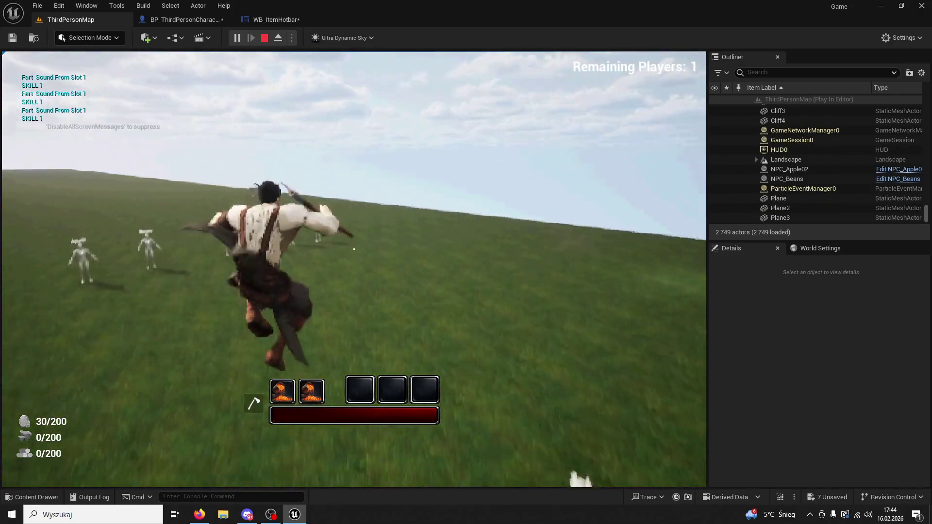
key("space")
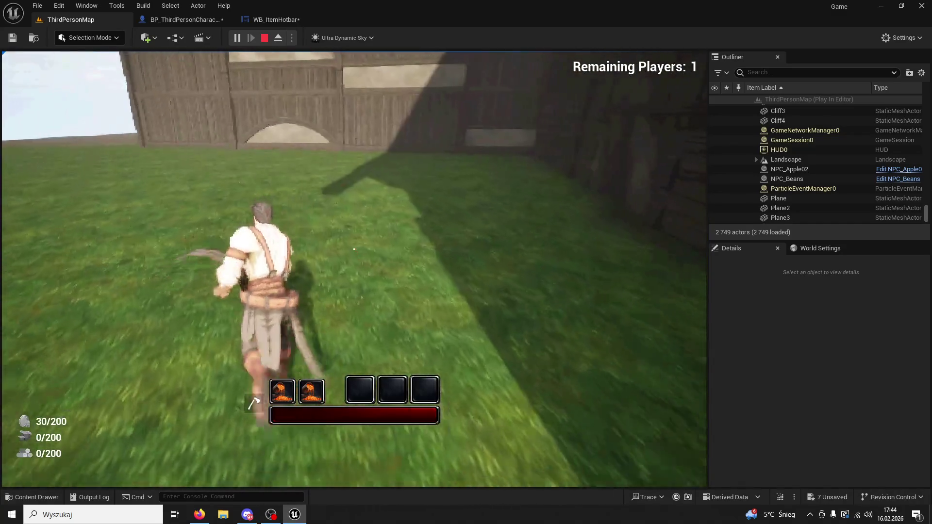
key("1")
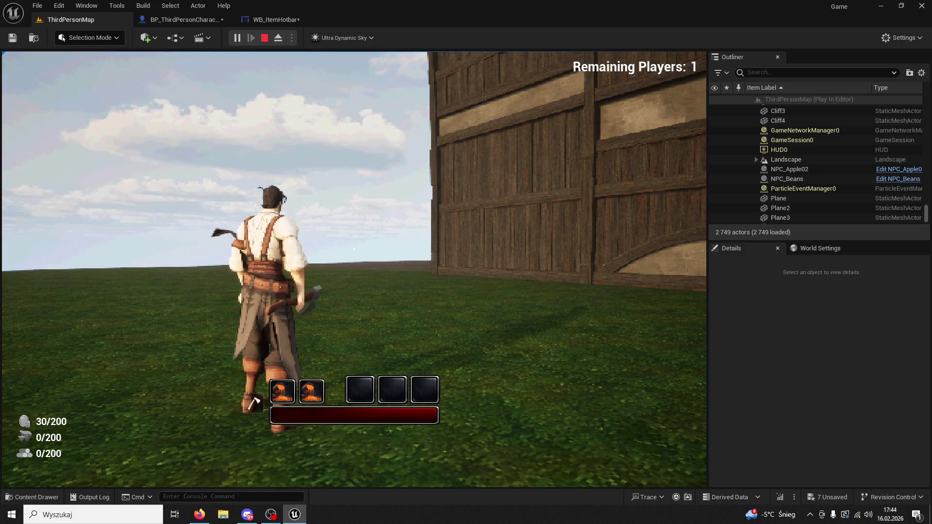
key("1")
key("1")
key("2")
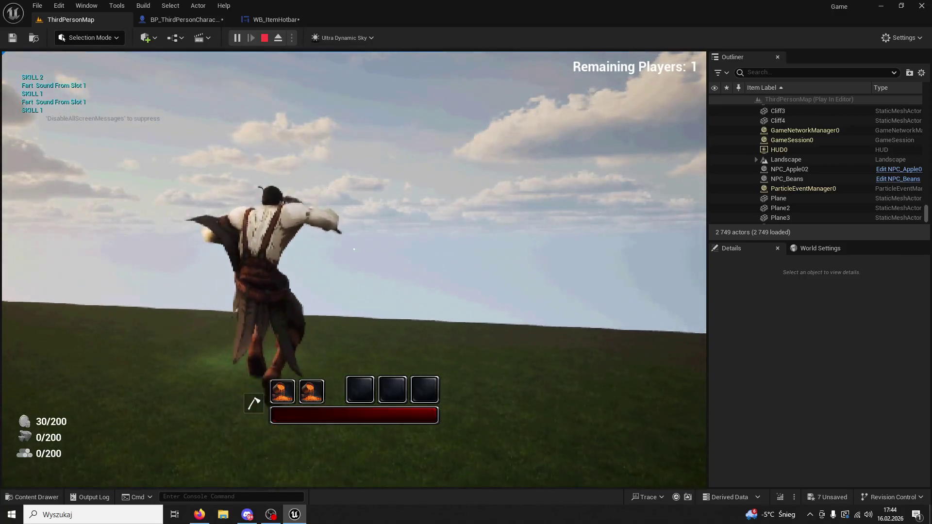
key("1")
key("1")
key("1")
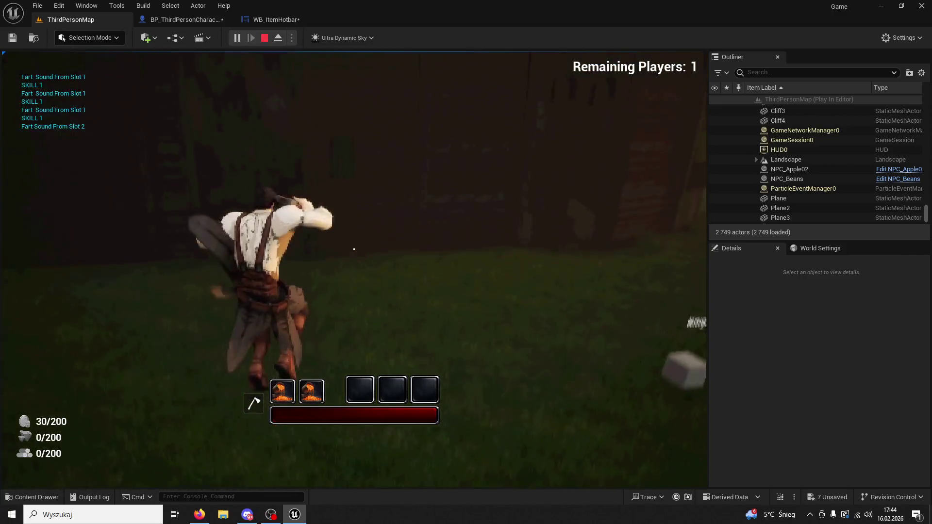
key("1")
key("1")
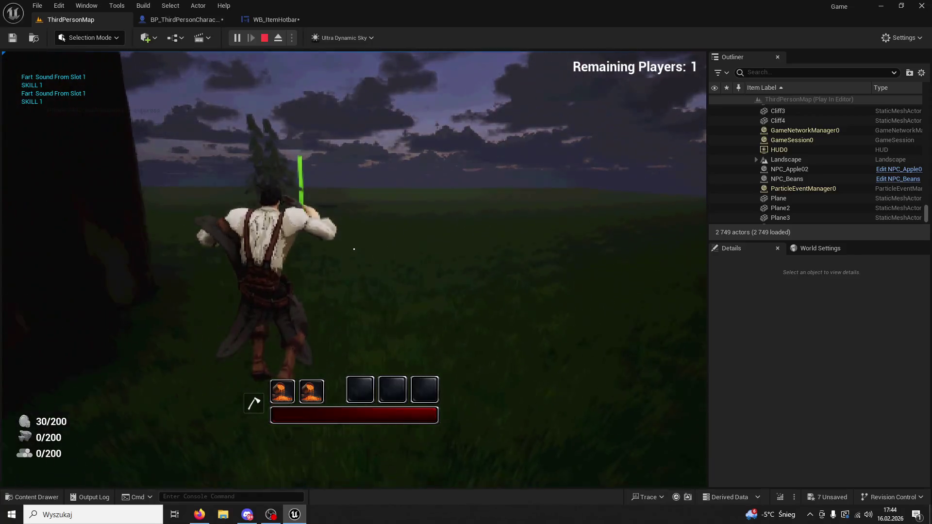
key("1")
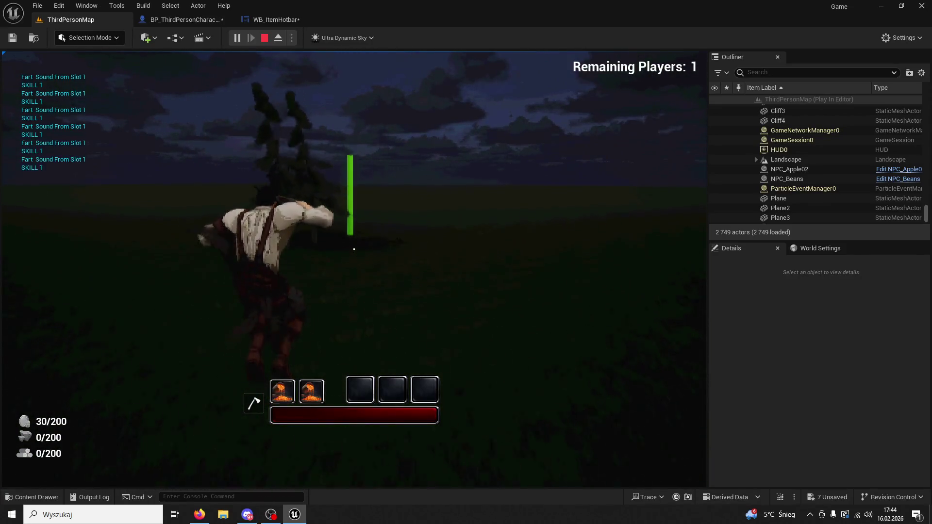
key("1")
key("1")
key("1")
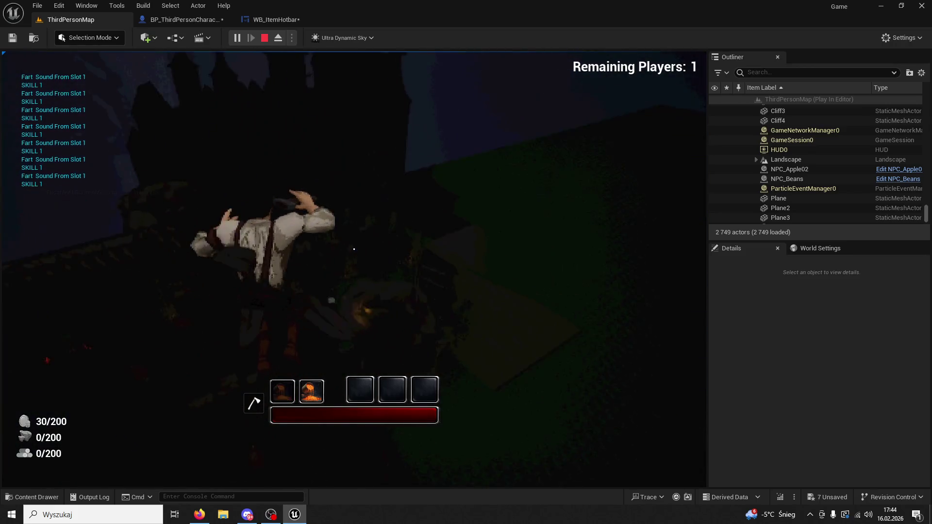
key("Escape")
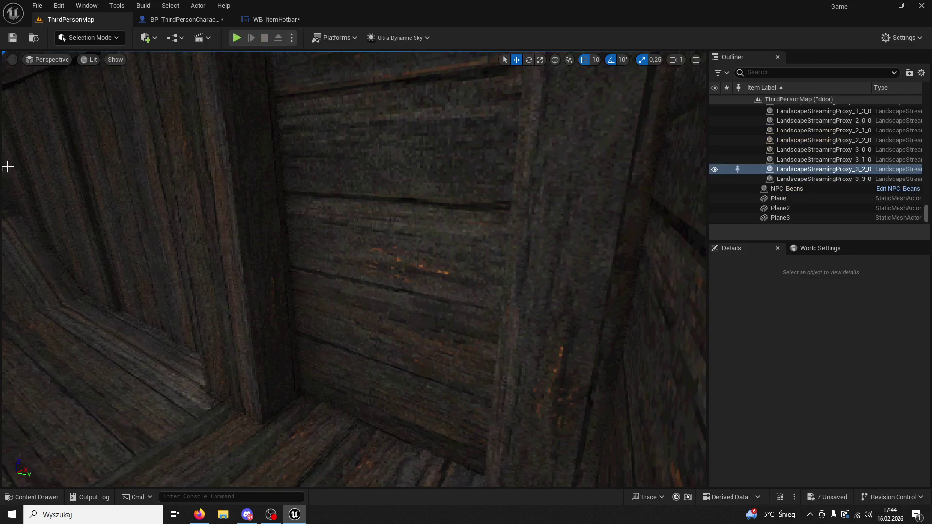
Step: Start a play session with Alt+P, grab an item into slot 1, and fire Skill 1 while running into the alley
key("alt+p")
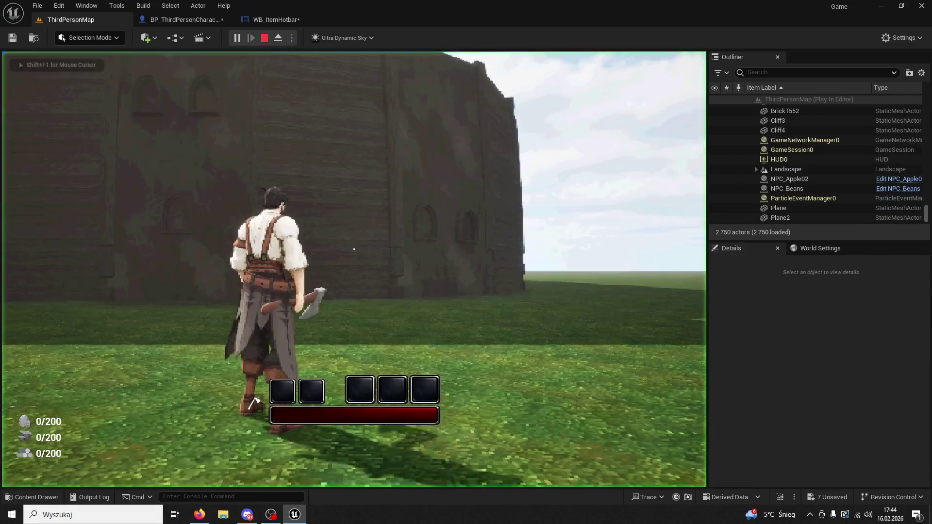
key("1")
key("1")
key("1")
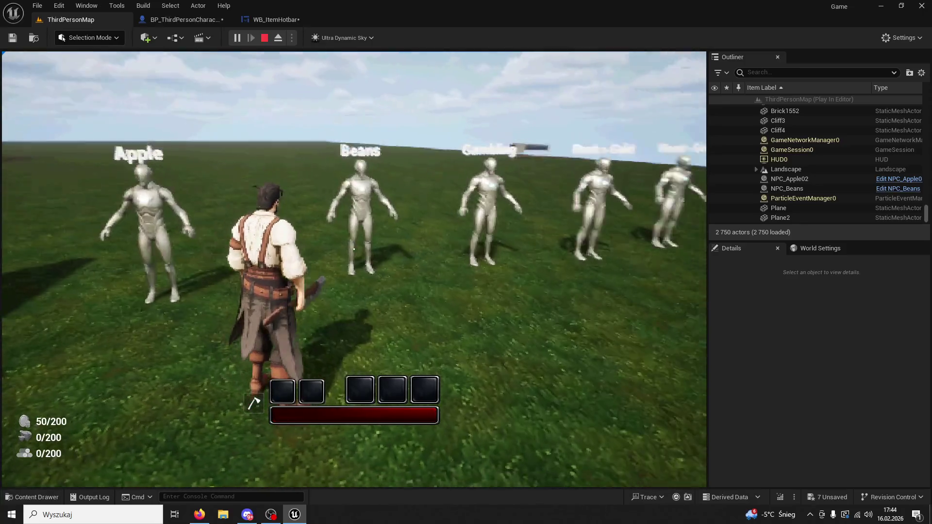
key("e")
key("1")
key("1")
key("1")
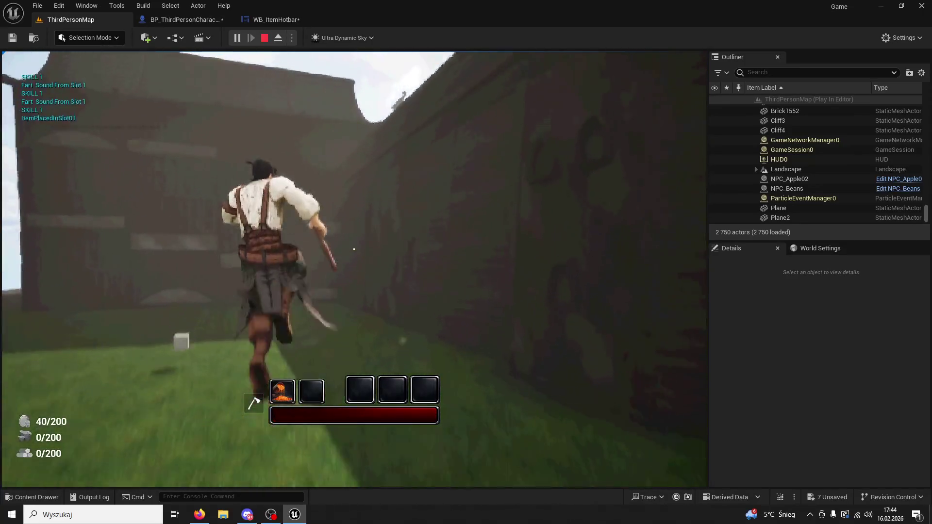
key("w")
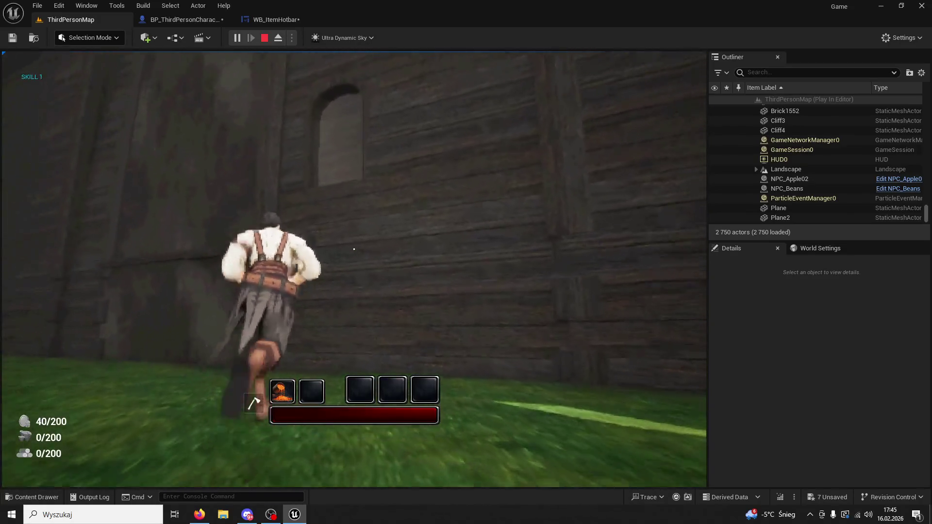
key("1")
key("1")
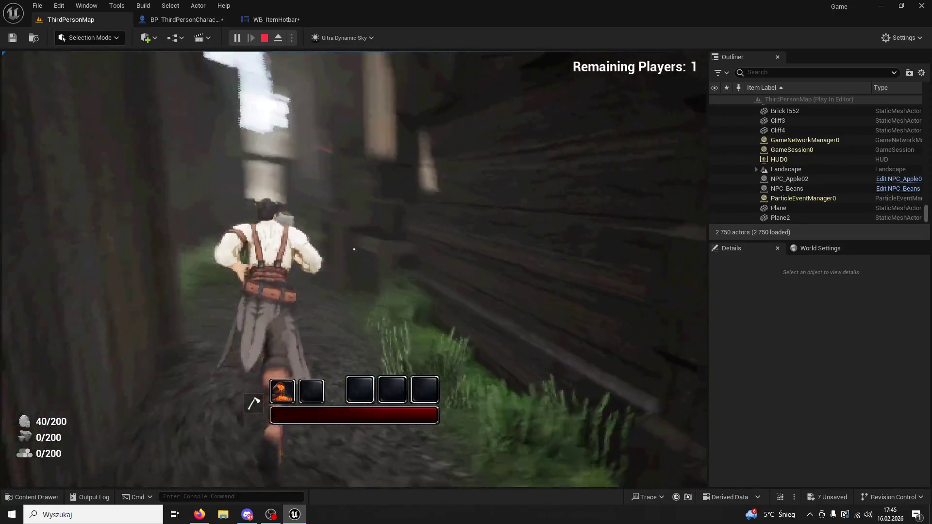
key("w")
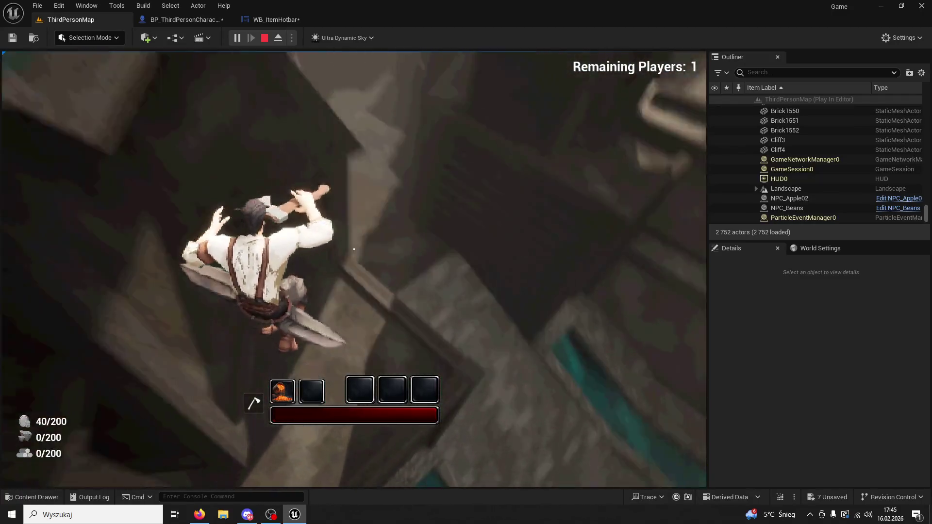
Step: Fire the slot 1 skill once more, then stop the play session with Esc
key("1")
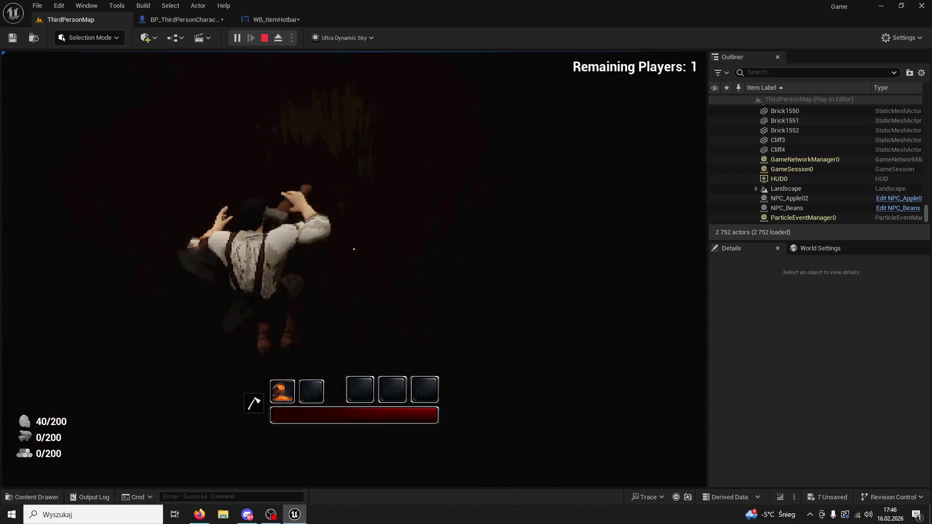
key("Escape")
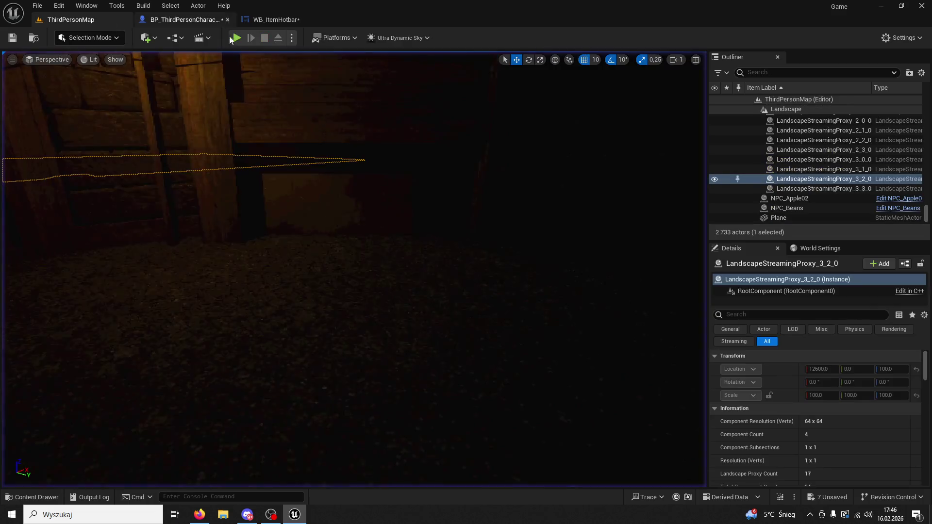
Step: Start a new play session with Alt+P and buy beans from the Beans vendor into both hotbar slots
key("alt+p")
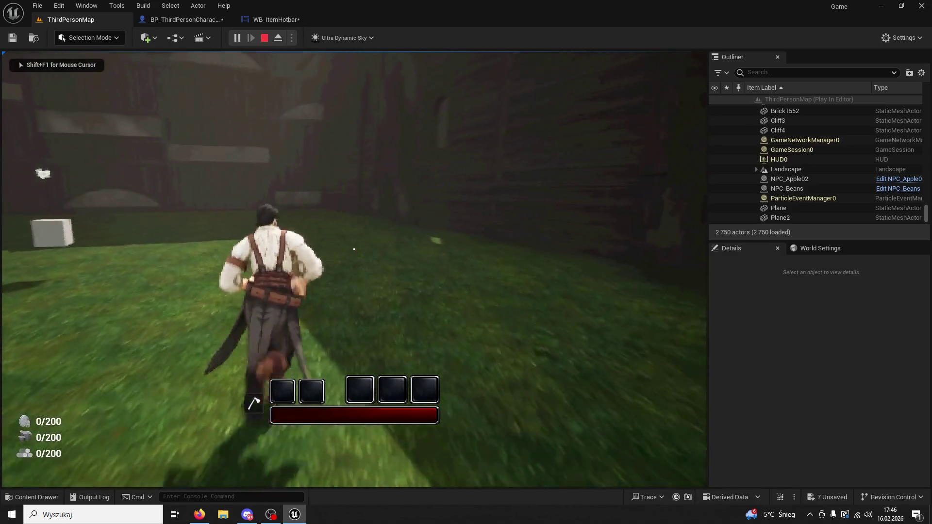
key("1")
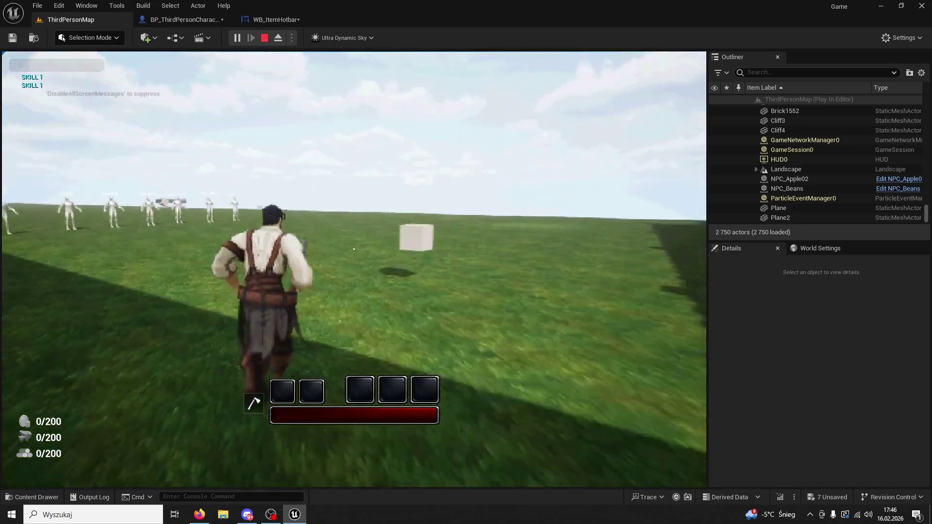
key("1")
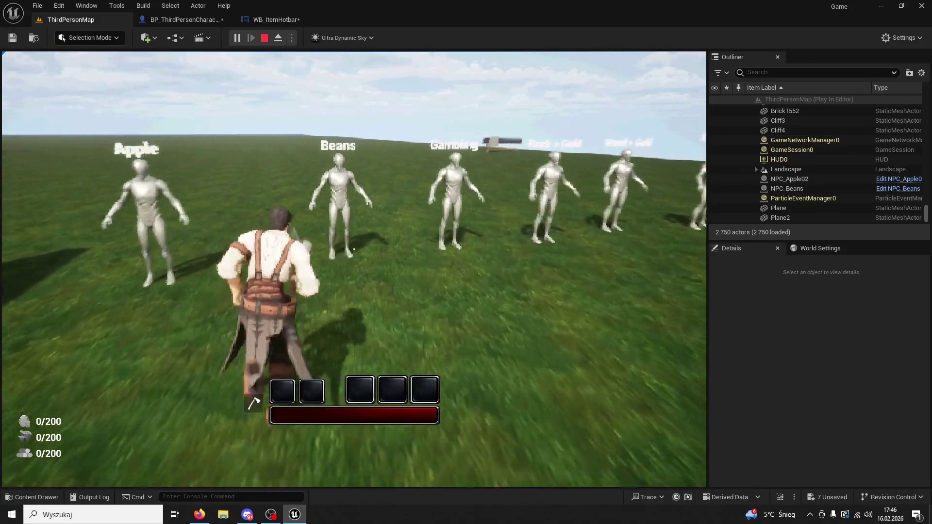
key("e")
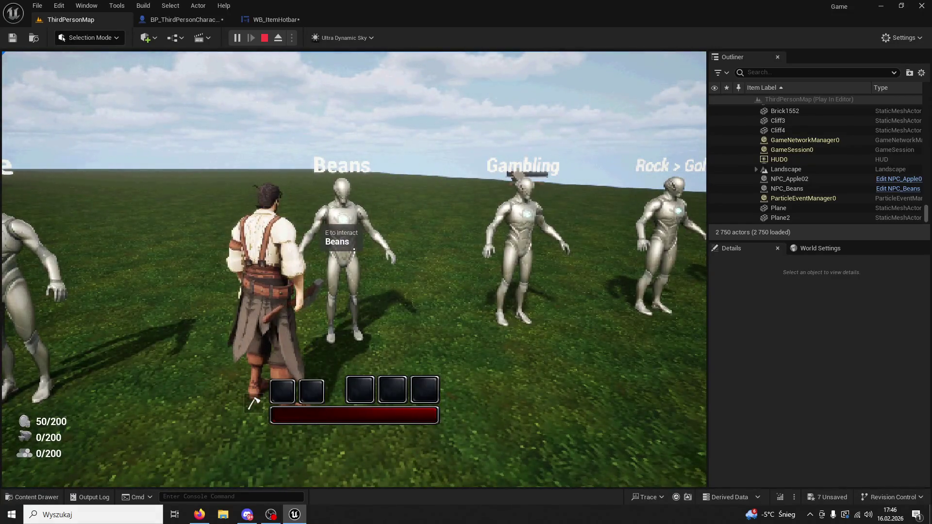
key("e")
key("w")
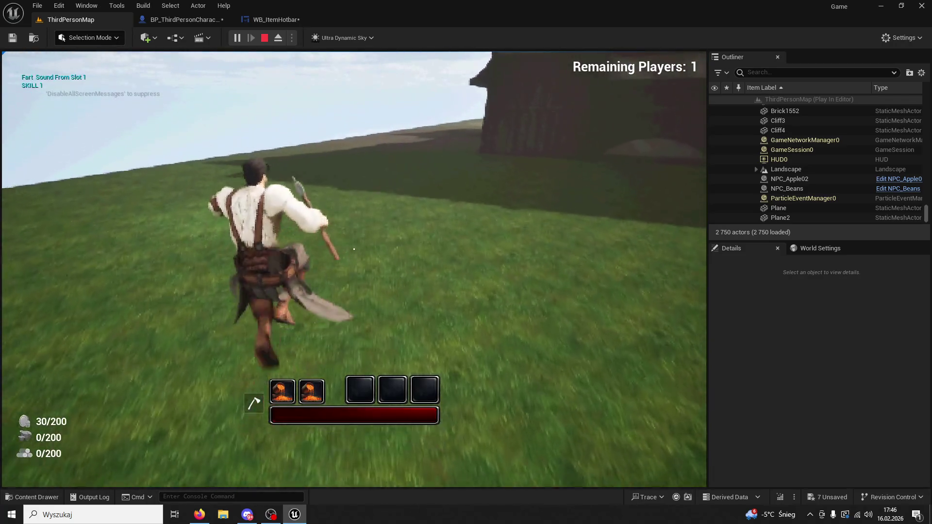
Step: Fire the slot 1 fart skill repeatedly while running
key("1")
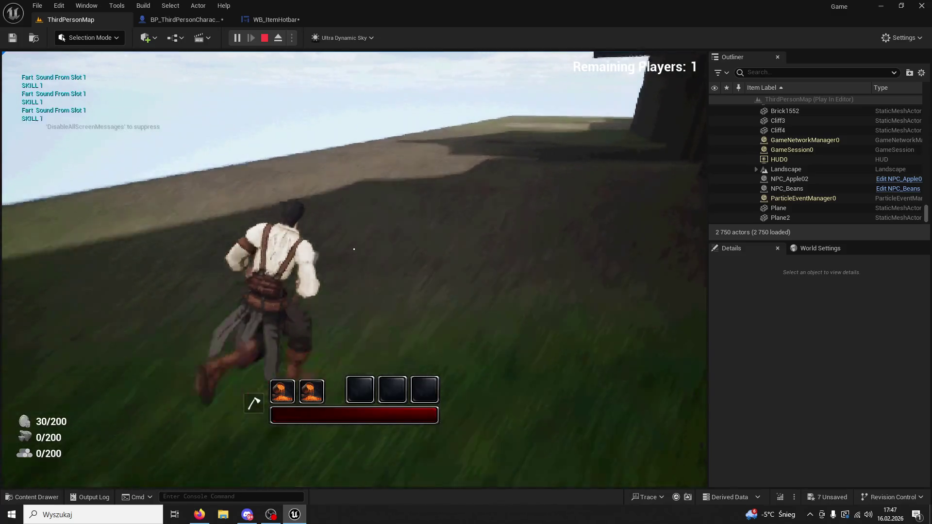
key("1")
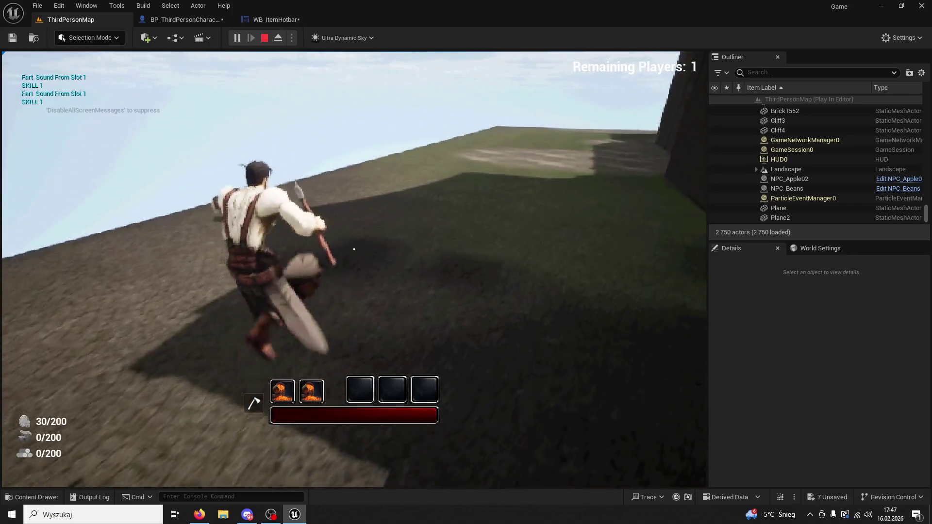
key("1")
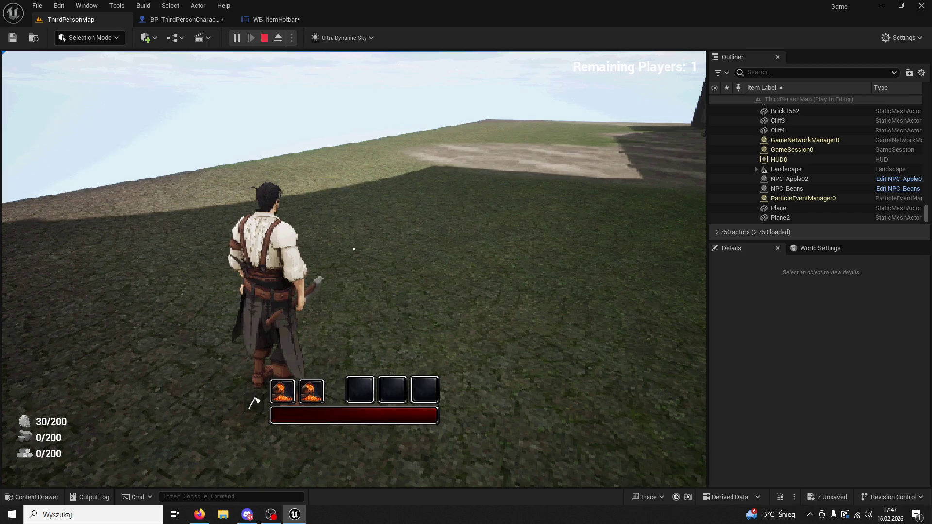
key("1")
key("1")
key("1")
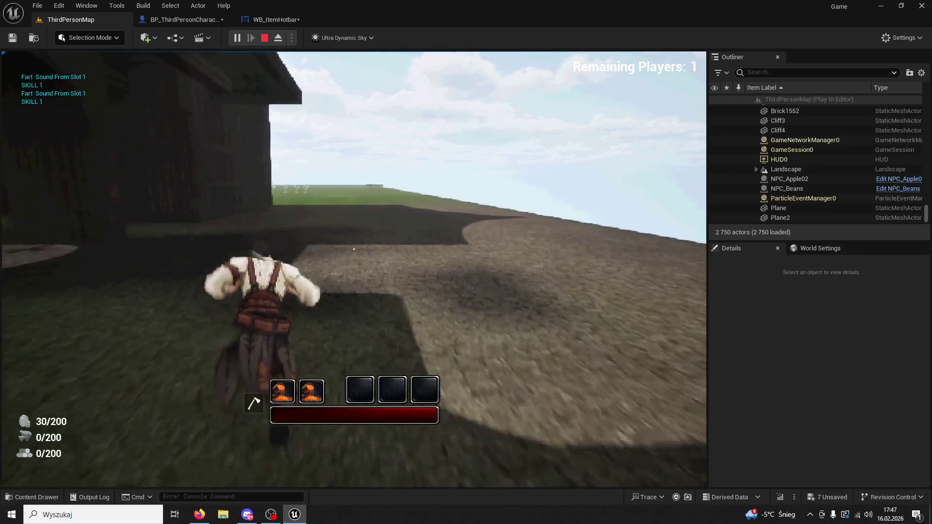
Step: Fire hotbar slots 1 and 2, then Skill 1 repeatedly while running to the dark building
key("2")
key("1")
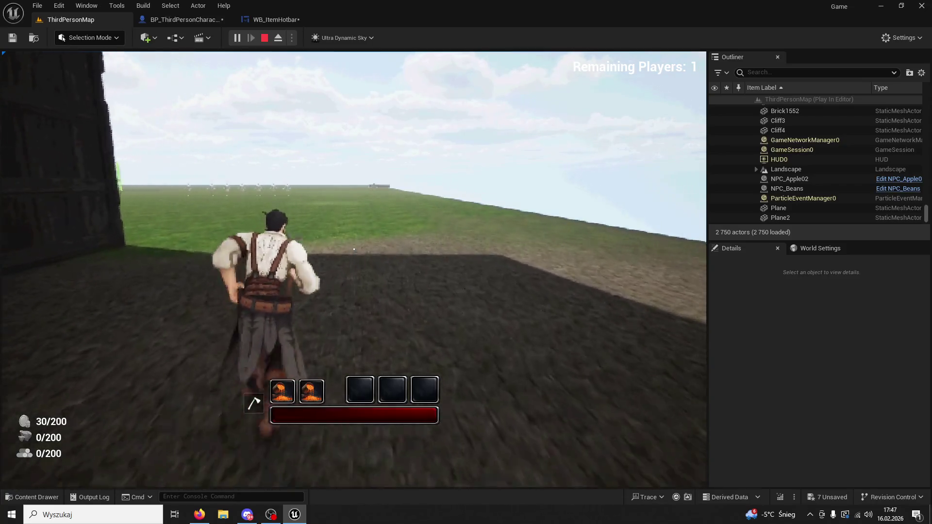
key("1")
key("1")
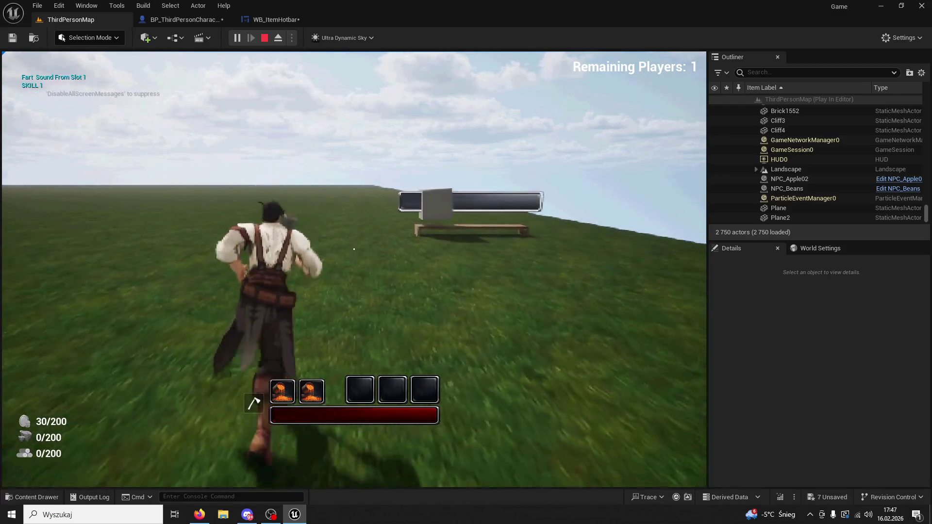
key("1")
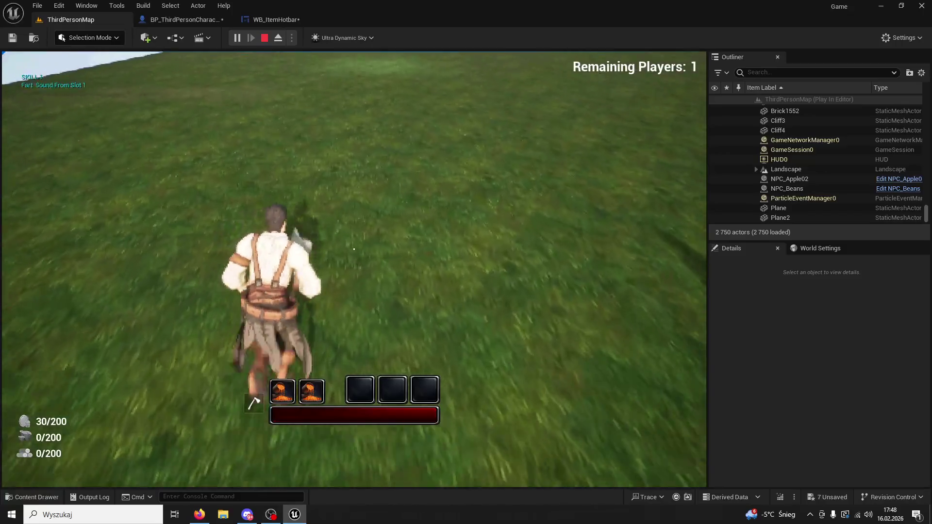
key("1")
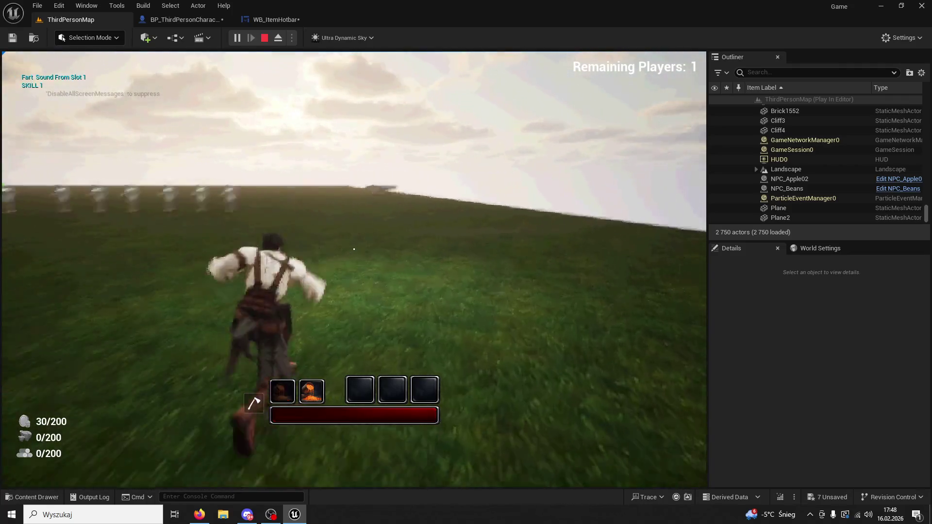
key("1")
key("1")
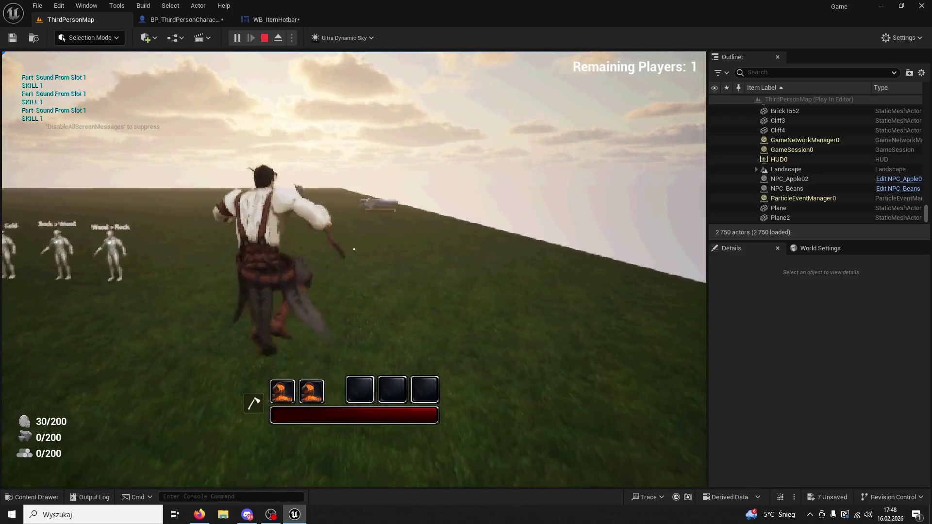
key("1")
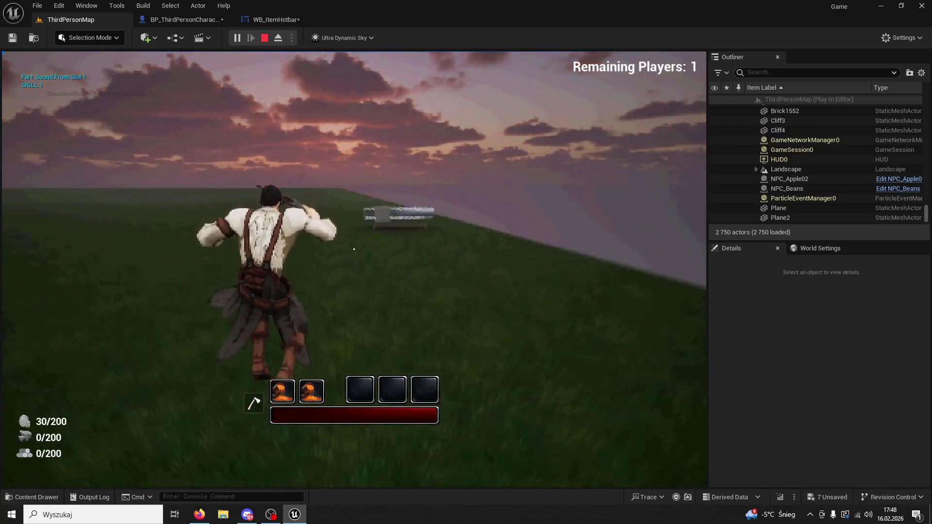
key("1")
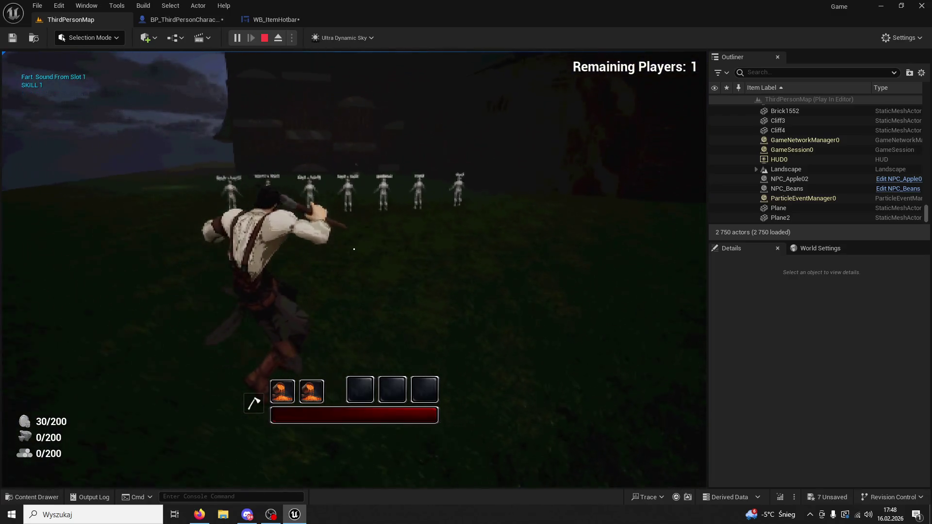
key("1")
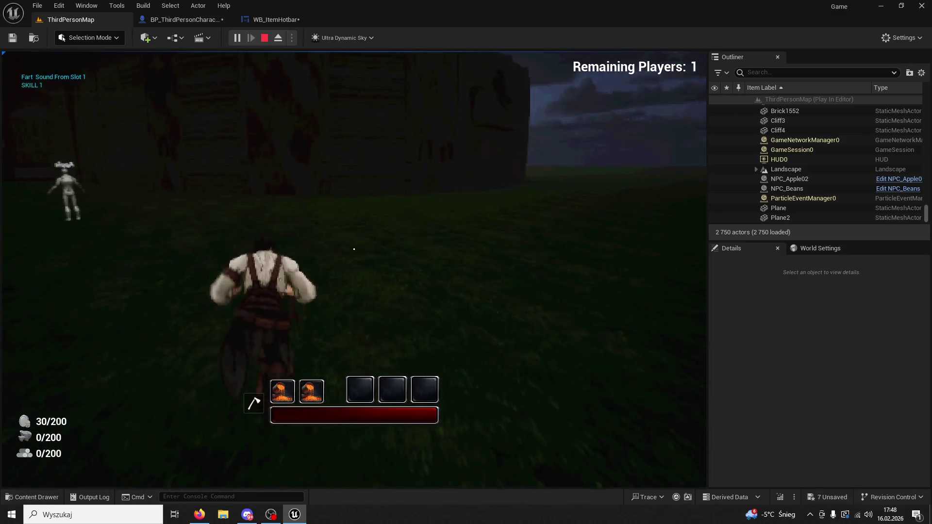
key("1")
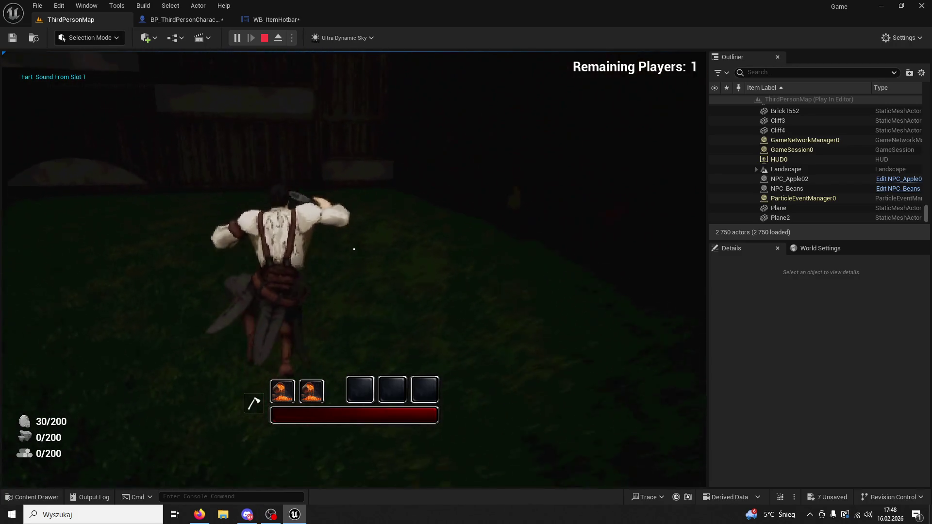
Step: Keep firing Skill 1 while moving and crouching, steering the character across the field
key("1")
key("1")
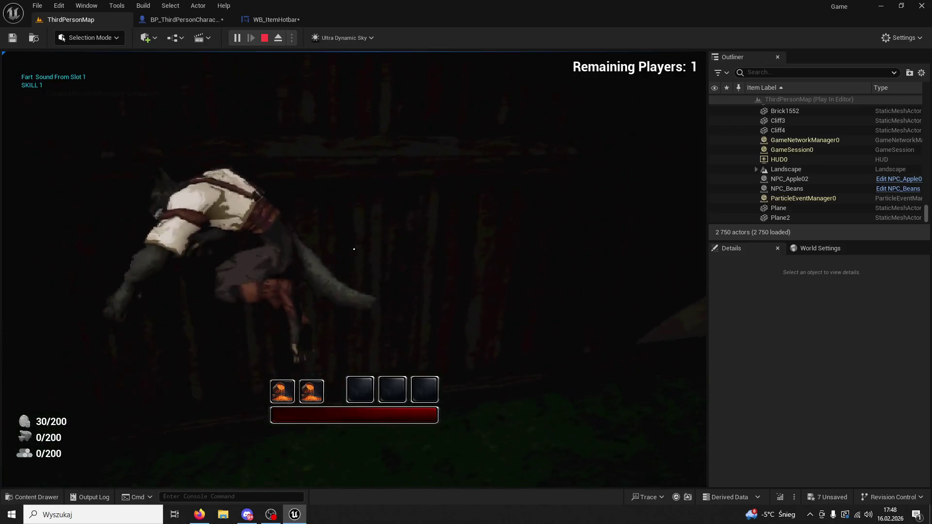
key("1")
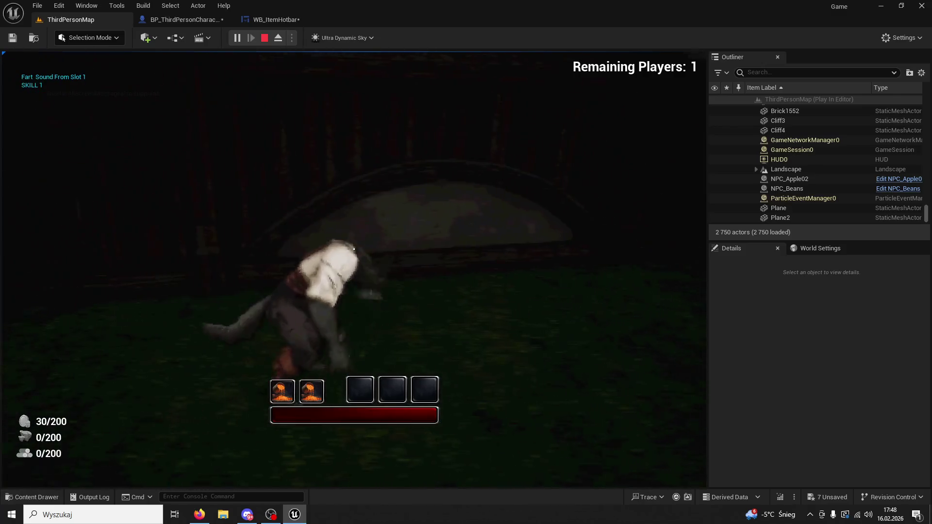
key("1")
key("1")
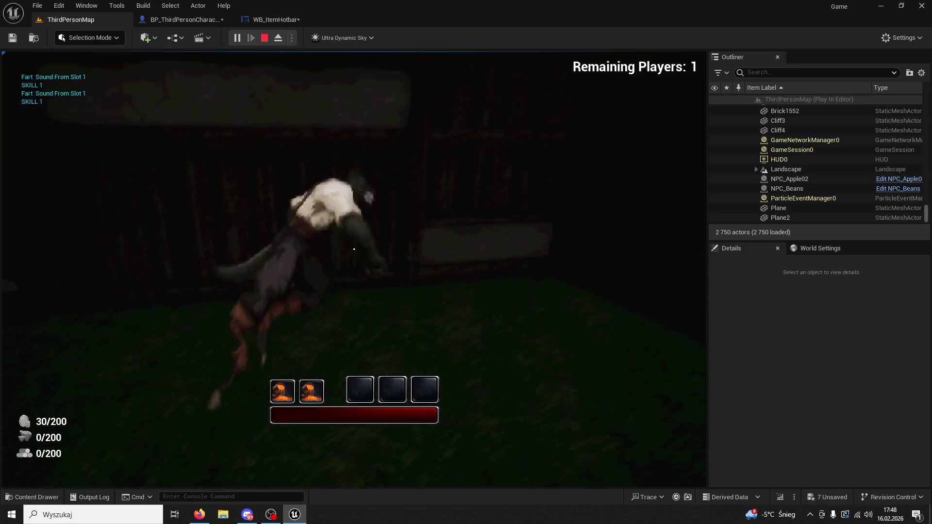
key("1")
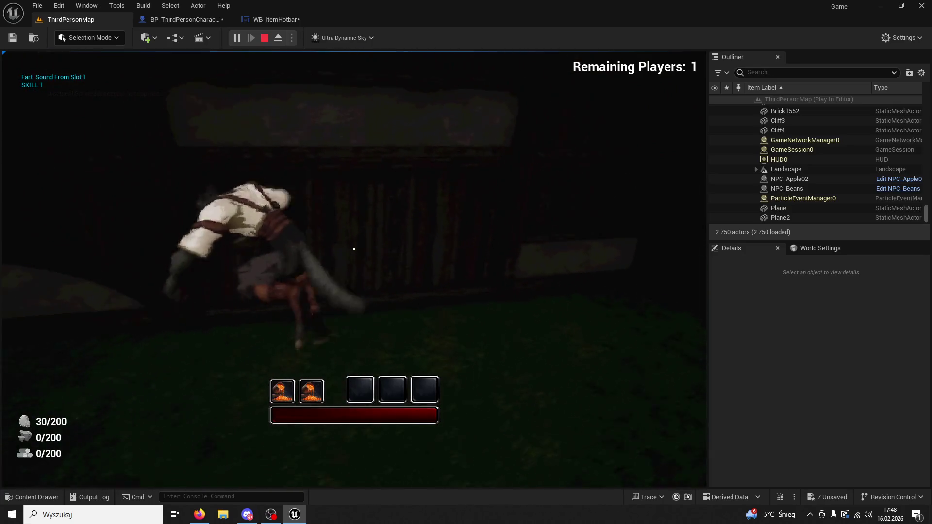
key("1")
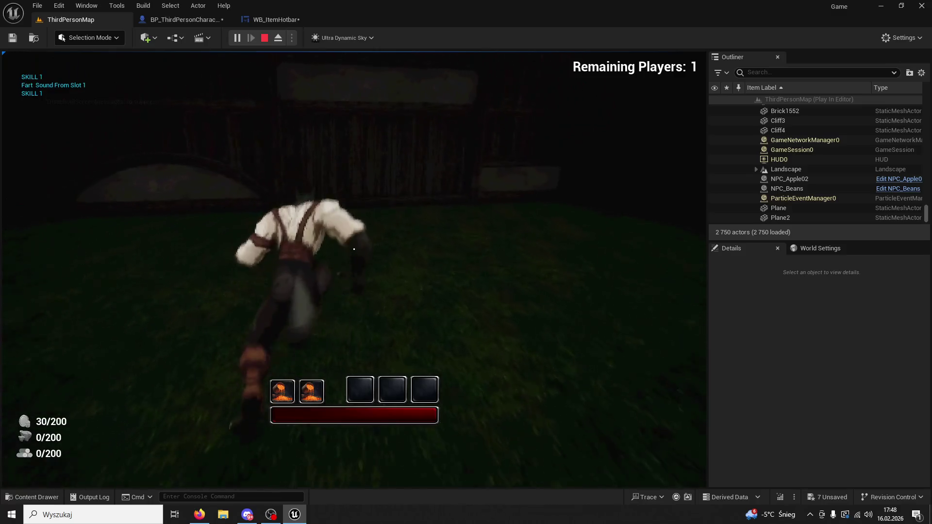
key("1")
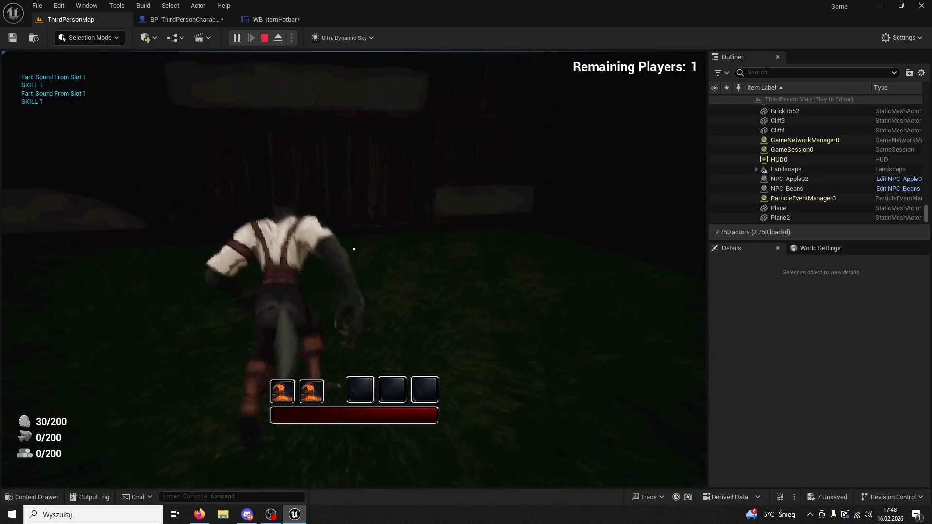
key("1")
key("w")
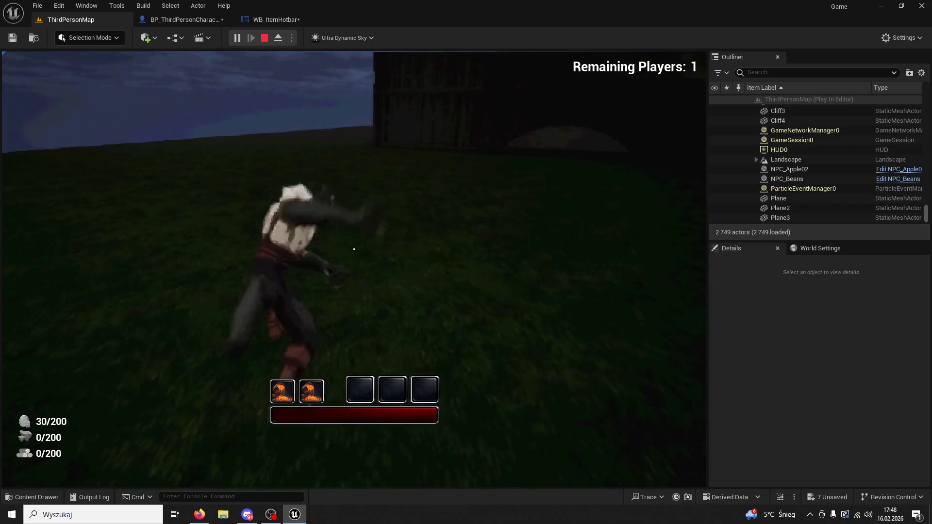
key("1")
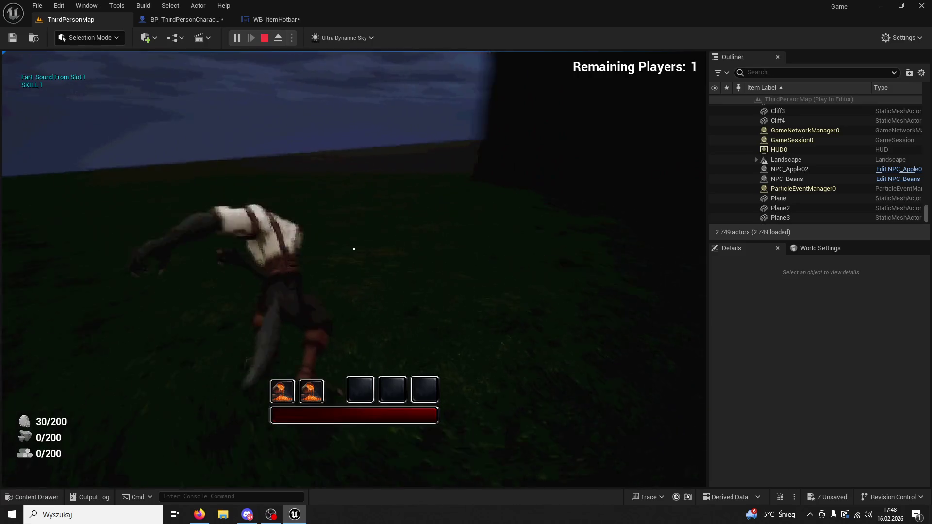
key("1")
key("1")
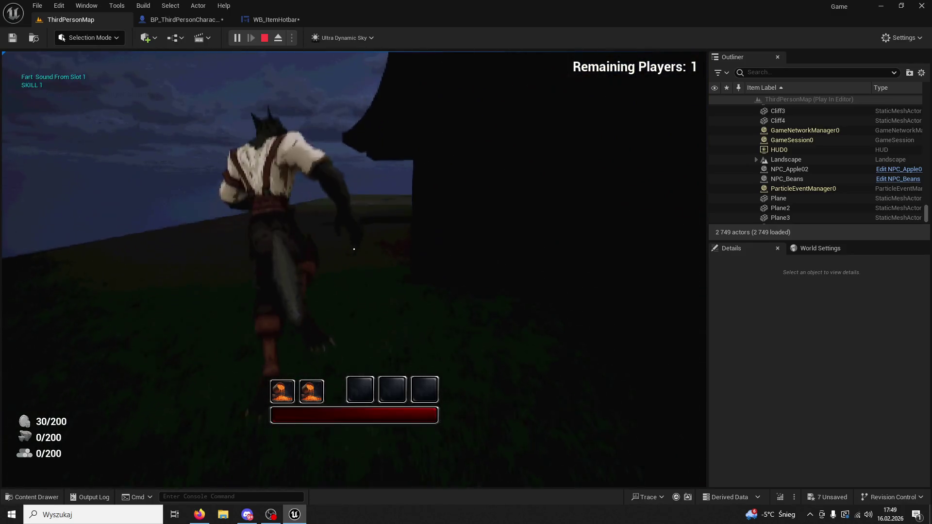
key("1")
key("w")
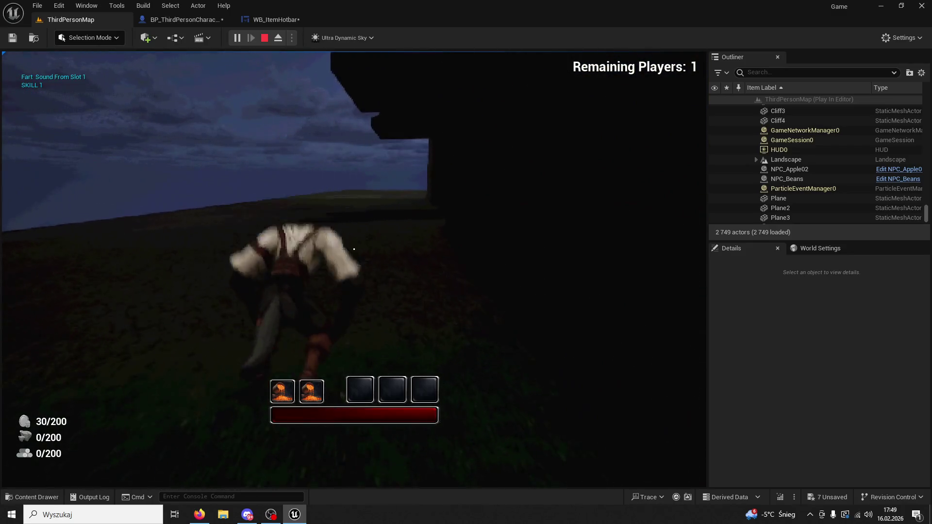
key("w")
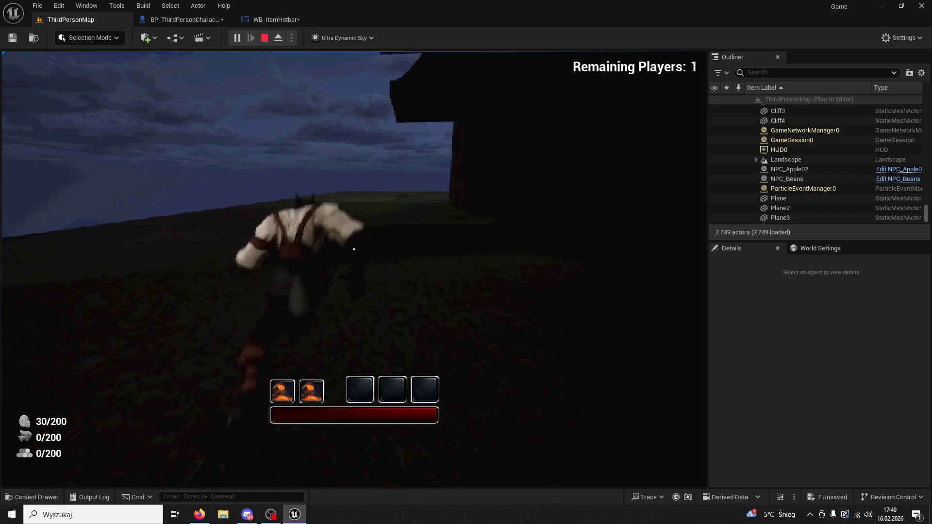
Step: Alternate slot 1 and 2 skills, then keep firing Skill 1 by the building and wall at nightfall
key("1")
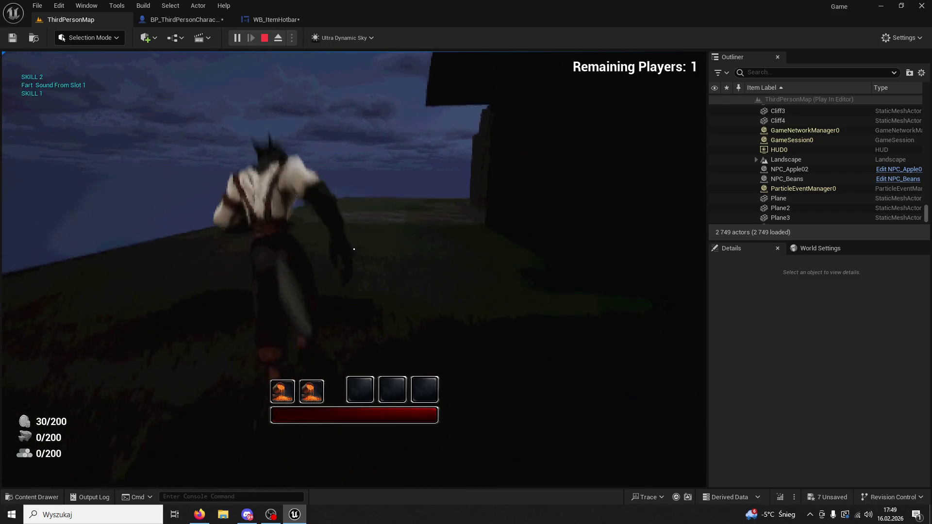
key("2")
key("1")
key("2")
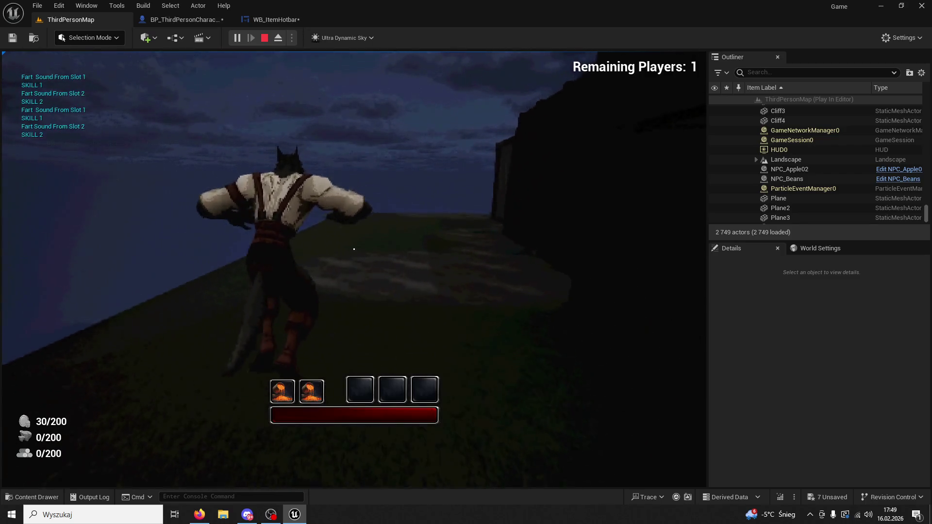
key("1")
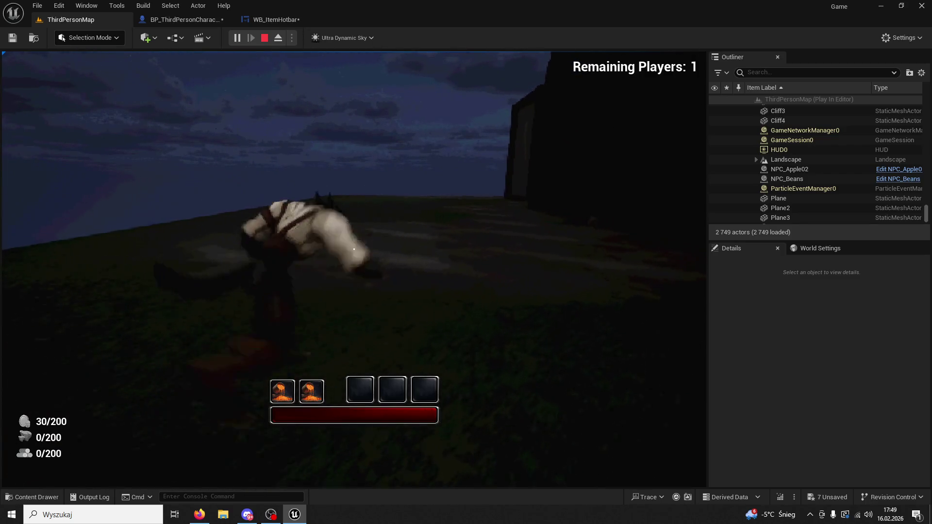
key("1")
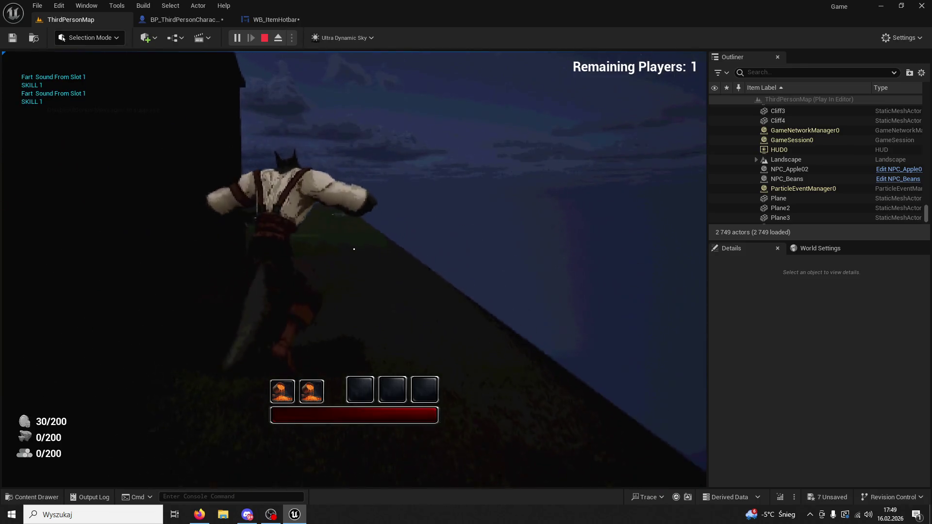
key("1")
key("1")
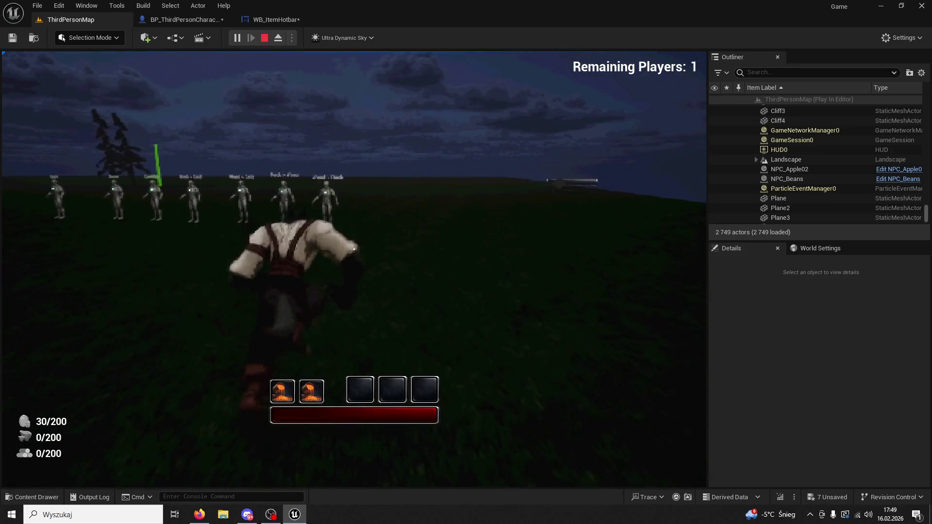
key("1")
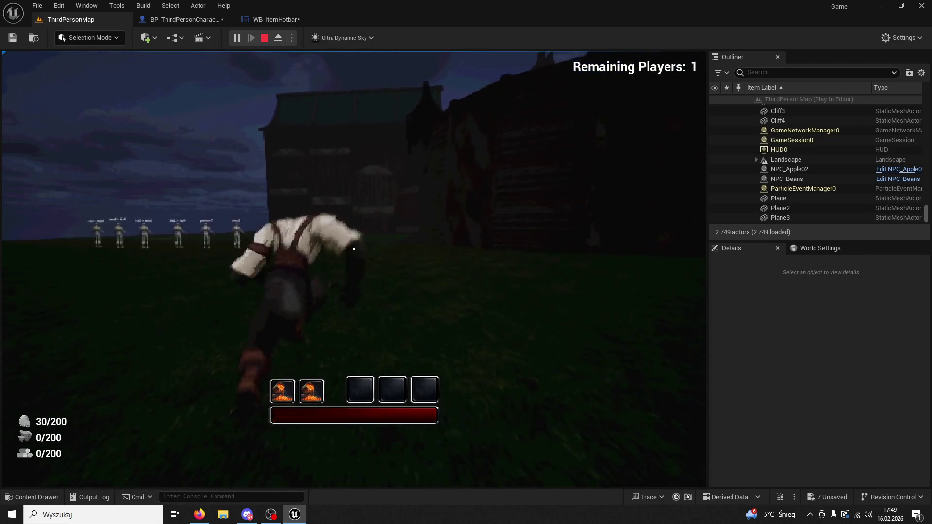
key("1")
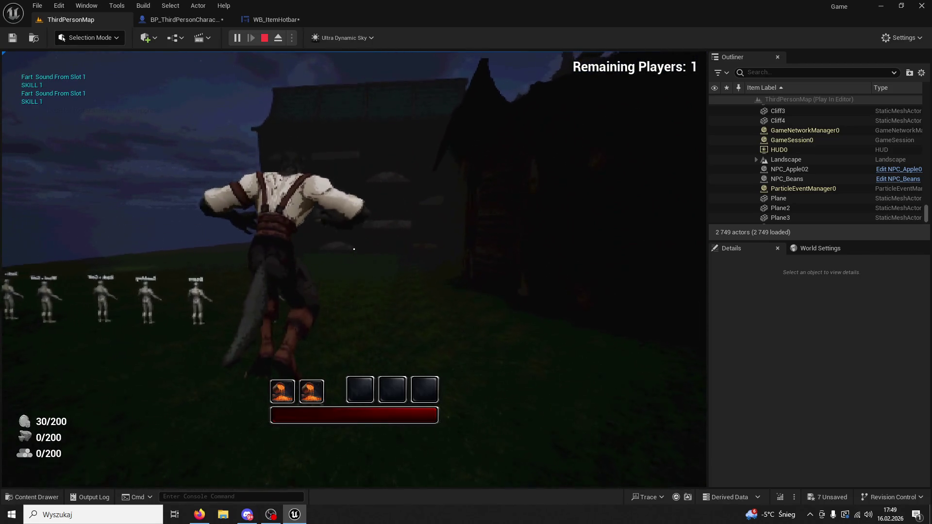
key("1")
key("1")
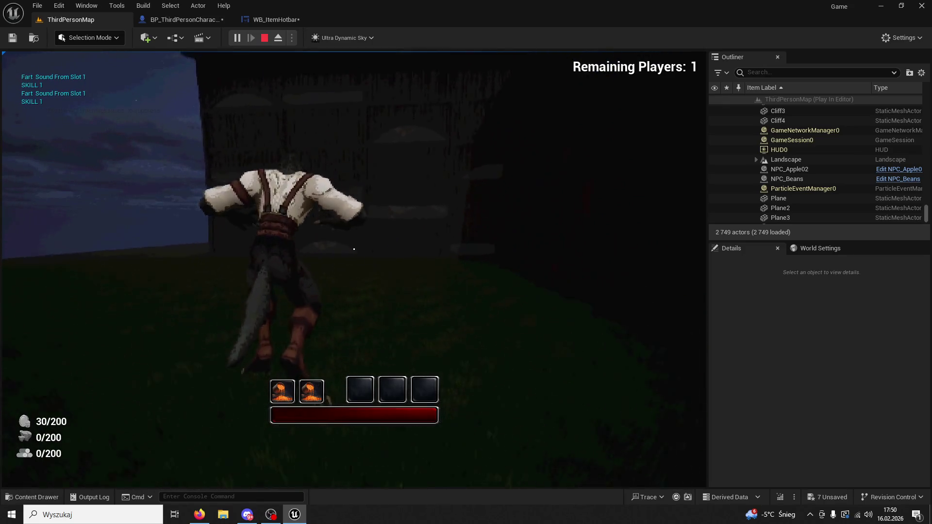
key("1")
key("1")
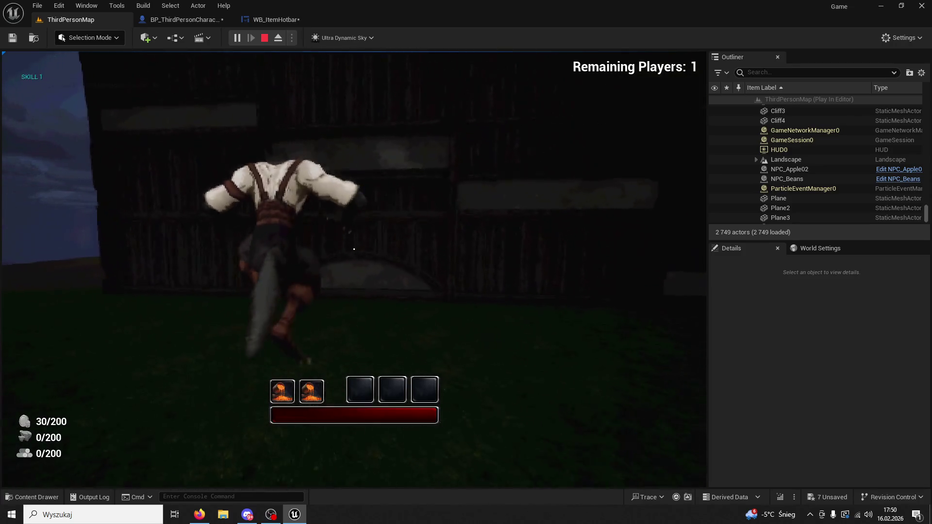
key("1")
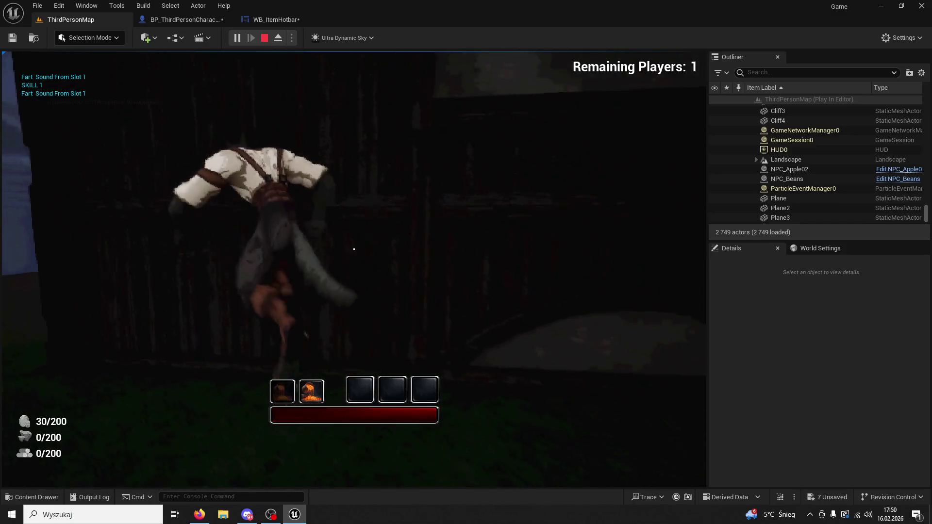
key("1")
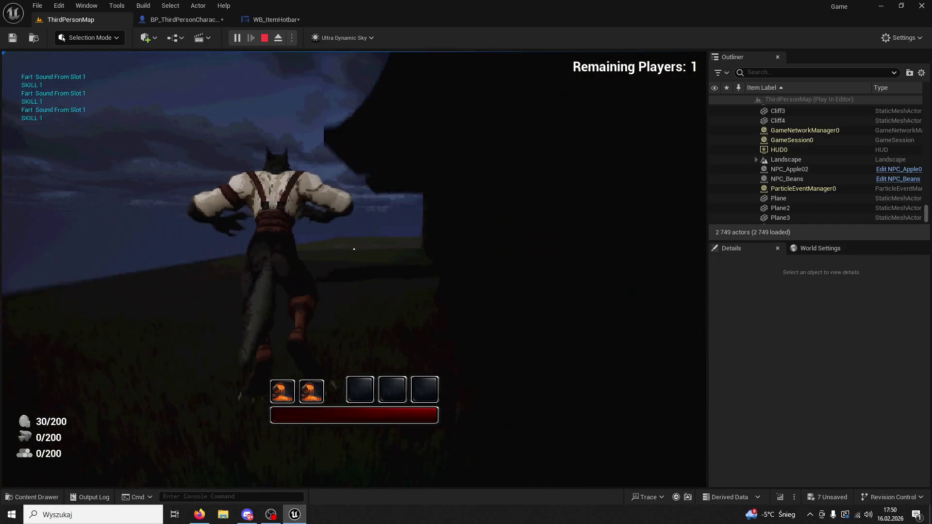
key("1")
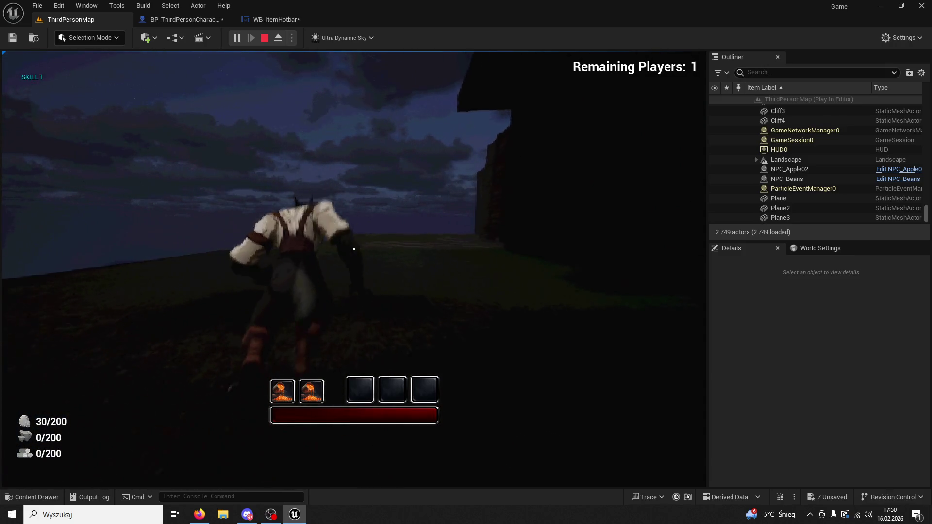
key("1")
key("1")
key("1")
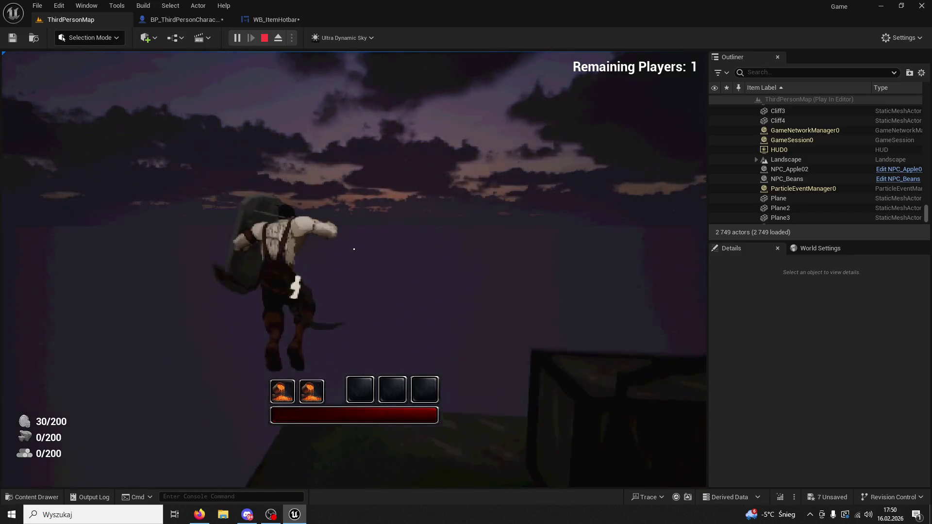
Step: Trigger the first hotbar skill, then swing the sword repeatedly while running
key("1")
key("1")
left_click(354, 249)
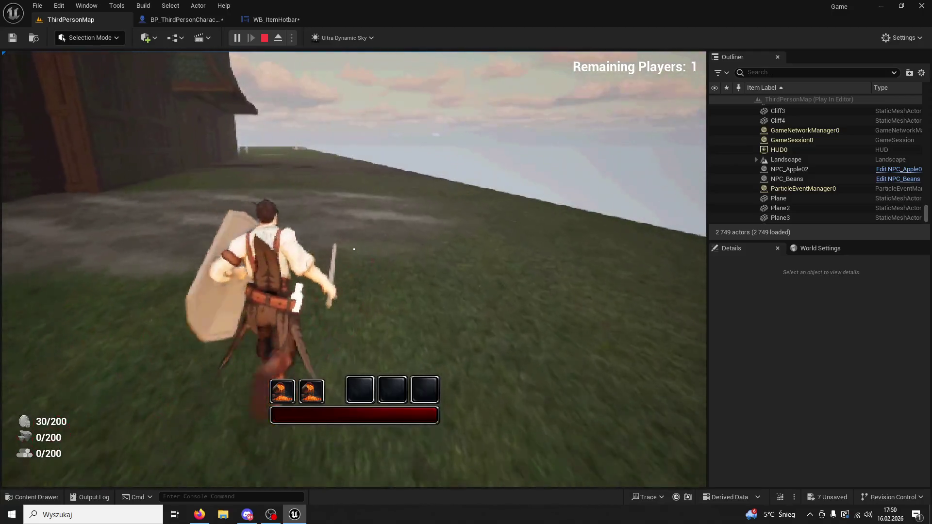
left_click(353, 248)
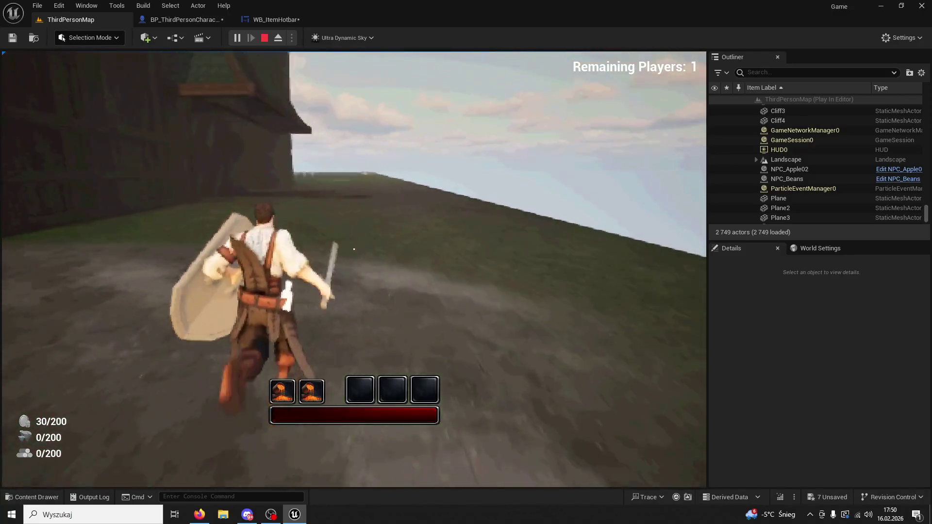
left_click(353, 249)
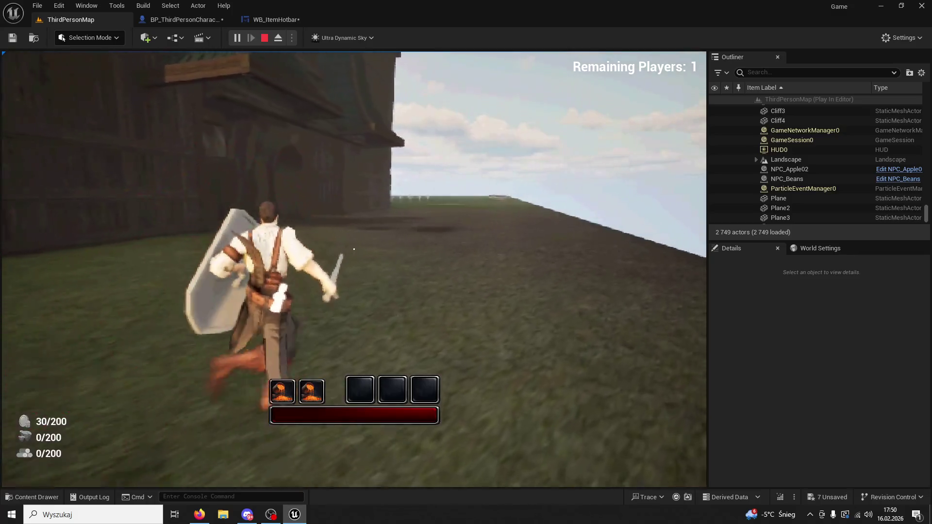
left_click(353, 248)
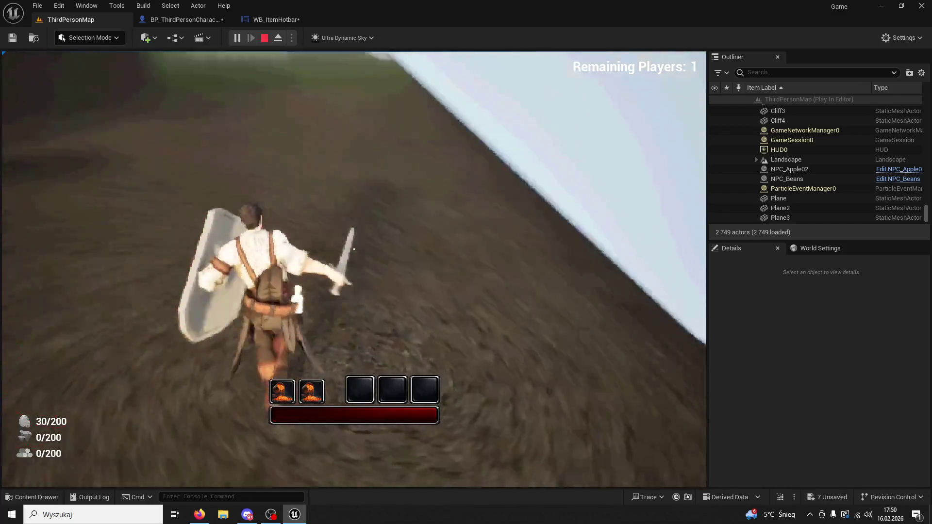
left_click(354, 249)
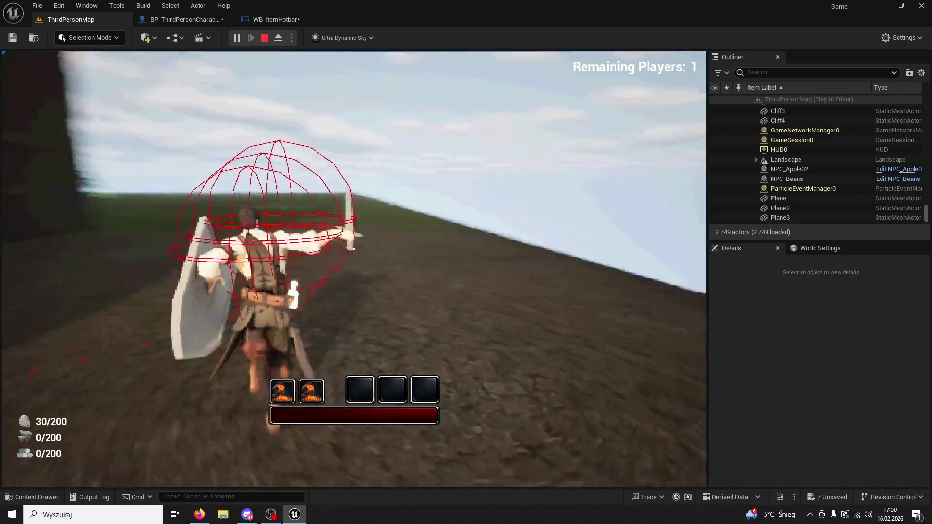
left_click(354, 249)
Step: Alternate both hotbar skills, spawning skeleton minions, with sword swings toward the castle and grass
key("1")
key("2")
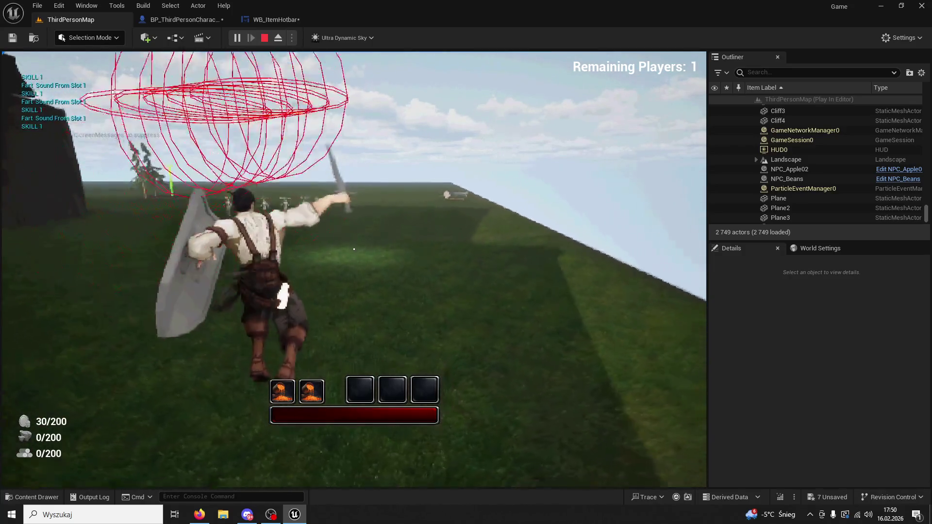
left_click(353, 249)
key("1")
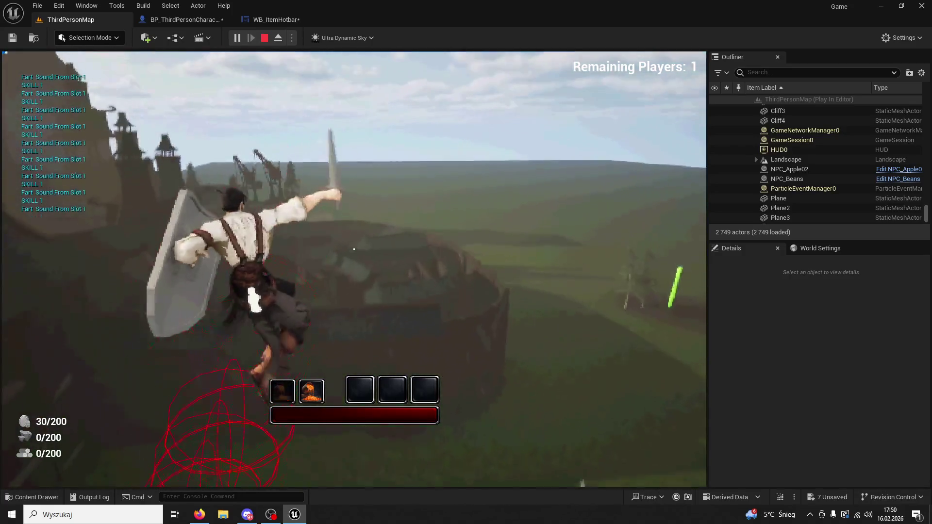
key("2")
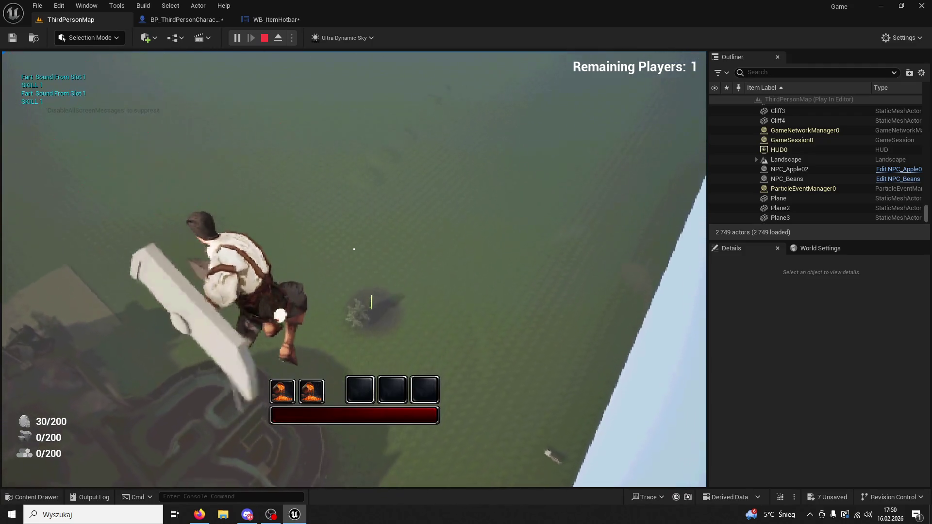
key("1")
key("1")
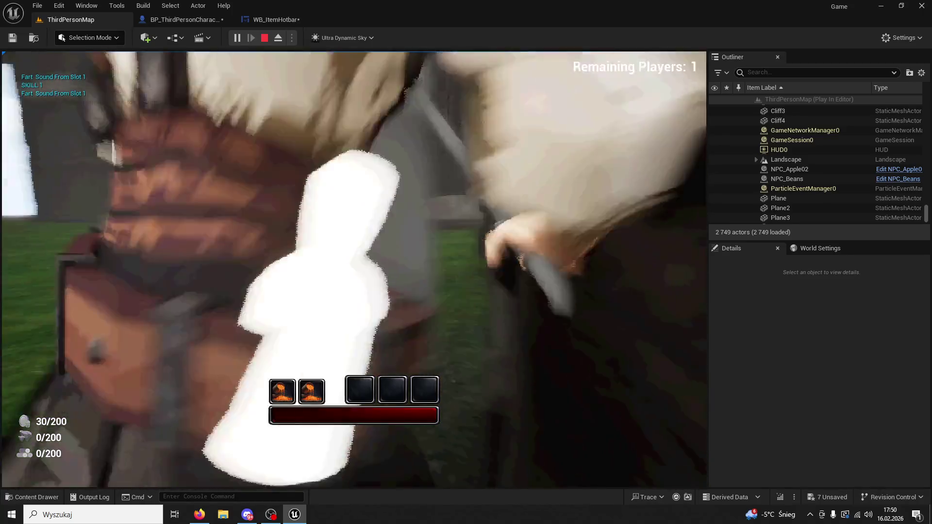
left_click(353, 249)
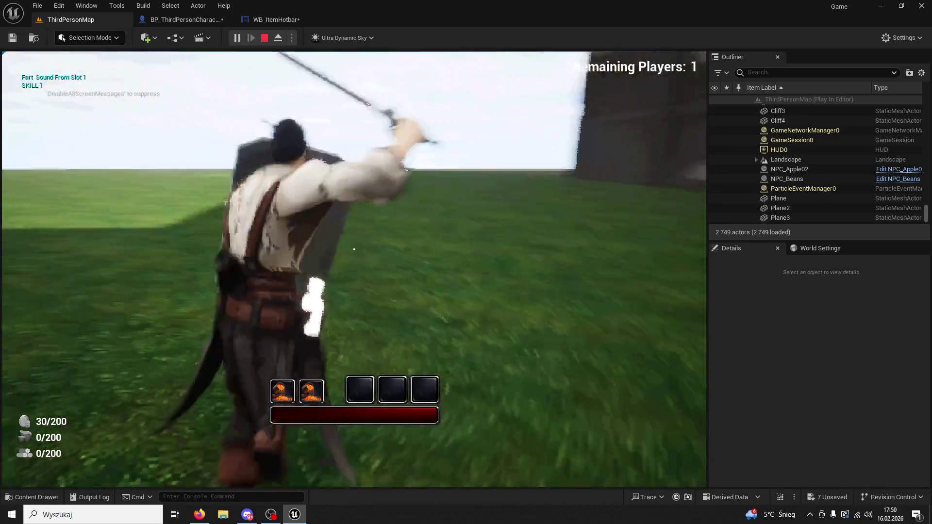
Step: Stop play, close the BP_ThirdPersonCharacter and WB_ItemHotbar tabs, and quit saving selected content
key("Escape")
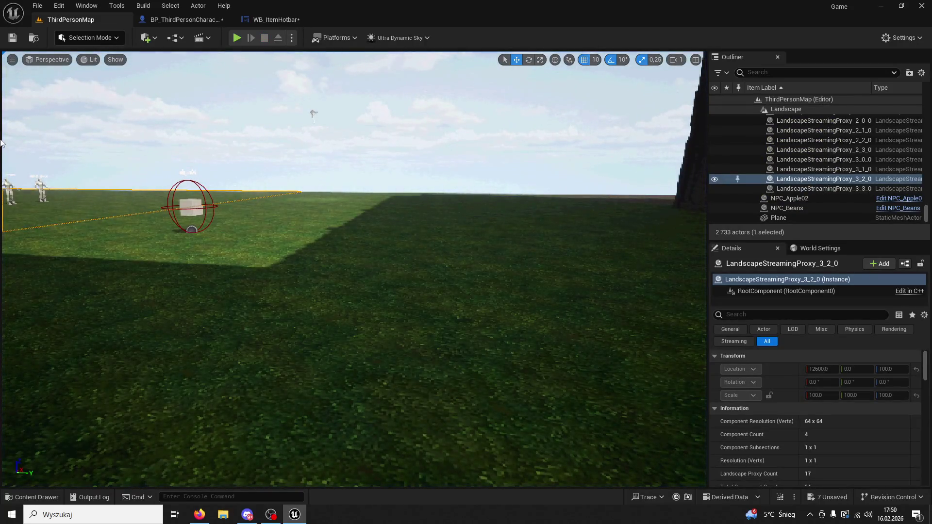
left_click(227, 23)
left_click(222, 19)
left_click(222, 19)
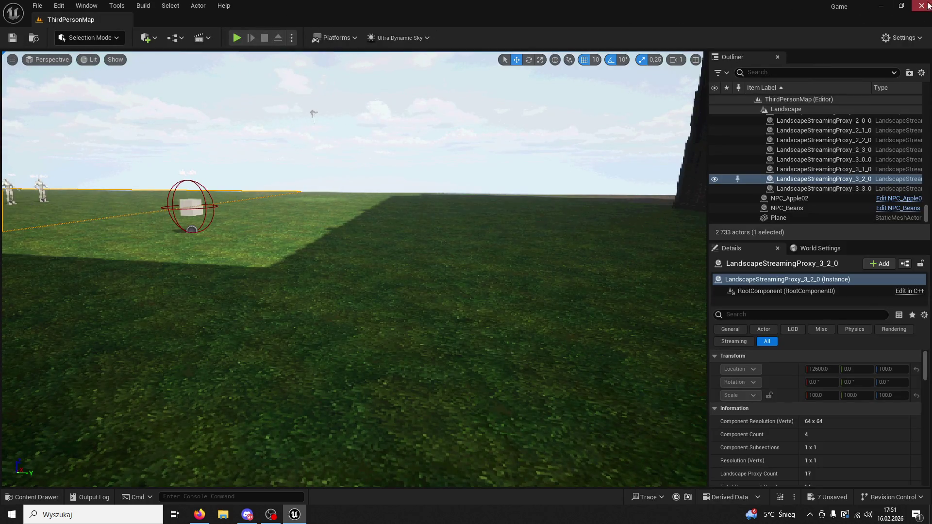
left_click(928, 5)
left_click(493, 366)
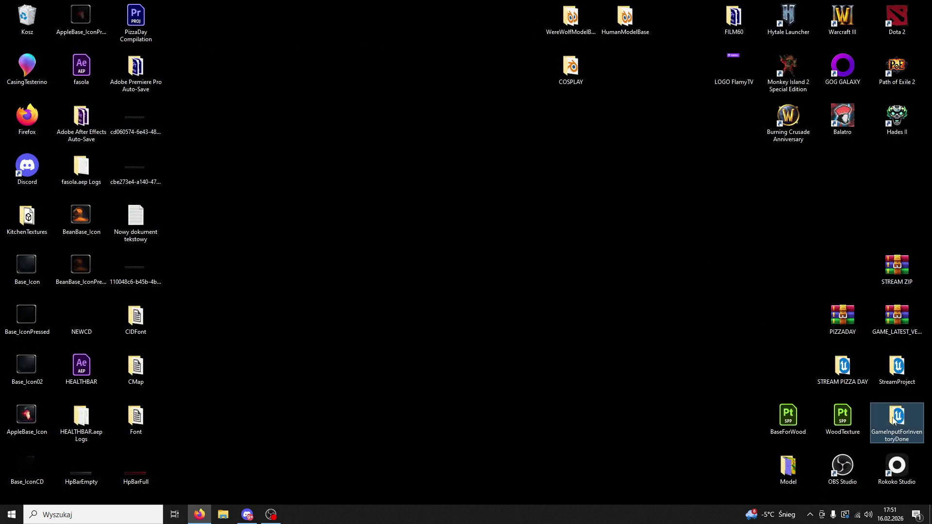
Step: Open the GameInputForInventoryDone folder, launch Game.uproject, and close the Explorer window
double_click(897, 418)
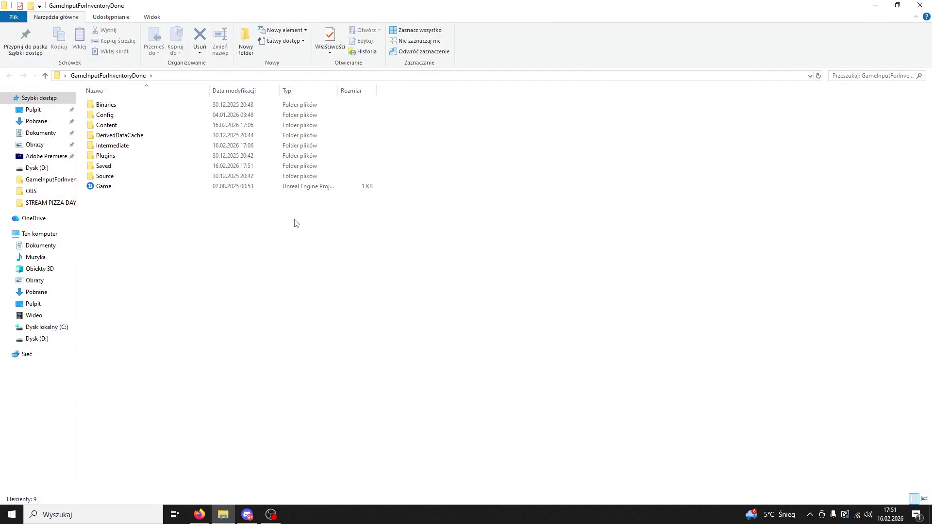
double_click(113, 187)
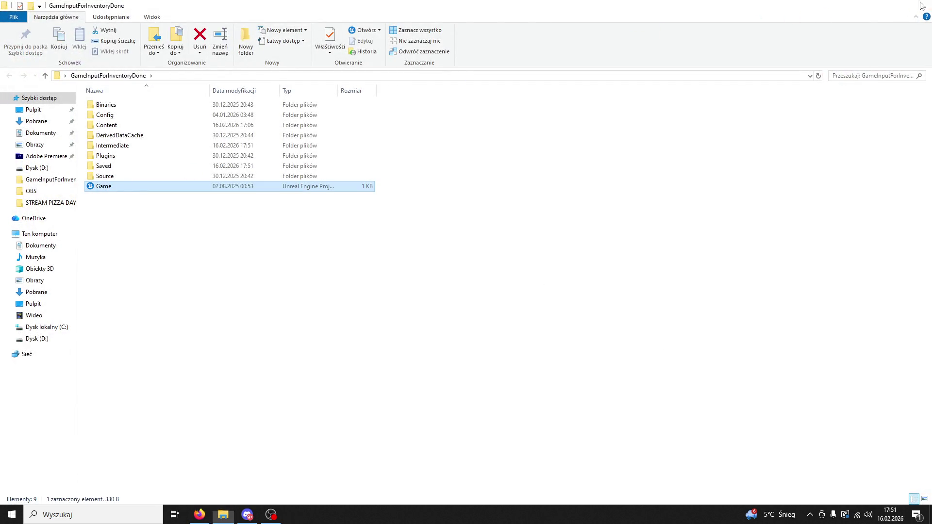
left_click(923, 5)
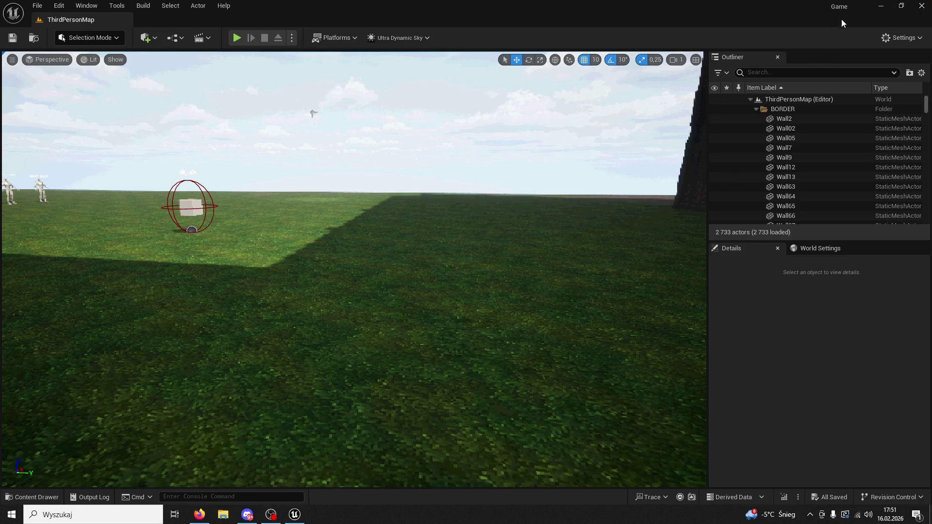
Step: View Base_Icon.png zoomed in Photos from the desktop, then close it and return to Unreal
left_click(878, 6)
double_click(31, 254)
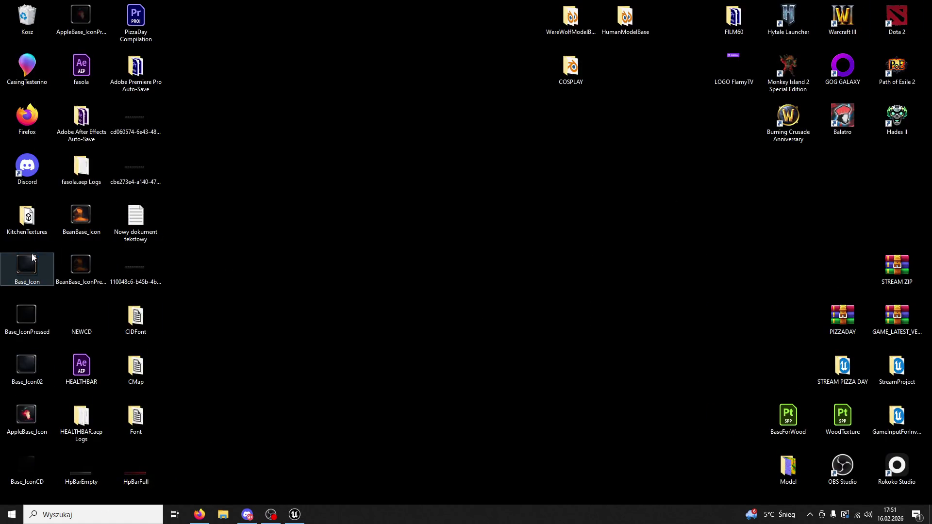
scroll(436, 211, "up", 4)
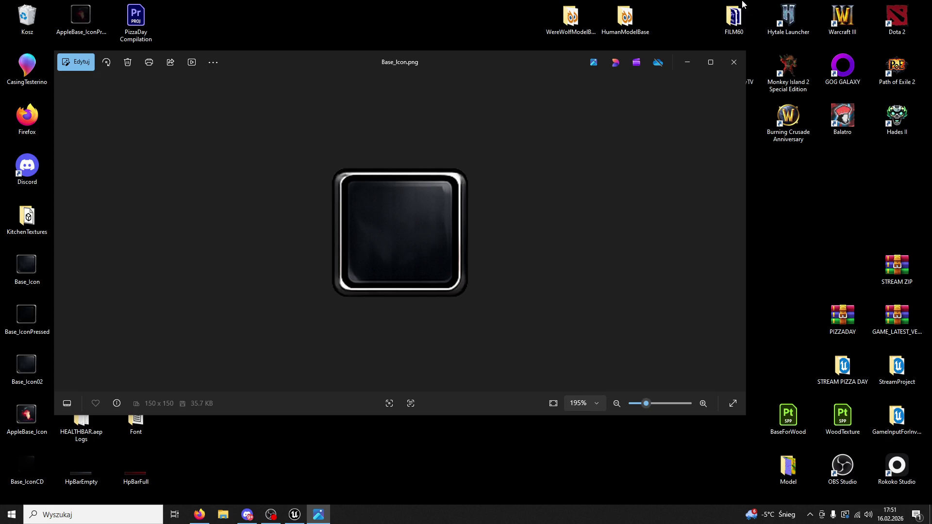
left_click(733, 61)
left_click(294, 514)
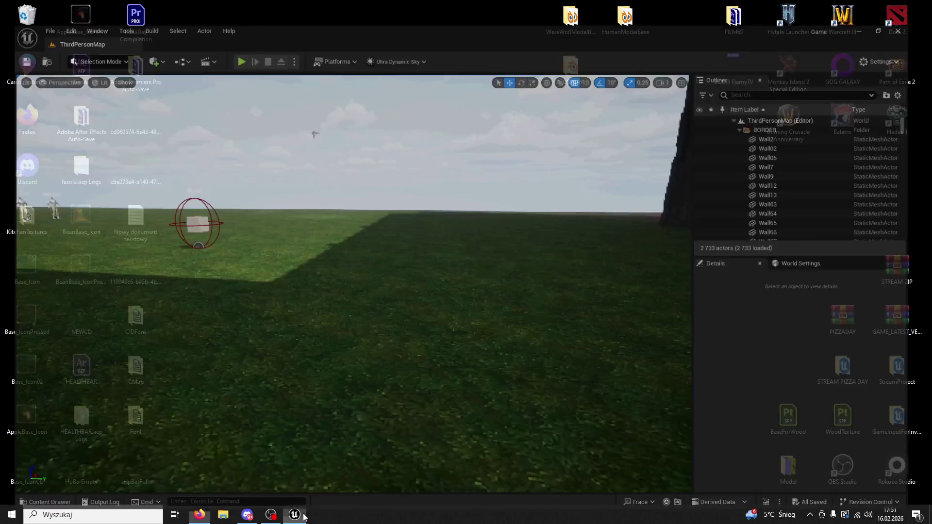
Step: Zip the project with File > Zip Project as 'UI DONE' in the Desktop folder
left_click(36, 6)
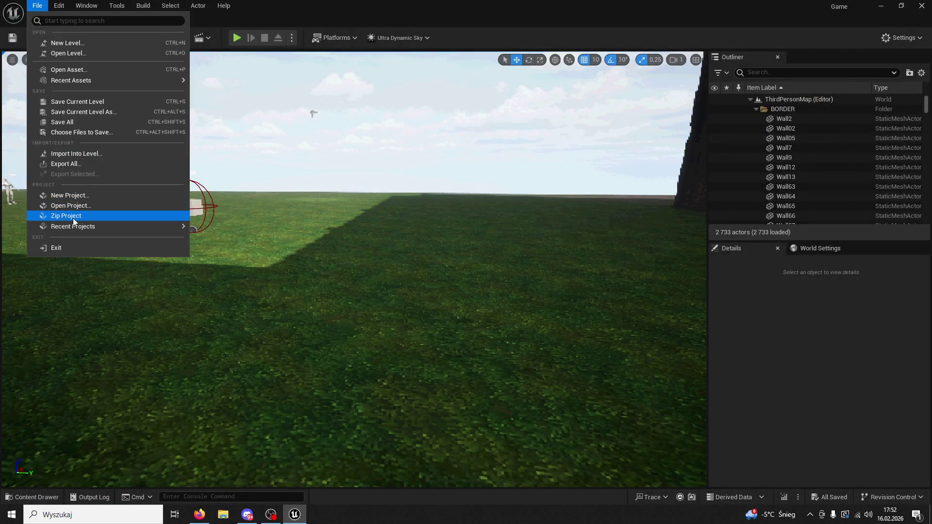
left_click(73, 214)
left_click(38, 188)
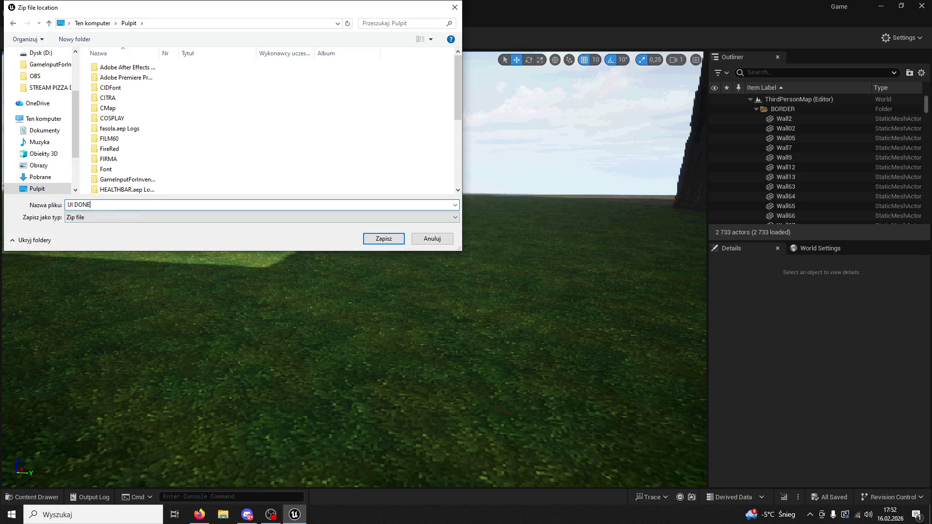
key("Return")
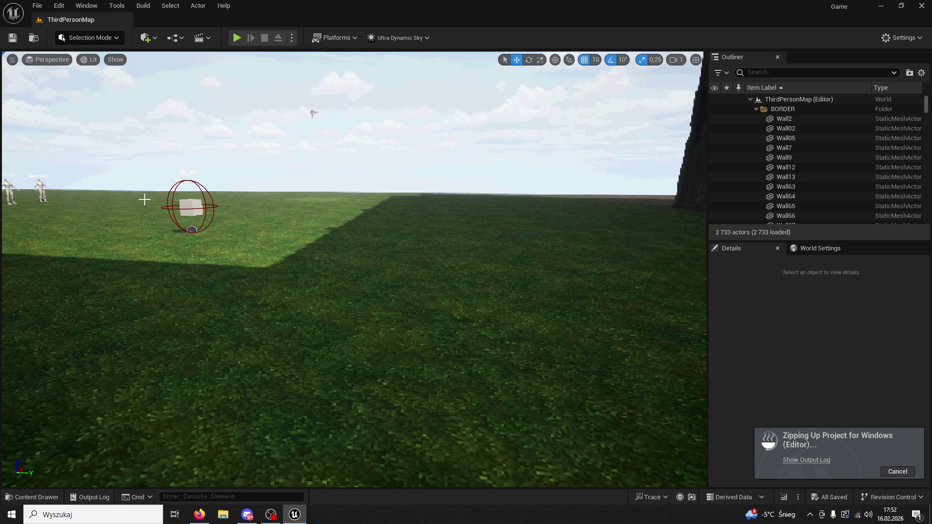